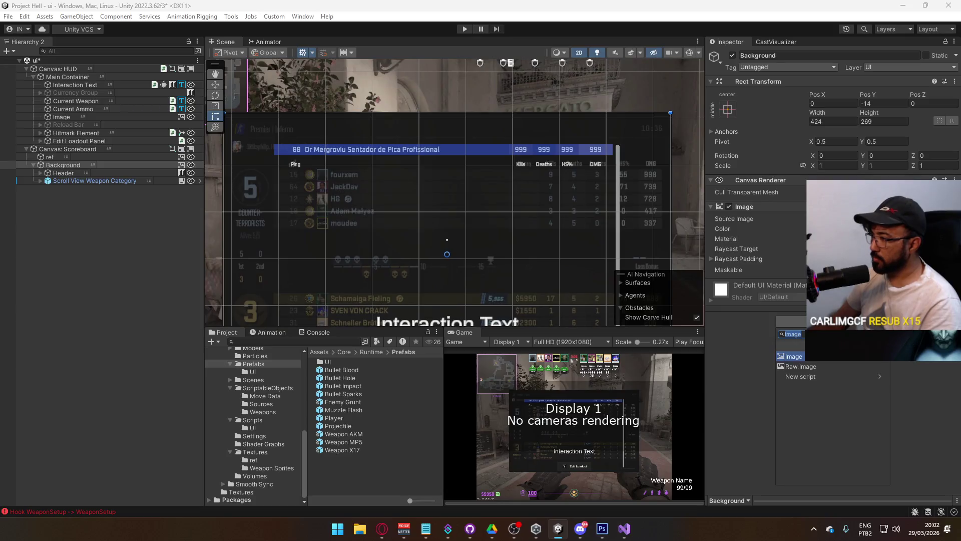
# Step: Add a Vertical Layout Group to Background and to the ref object
pyautogui.write('tical')
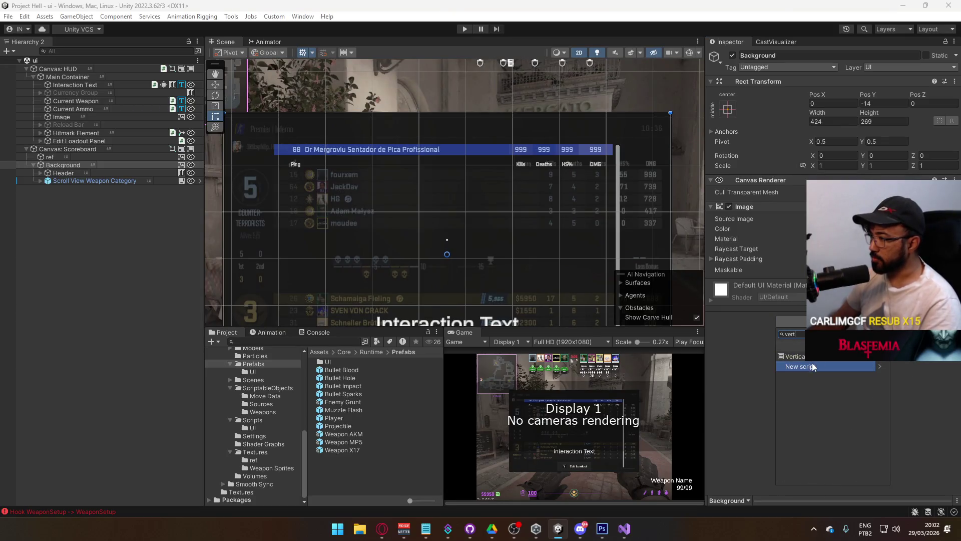
pyautogui.press('Return')
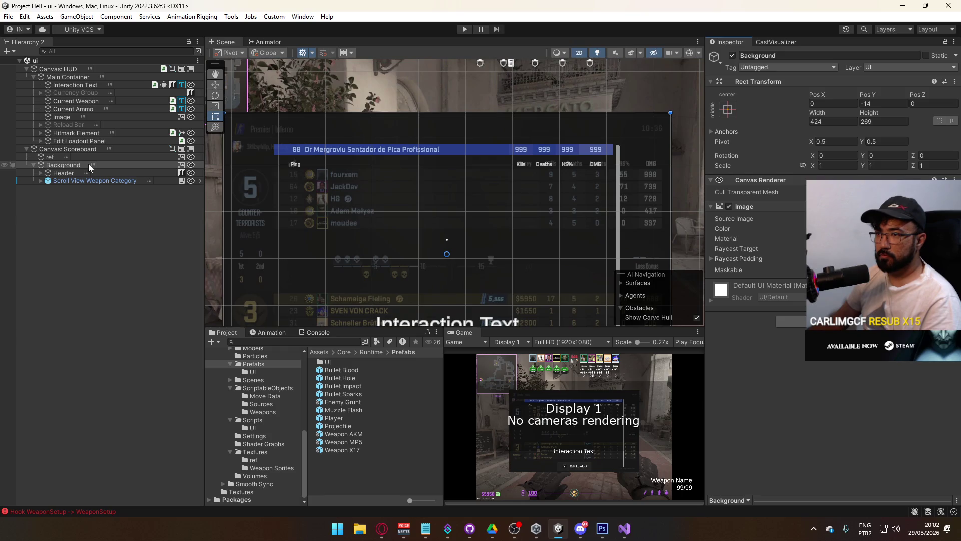
pyautogui.click(106, 157)
pyautogui.click(811, 361)
pyautogui.write('vertical')
pyautogui.press('Return')
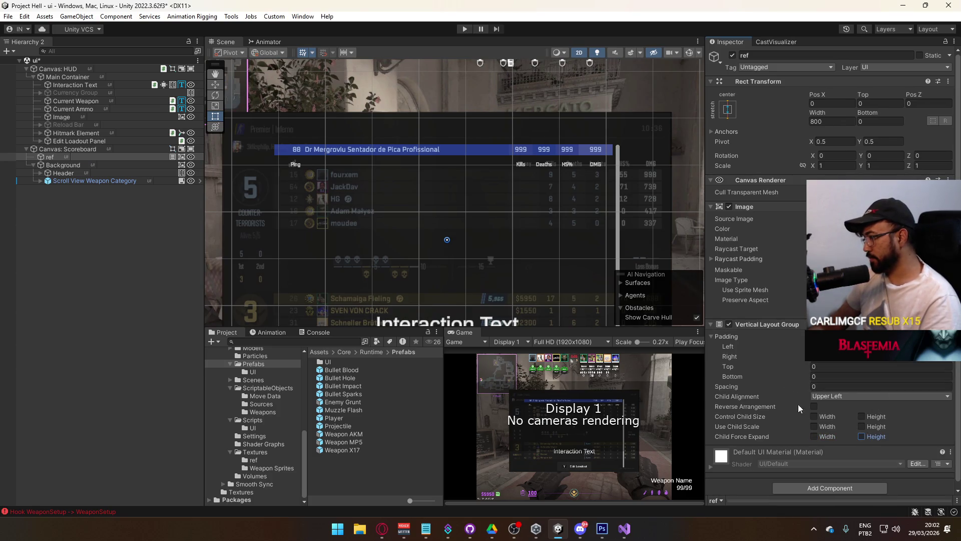
# Step: Copy ref's Vertical Layout Group, paste it onto Background, then undo the paste
pyautogui.rightClick(766, 323)
pyautogui.click(791, 399)
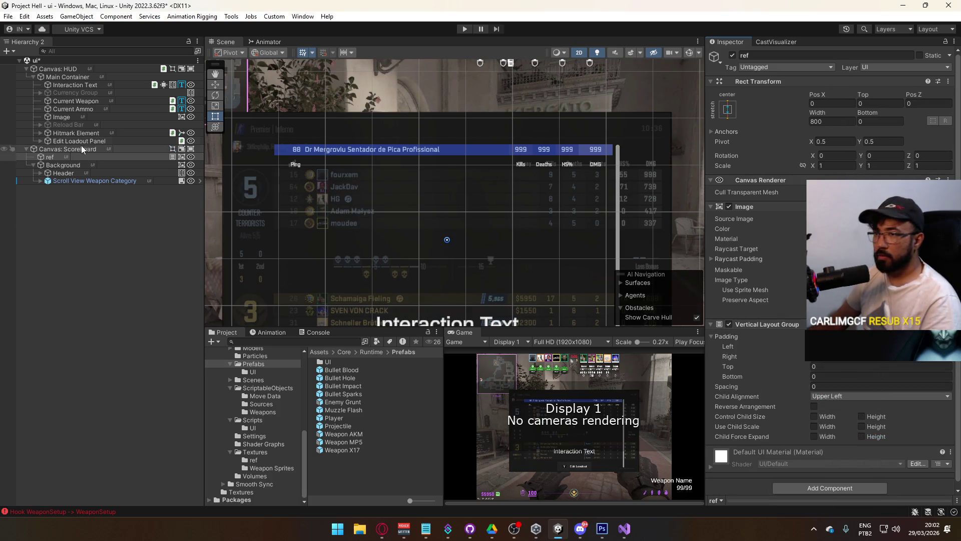
pyautogui.click(83, 166)
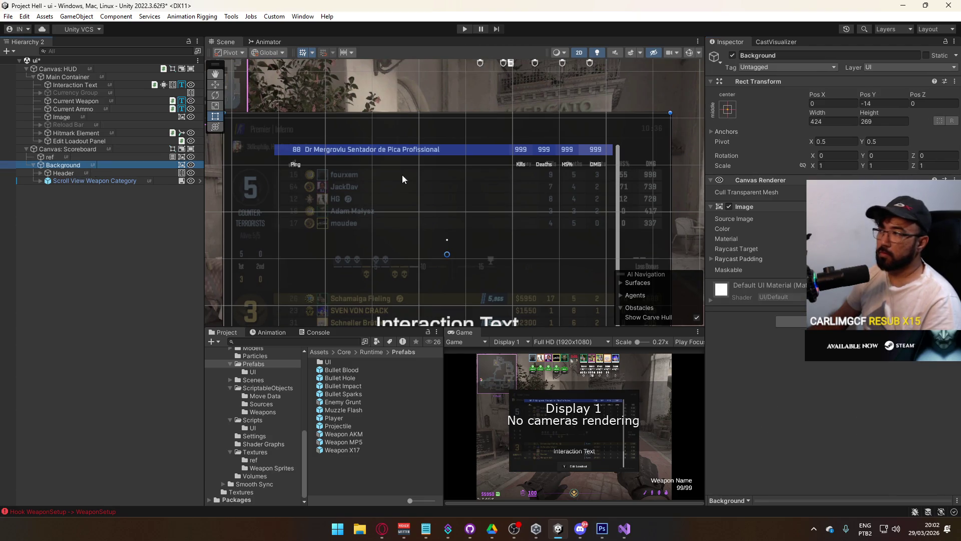
pyautogui.rightClick(755, 207)
pyautogui.click(781, 297)
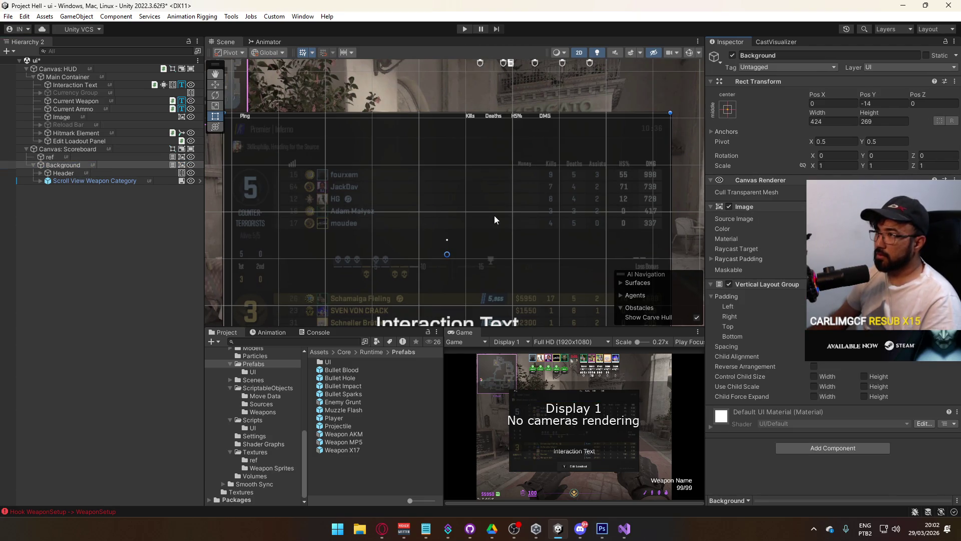
pyautogui.hotkey('ctrl', 'z')
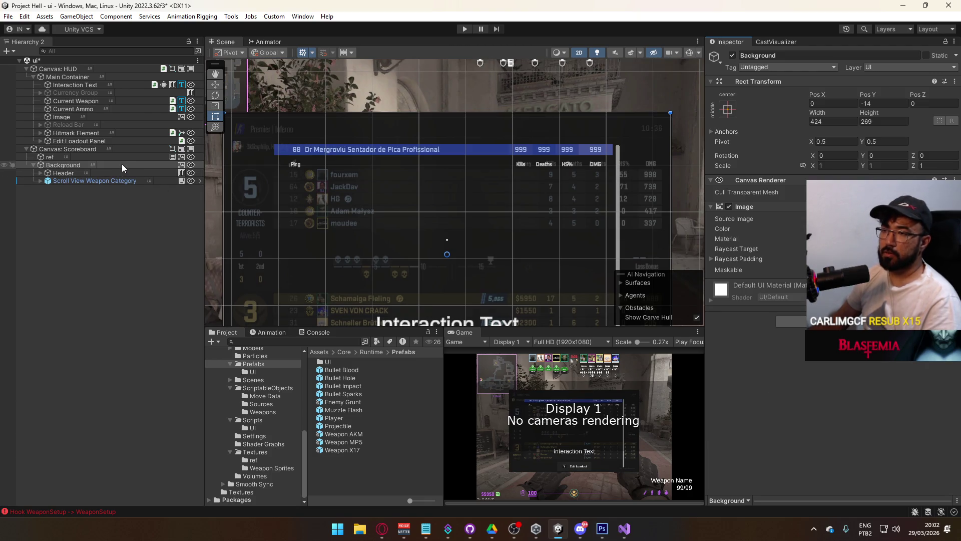
# Step: Copy ref's layout group again and add a Vertical Layout Group to Background
pyautogui.click(156, 158)
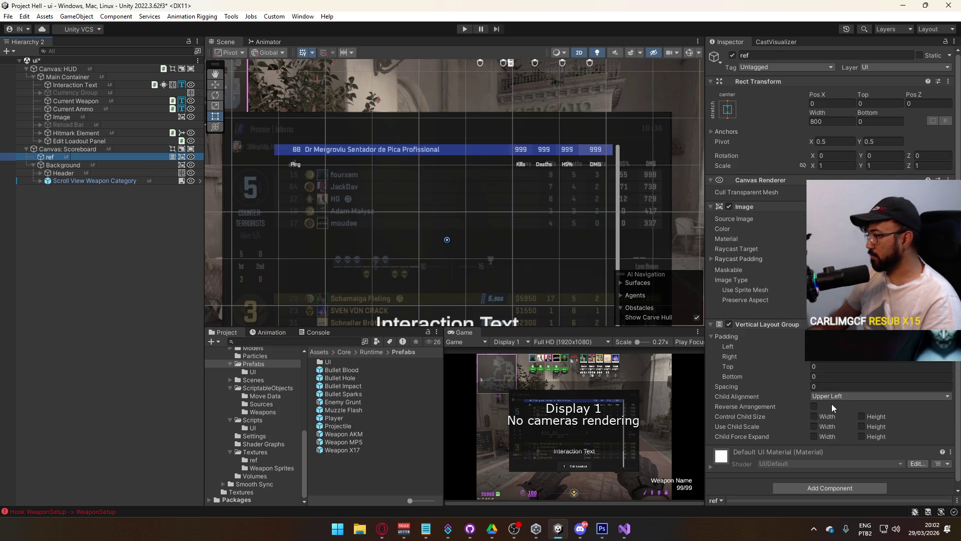
pyautogui.rightClick(766, 325)
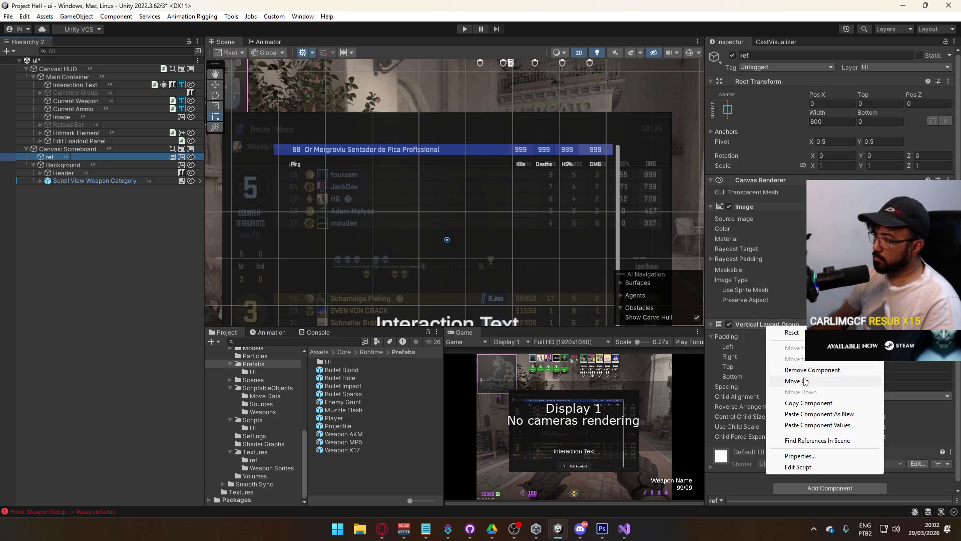
pyautogui.click(808, 403)
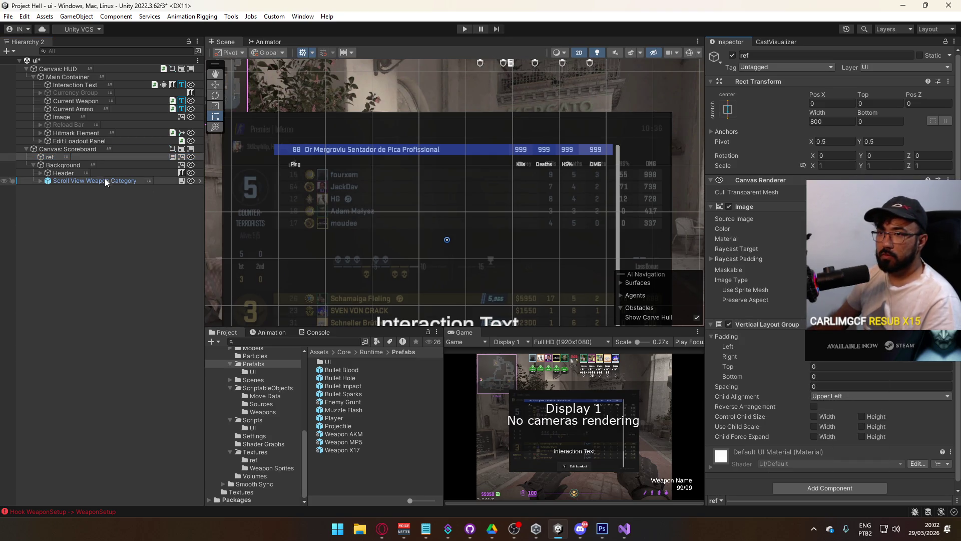
pyautogui.rightClick(81, 167)
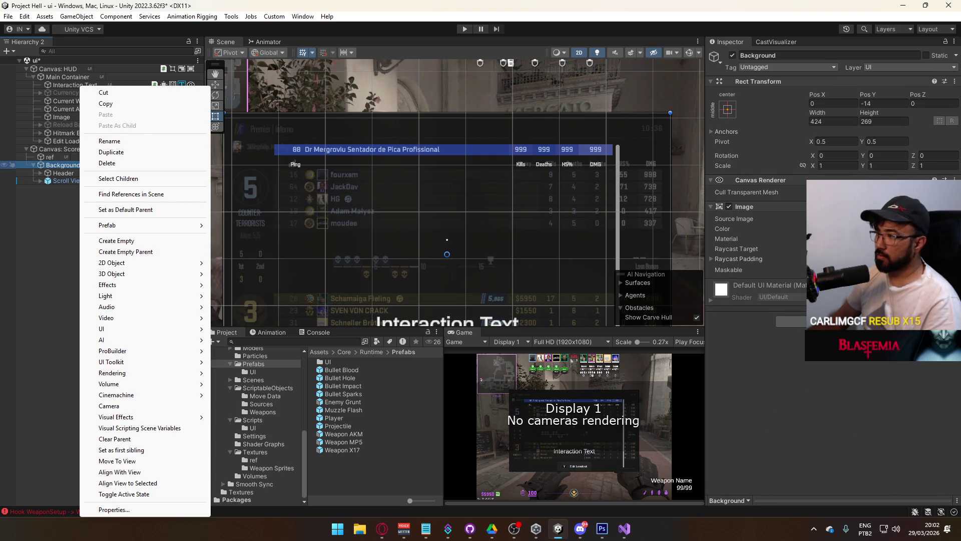
pyautogui.click(71, 165)
pyautogui.rightClick(70, 165)
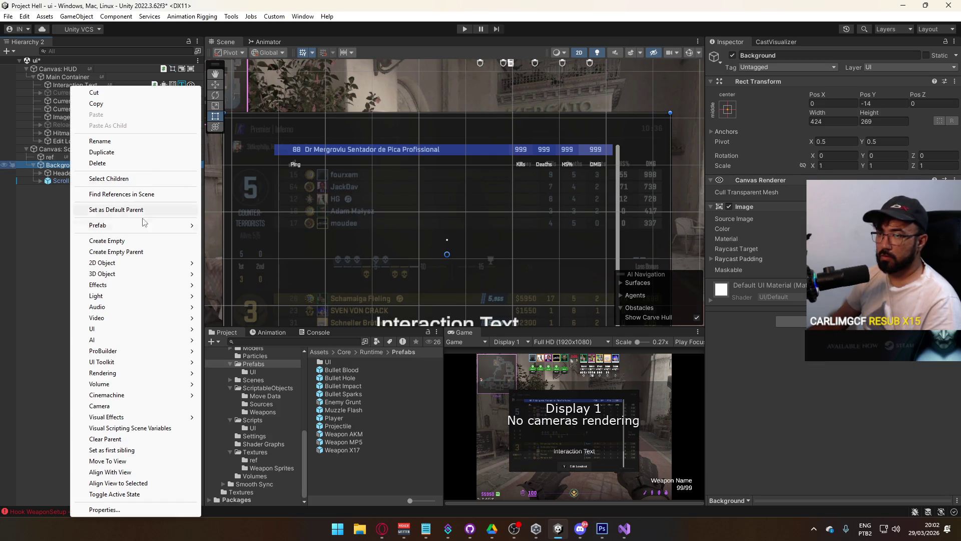
pyautogui.click(788, 210)
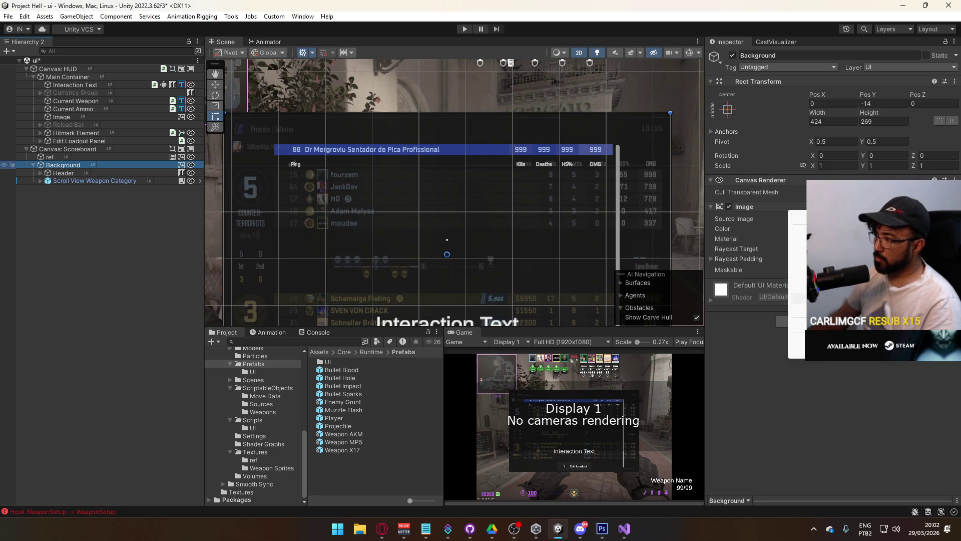
pyautogui.click(795, 282)
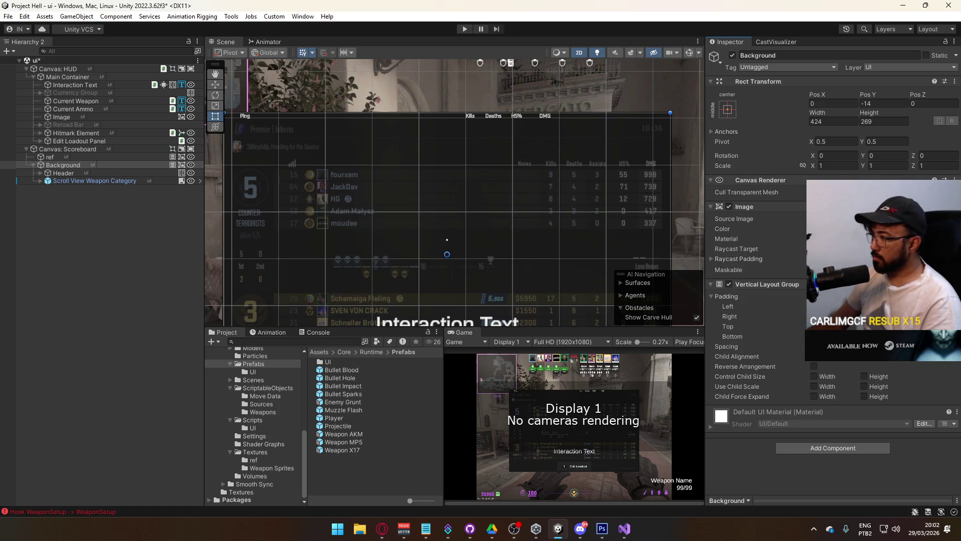
pyautogui.click(96, 174)
# Step: Resize the Scroll View Weapon Category's height, then undo the change
pyautogui.click(98, 181)
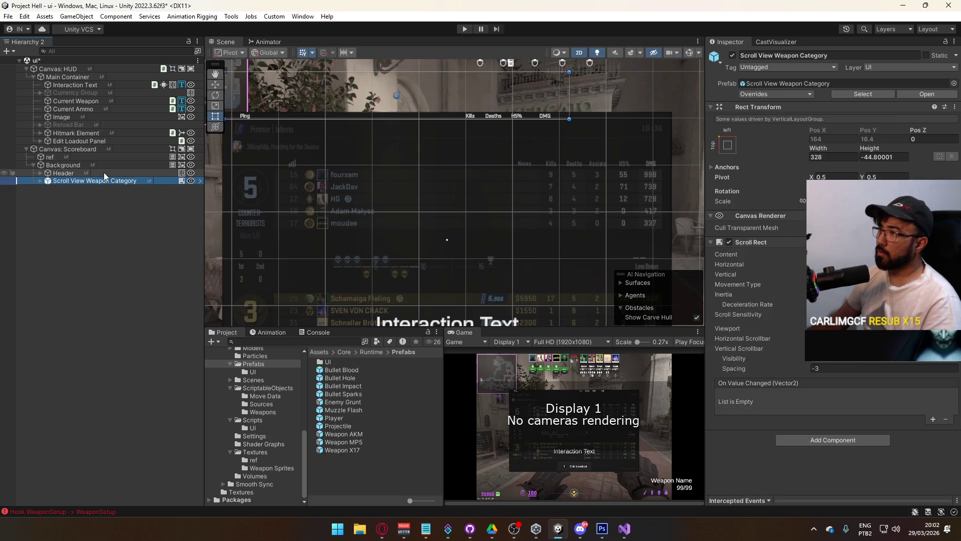
pyautogui.moveTo(448, 158)
pyautogui.mouseDown()
pyautogui.moveTo(547, 221)
pyautogui.moveTo(722, 304)
pyautogui.moveTo(457, 166)
pyautogui.moveTo(490, 177)
pyautogui.mouseUp()
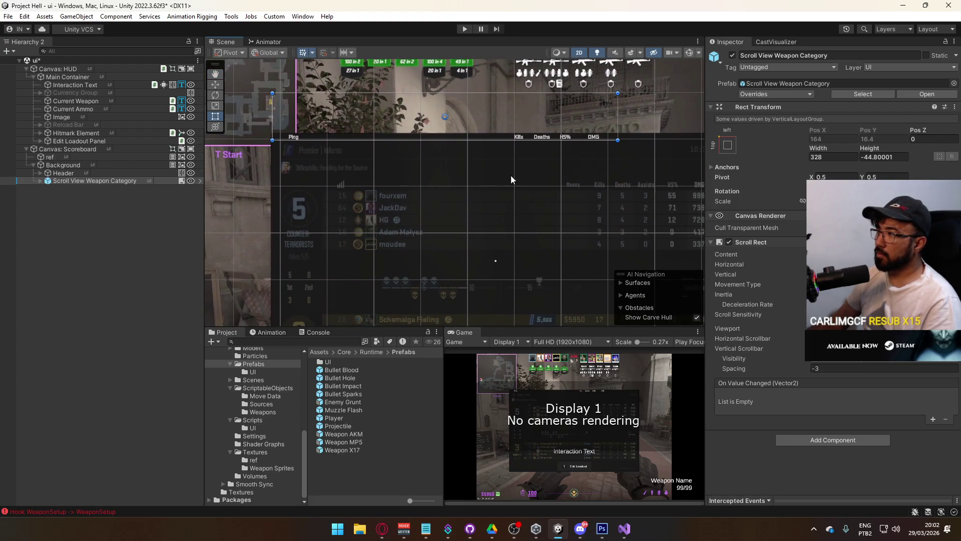
pyautogui.moveTo(873, 148)
pyautogui.mouseDown()
pyautogui.moveTo(947, 151)
pyautogui.moveTo(184, 281)
pyautogui.mouseUp()
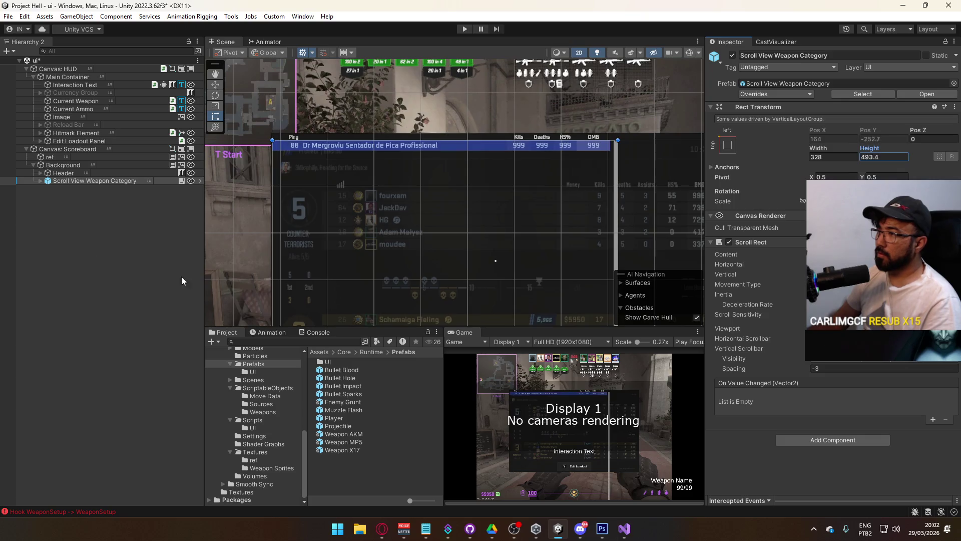
pyautogui.hotkey('ctrl', 'z')
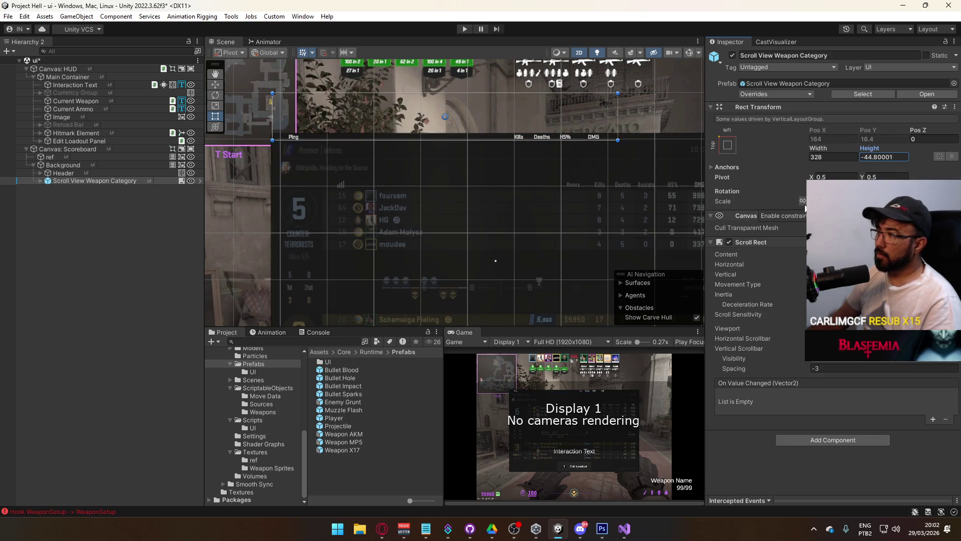
# Step: Remove the Vertical Layout Group from the ref object
pyautogui.click(644, 182)
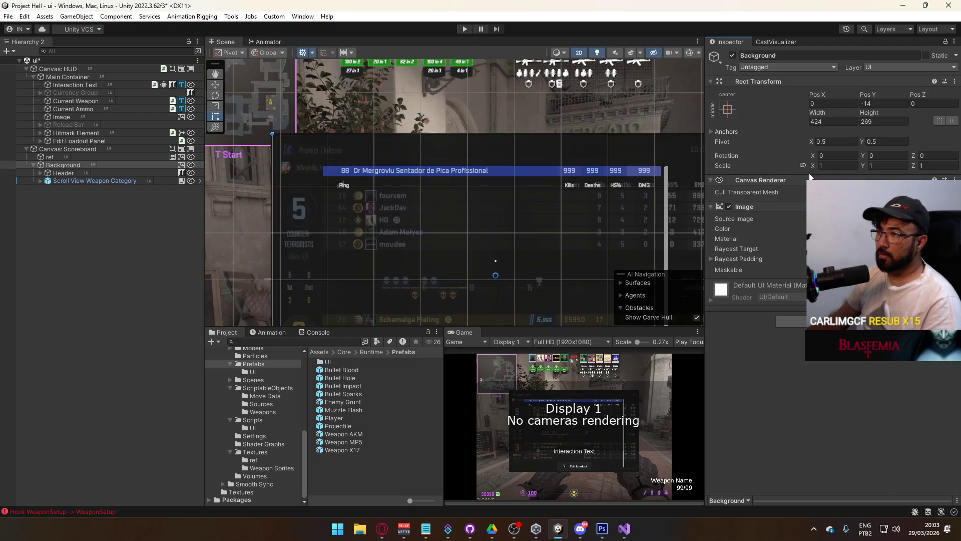
pyautogui.click(89, 172)
pyautogui.click(101, 158)
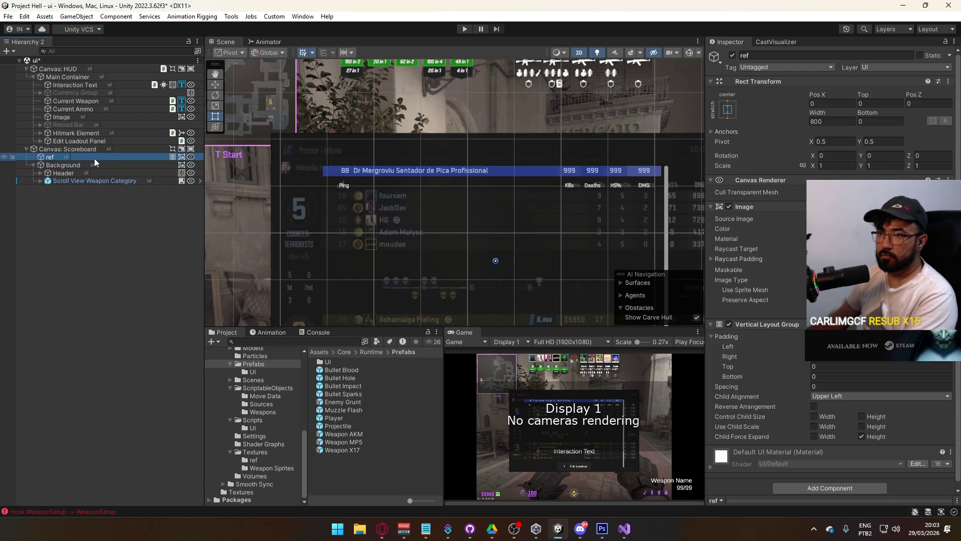
pyautogui.rightClick(172, 160)
pyautogui.click(198, 203)
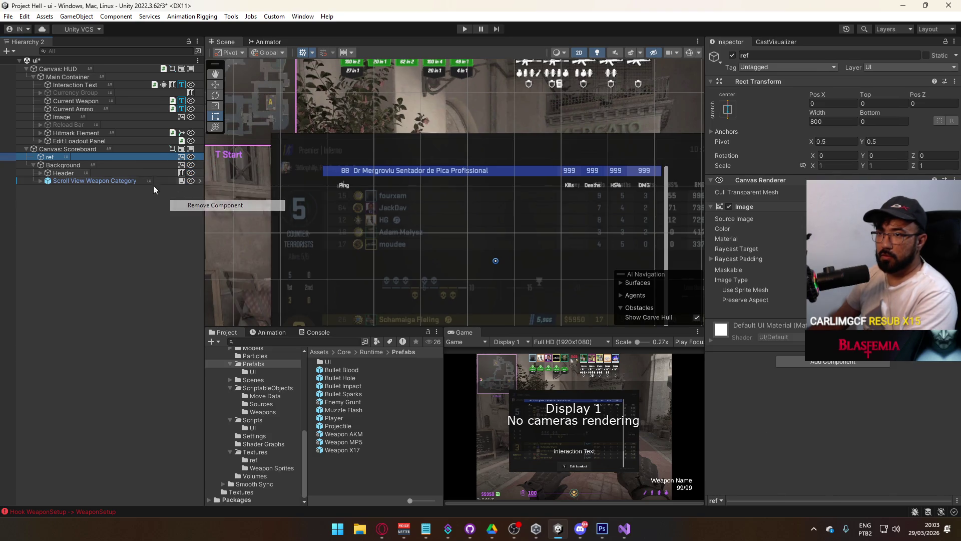
# Step: Drag Header and Scroll View Weapon Category out of Background to sit above it
pyautogui.click(104, 166)
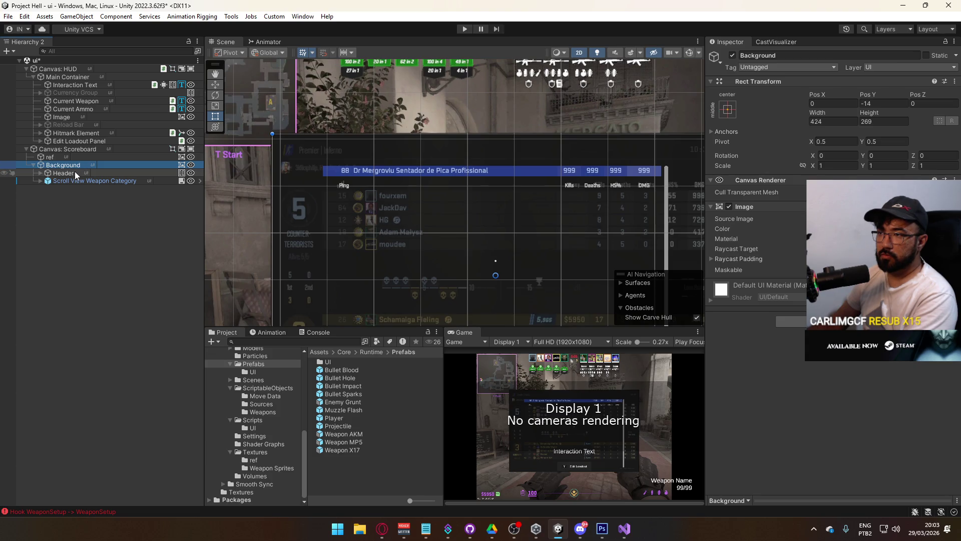
pyautogui.click(74, 173)
pyautogui.click(83, 181)
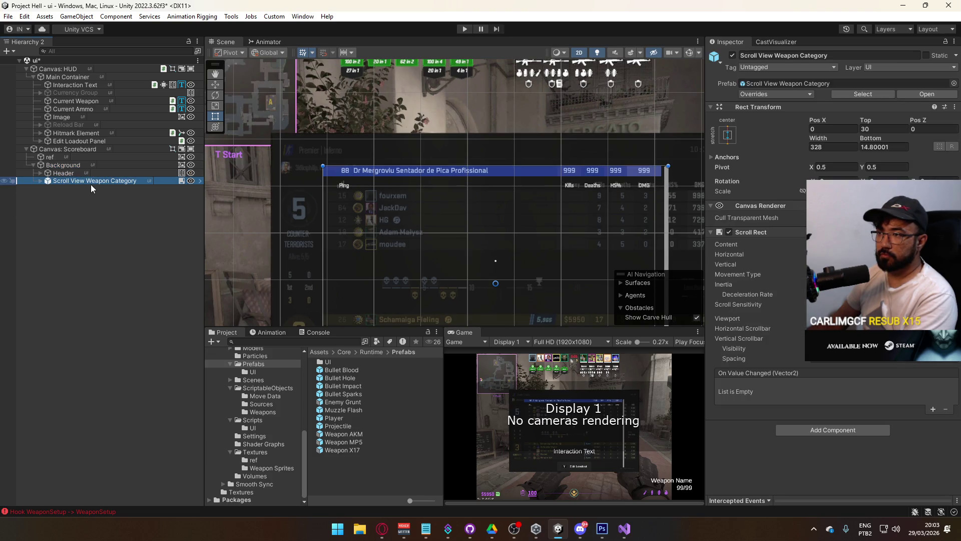
pyautogui.keyDown('ctrl'); pyautogui.click(74, 173); pyautogui.keyUp('ctrl')
pyautogui.moveTo(74, 173); pyautogui.dragTo(73, 166)
pyautogui.click(73, 182)
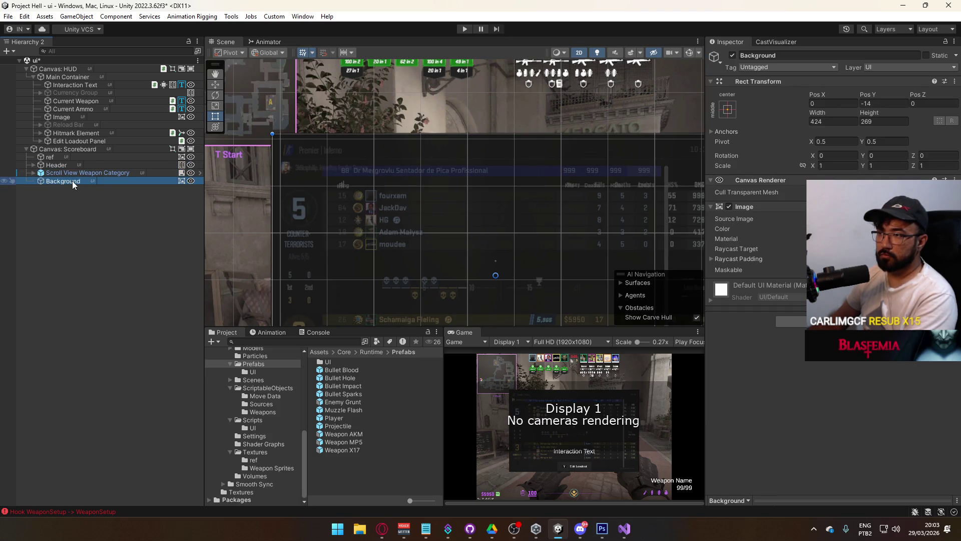
# Step: Create a UI Image inside Background and colour it a highly transparent red
pyautogui.rightClick(72, 181)
pyautogui.moveTo(95, 329)
pyautogui.click(228, 329)
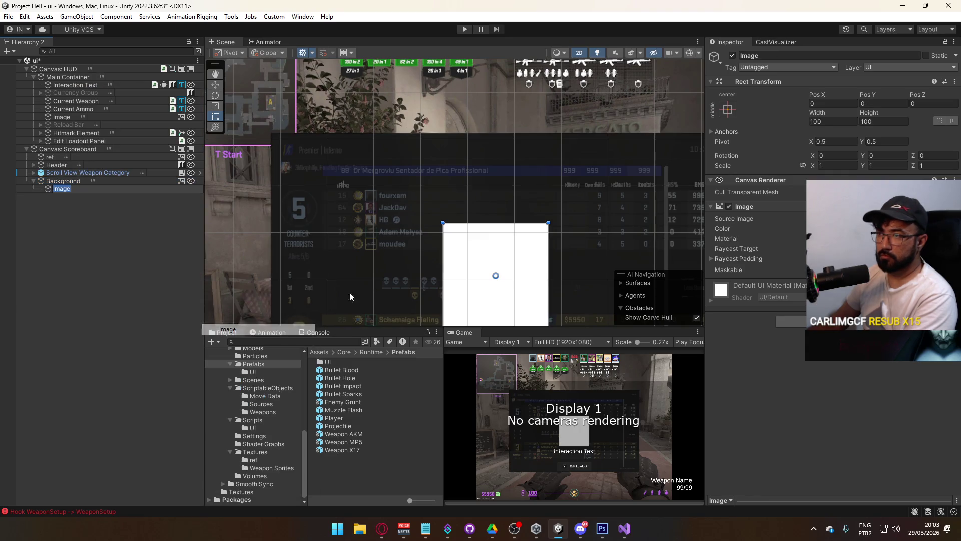
pyautogui.click(851, 229)
pyautogui.click(849, 457)
pyautogui.moveTo(926, 424); pyautogui.dragTo(888, 425)
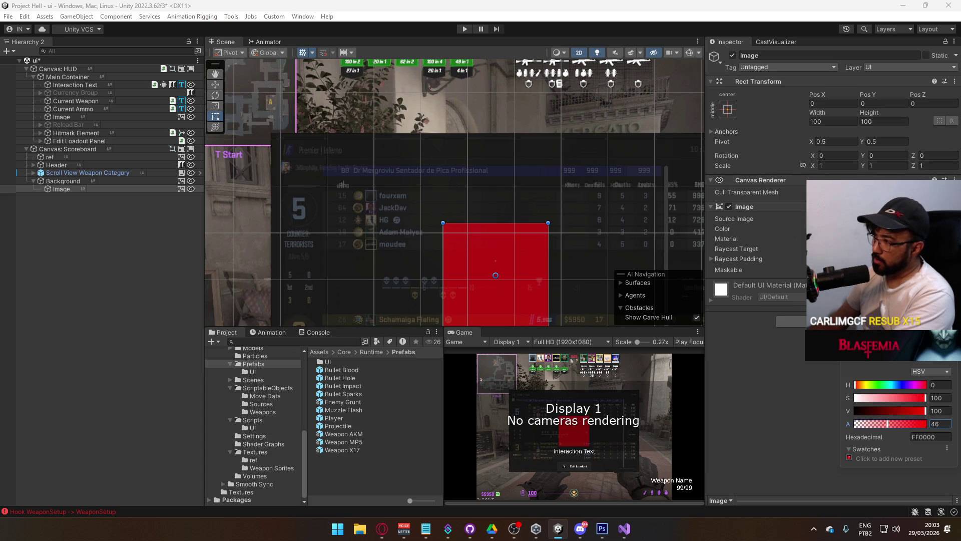
pyautogui.moveTo(887, 424); pyautogui.dragTo(864, 426)
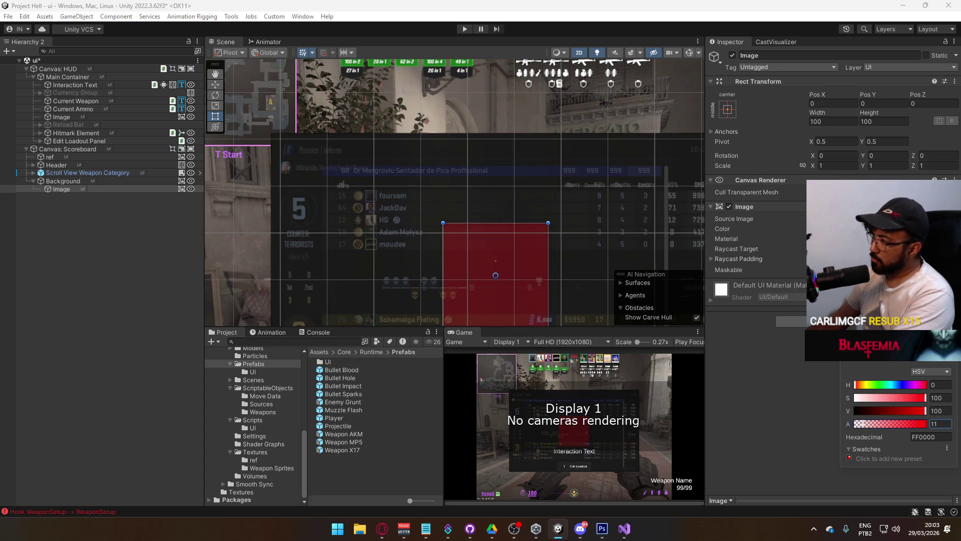
pyautogui.press('Return')
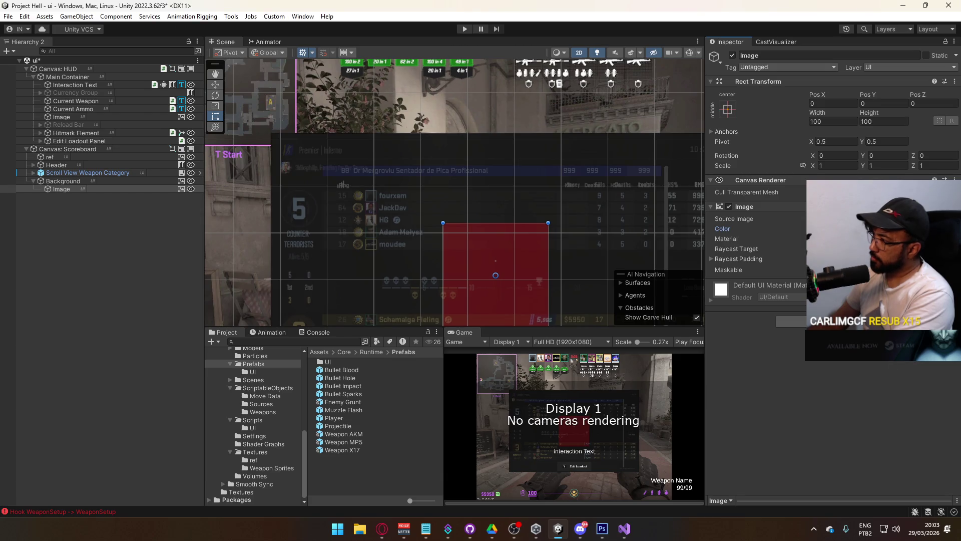
# Step: Stretch the Image to fill Background and set its left and right insets to 40
pyautogui.click(728, 109)
pyautogui.click(784, 260)
pyautogui.click(831, 120)
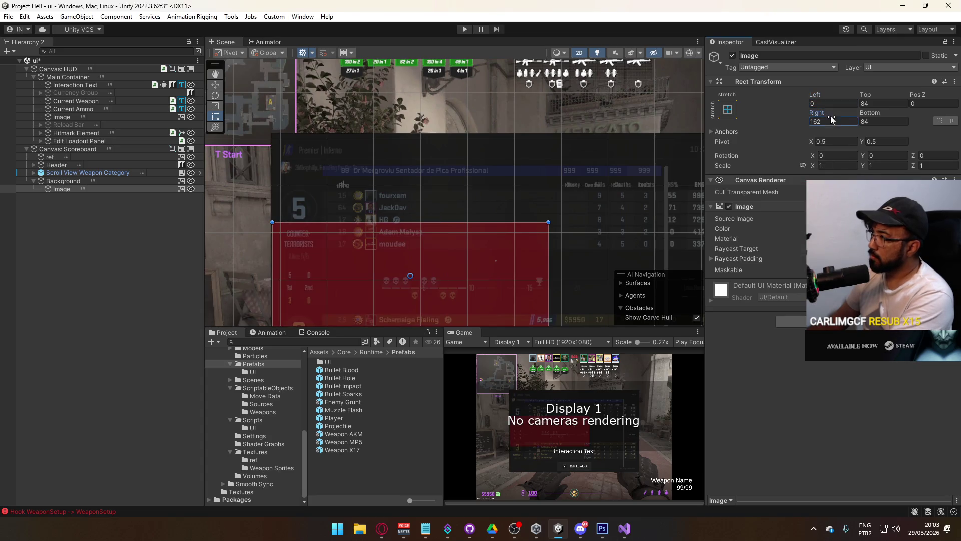
pyautogui.write('20')
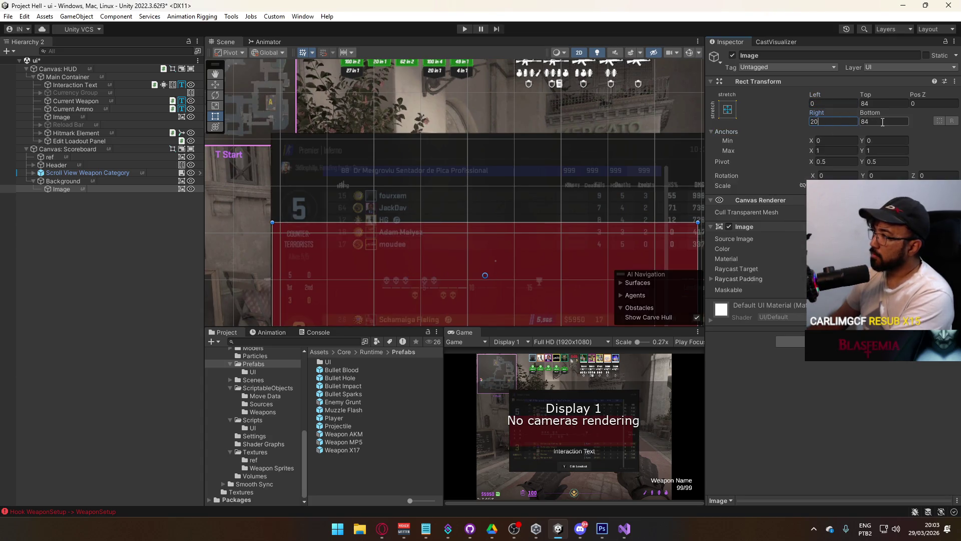
pyautogui.write('40')
pyautogui.click(834, 103)
pyautogui.write('40')
pyautogui.click(881, 120)
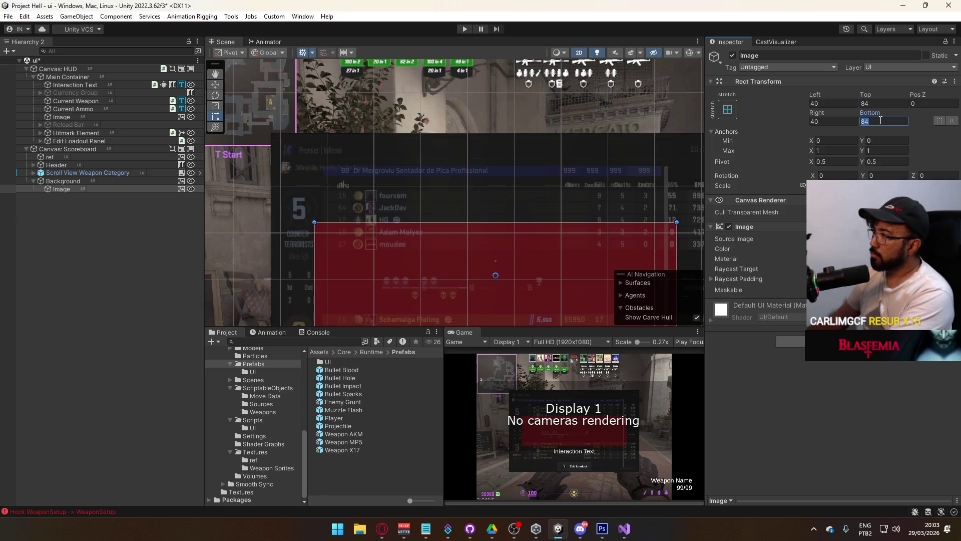
# Step: Set the Image's top inset to 80 and bottom inset to 20
pyautogui.write('100')
pyautogui.click(881, 104)
pyautogui.write('100')
pyautogui.doubleClick(882, 105)
pyautogui.write('80')
pyautogui.click(882, 121)
pyautogui.write('20')
pyautogui.scroll(1, 571, 216)
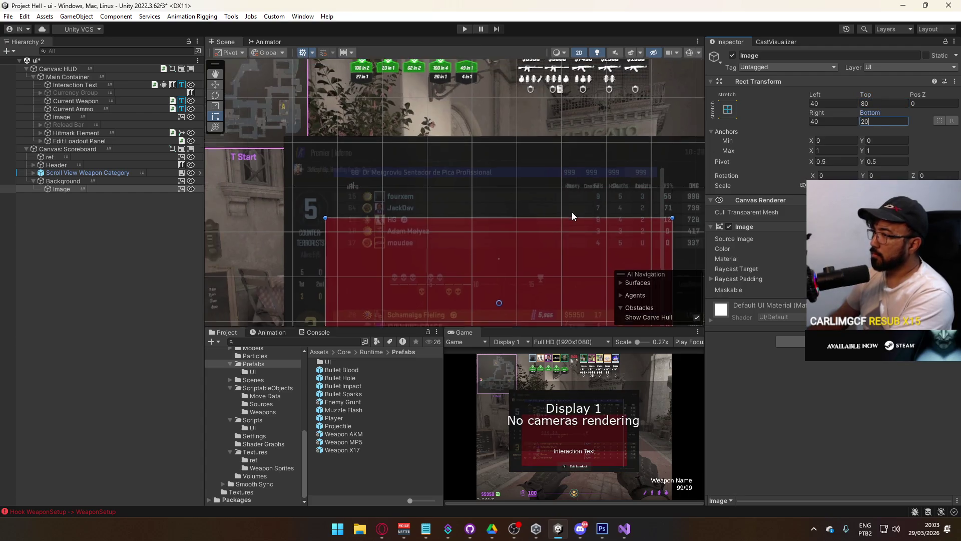
pyautogui.scroll(-2, 572, 215)
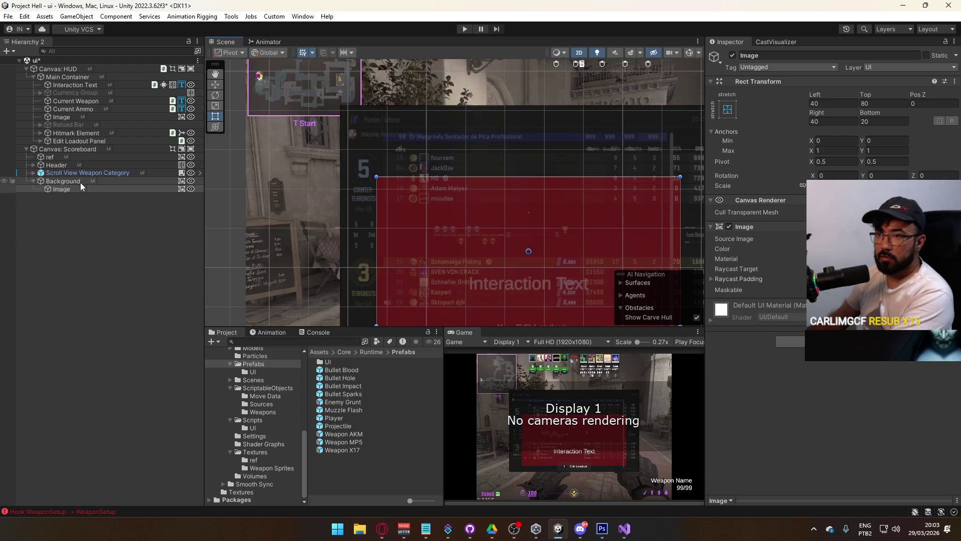
# Step: Add a Vertical Layout Group to the Image with Child Force Expand width and height unticked
pyautogui.click(790, 341)
pyautogui.write('vert')
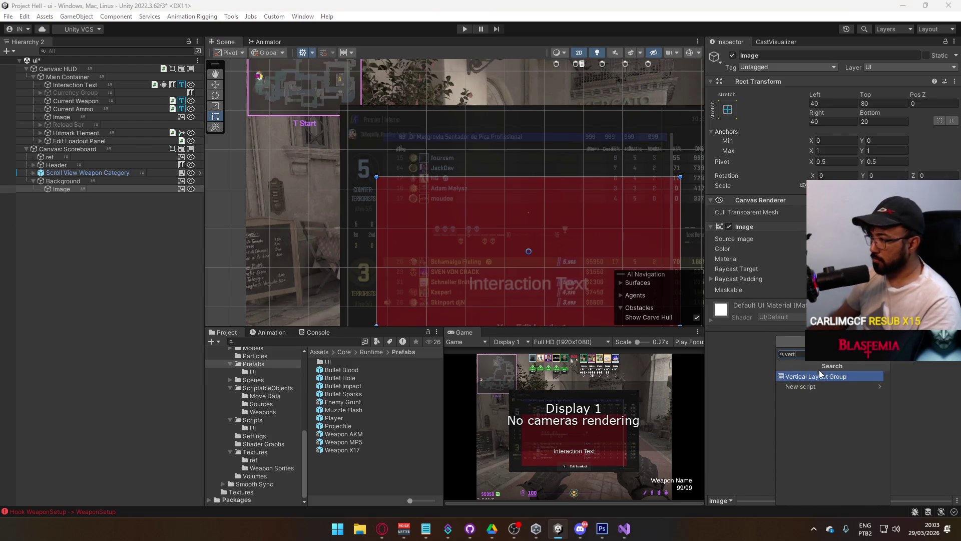
pyautogui.click(820, 376)
pyautogui.click(865, 417)
pyautogui.click(814, 416)
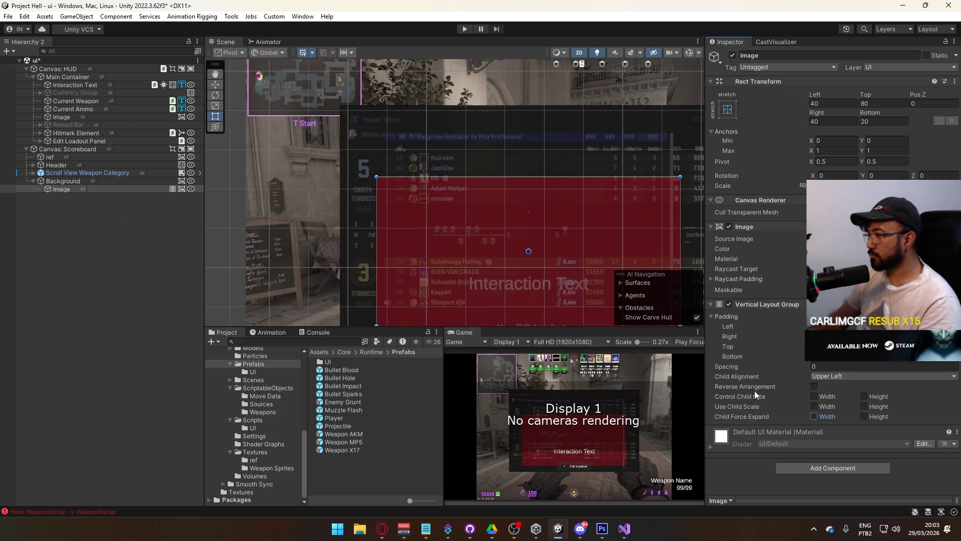
# Step: Nest Header and Scroll View Weapon Category inside the red Image and review them
pyautogui.moveTo(581, 272); pyautogui.dragTo(525, 241)
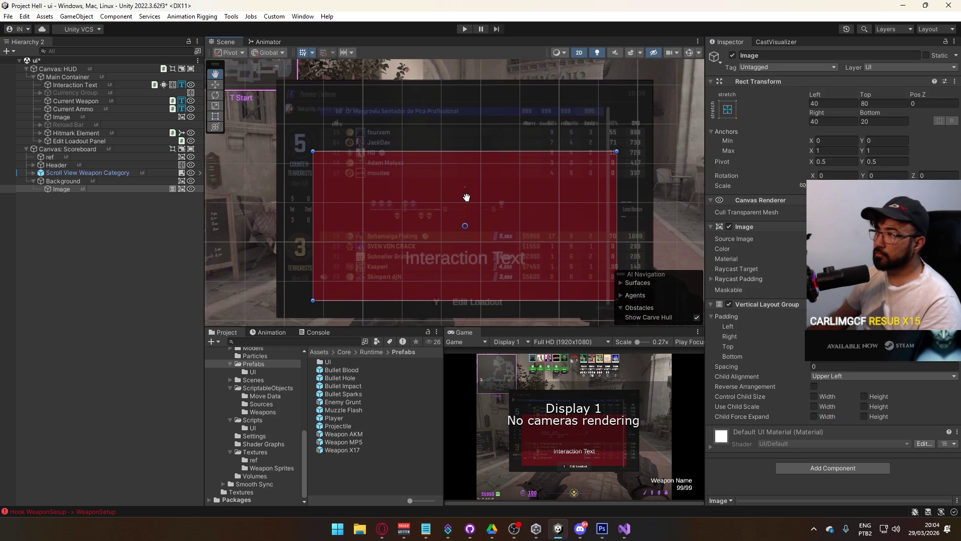
pyautogui.click(65, 163)
pyautogui.keyDown('ctrl'); pyautogui.click(74, 171); pyautogui.keyUp('ctrl')
pyautogui.moveTo(74, 172); pyautogui.dragTo(73, 189)
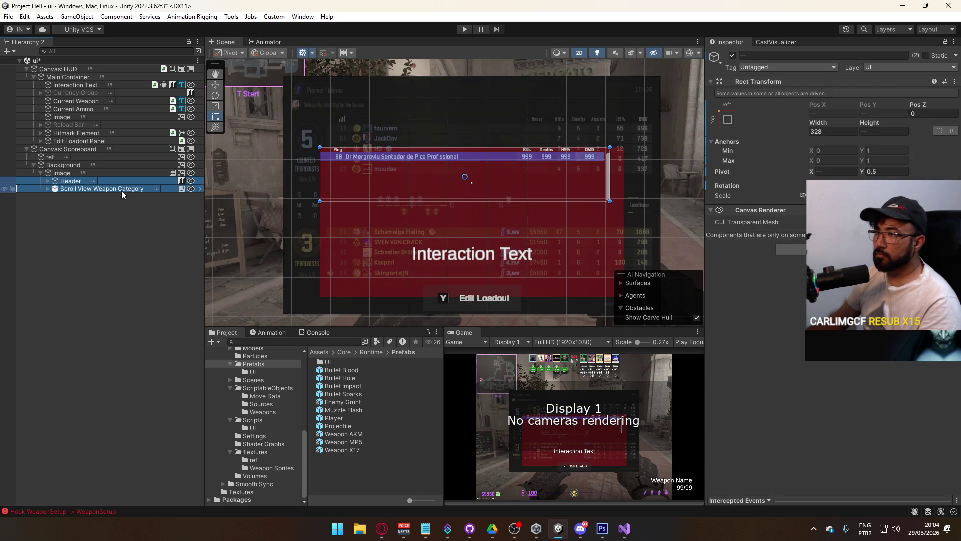
pyautogui.click(74, 182)
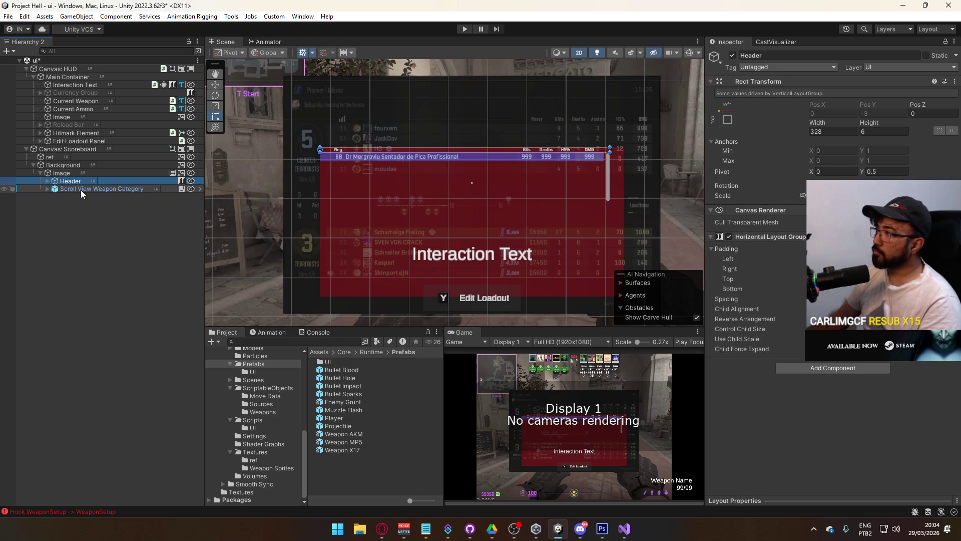
pyautogui.click(81, 190)
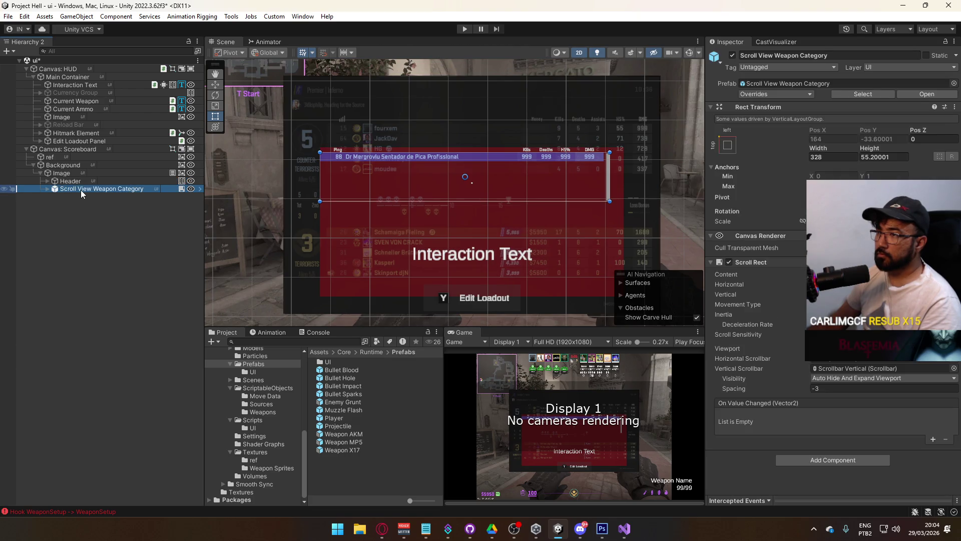
pyautogui.click(81, 180)
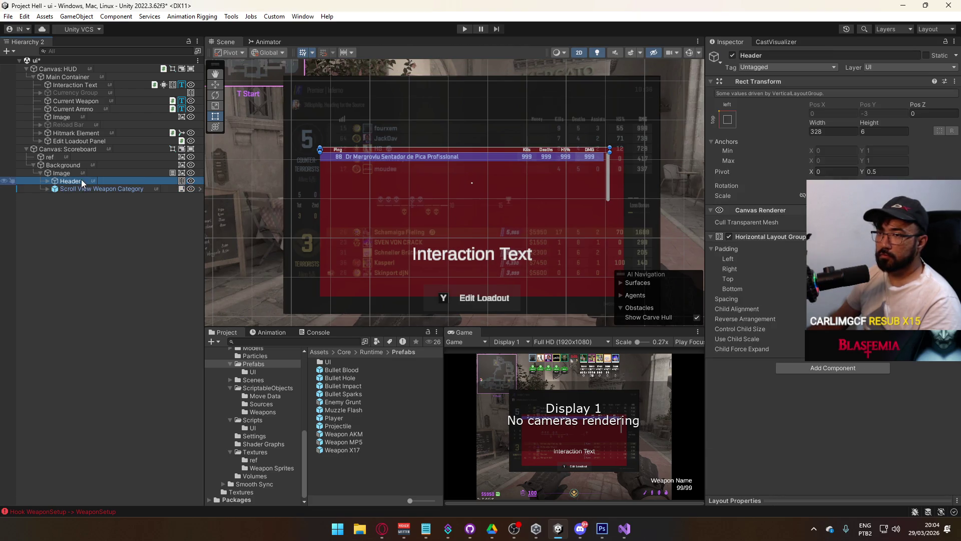
pyautogui.click(86, 173)
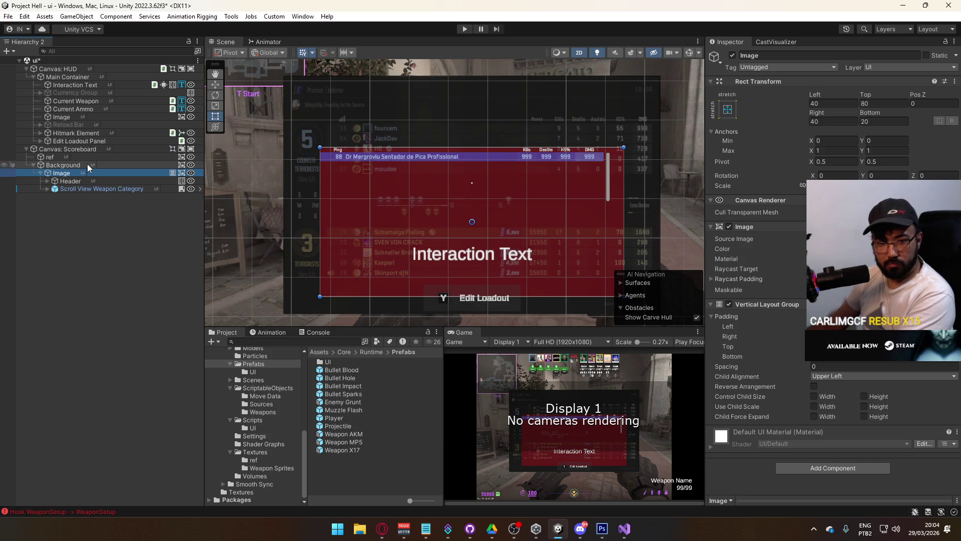
pyautogui.moveTo(365, 137); pyautogui.dragTo(371, 179)
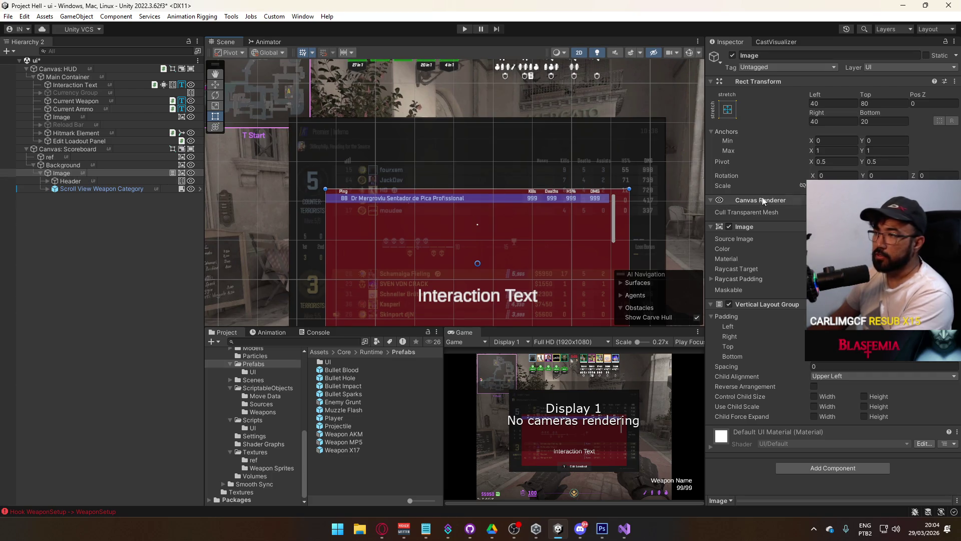
# Step: Set the Image's left inset to 48 and right inset to 8, and tick Child Force Expand Width
pyautogui.click(820, 93)
pyautogui.moveTo(819, 92); pyautogui.dragTo(827, 95)
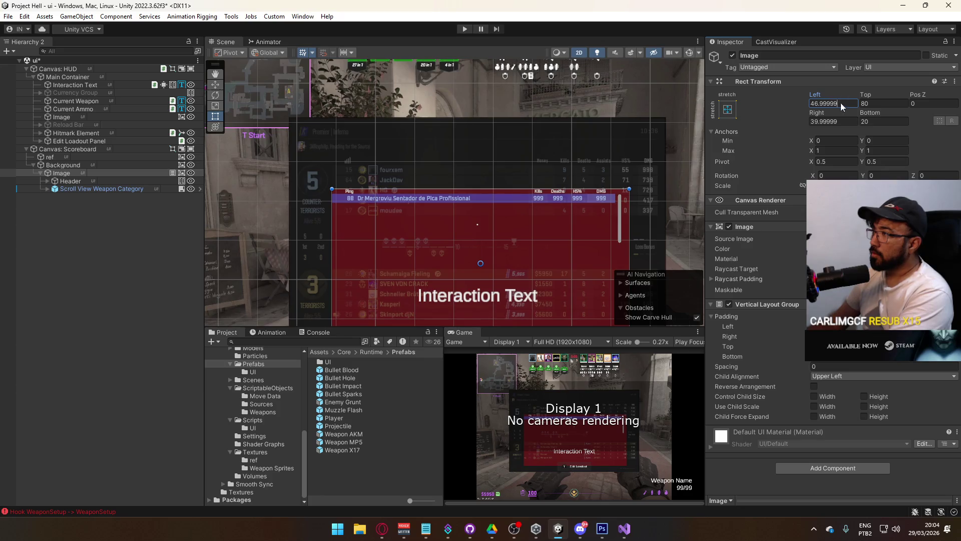
pyautogui.write('40')
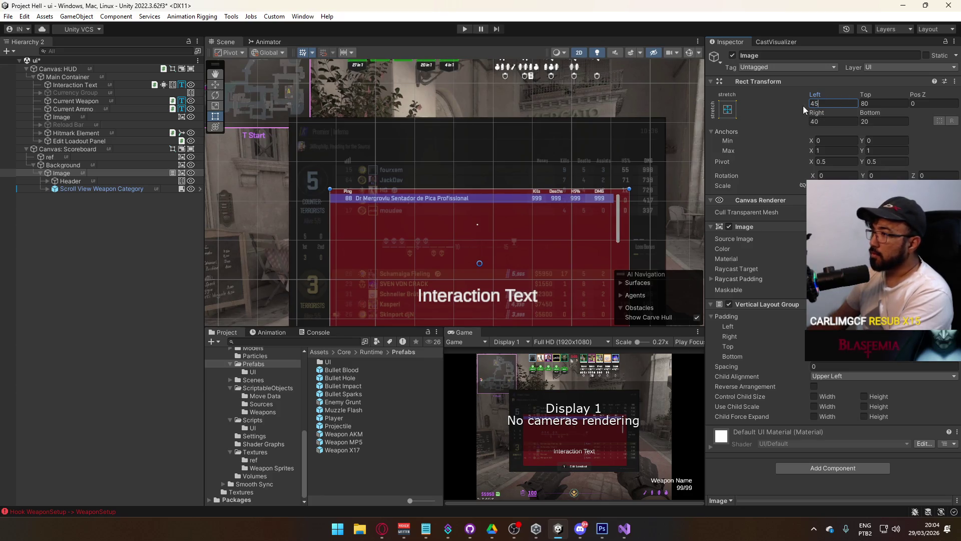
pyautogui.press('BackSpace')
pyautogui.write('8')
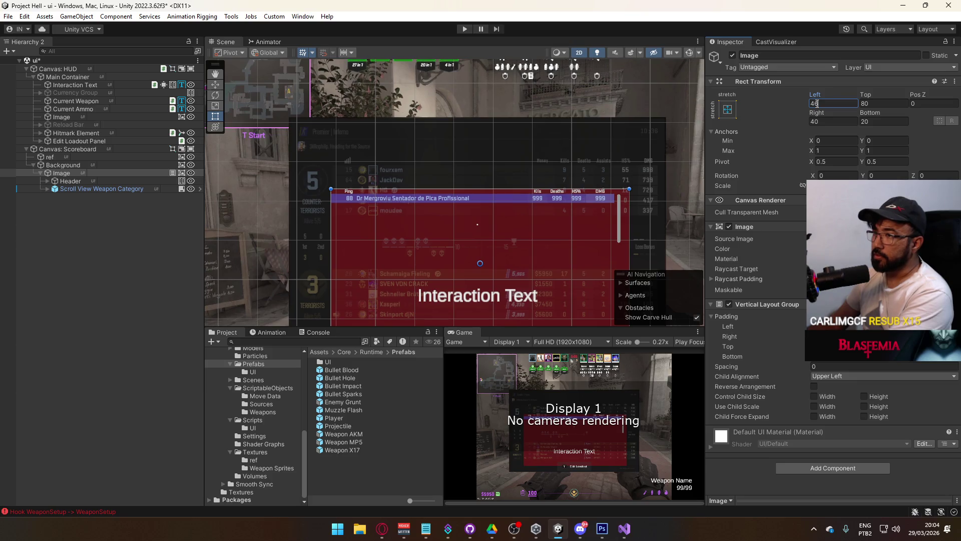
pyautogui.write('8')
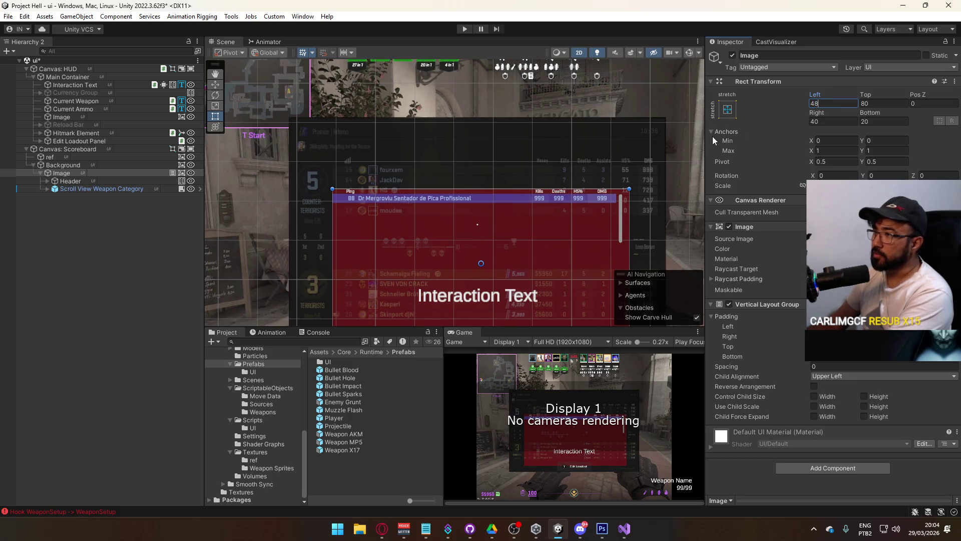
pyautogui.moveTo(818, 119); pyautogui.dragTo(742, 122)
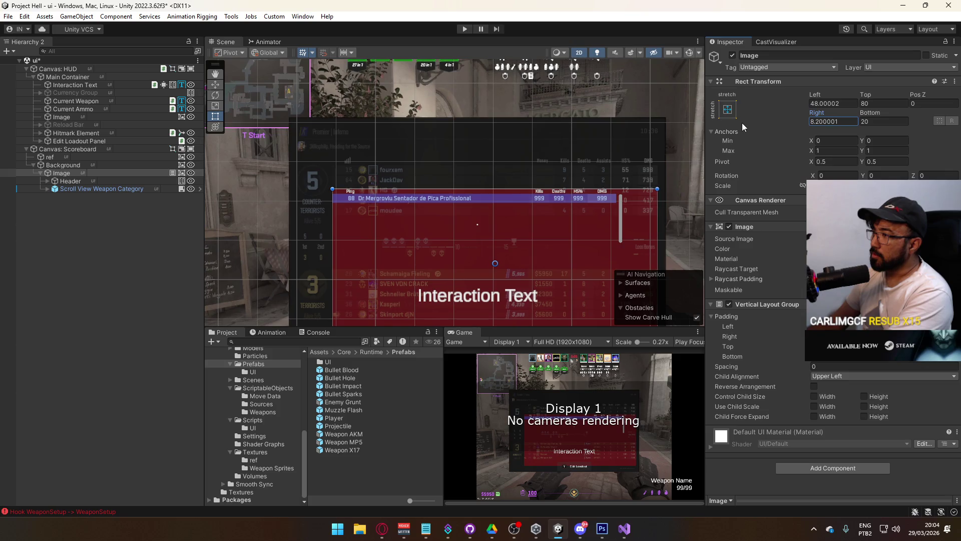
pyautogui.doubleClick(831, 122)
pyautogui.write('8')
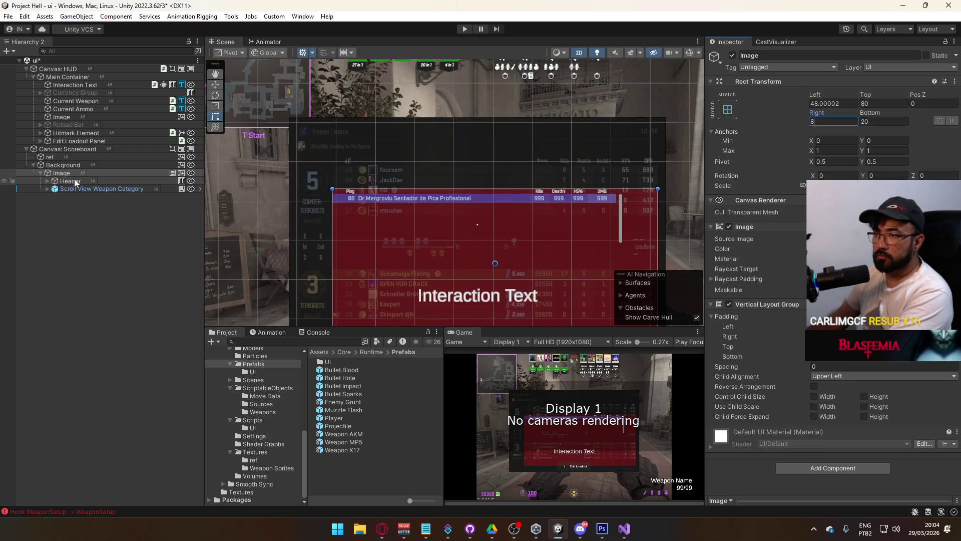
pyautogui.click(814, 416)
# Step: Set the panel layout's child spacing to 2
pyautogui.moveTo(777, 361); pyautogui.dragTo(795, 360)
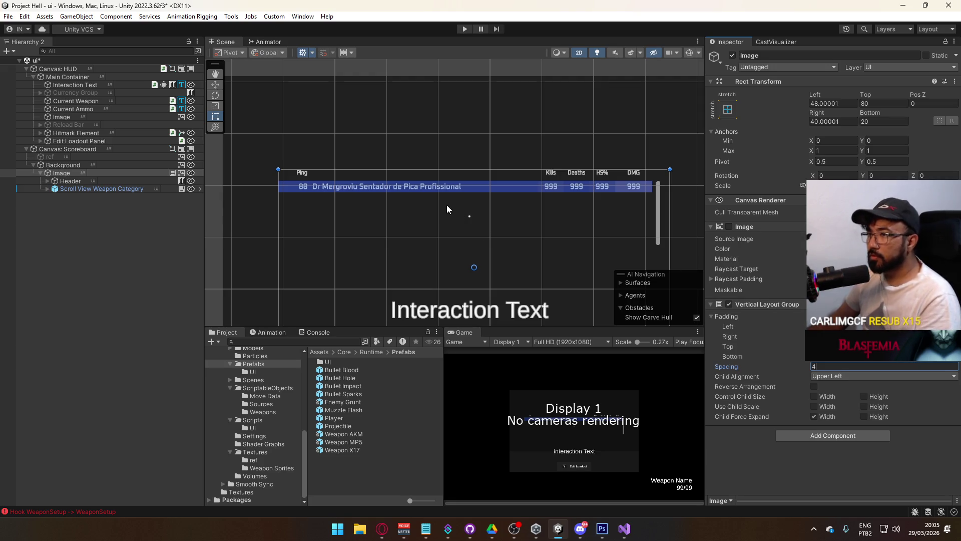
pyautogui.press('BackSpace')
pyautogui.write('2')
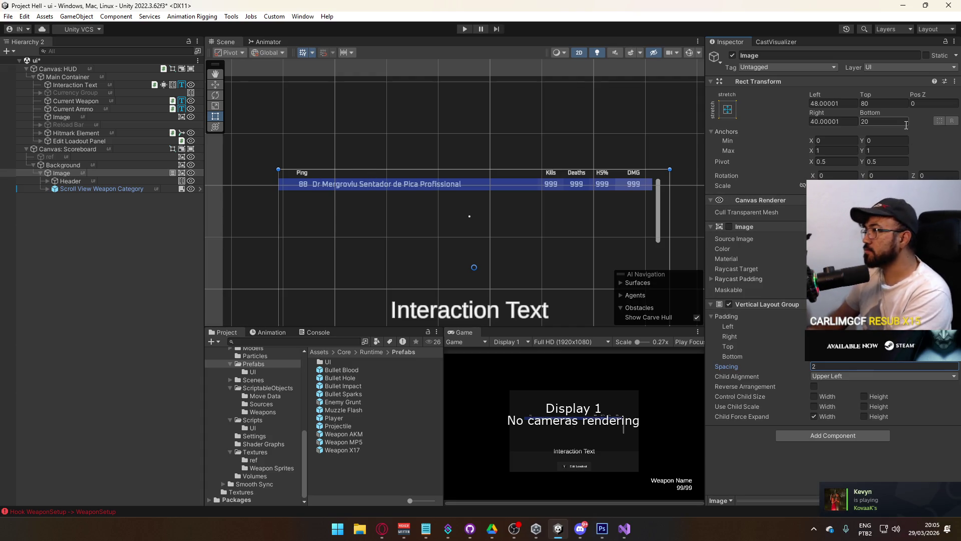
# Step: Set the panel's top and bottom insets to 8 and left inset to 48
pyautogui.click(884, 103)
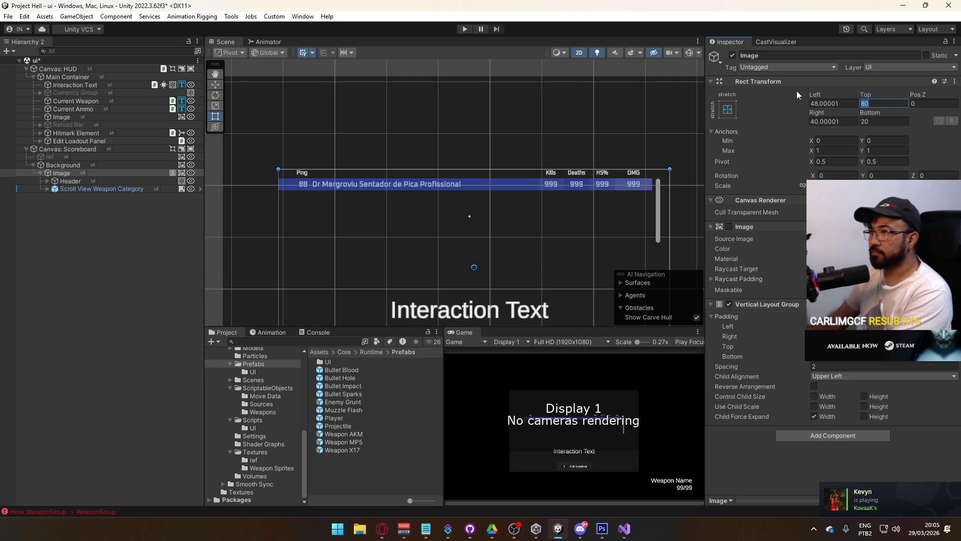
pyautogui.write('16')
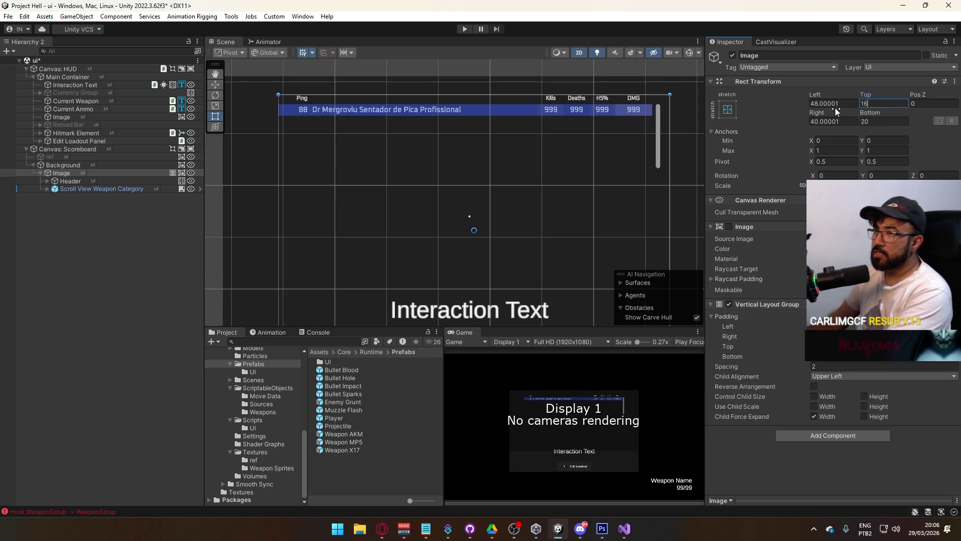
pyautogui.press('BackSpace')
pyautogui.press('BackSpace')
pyautogui.write('8')
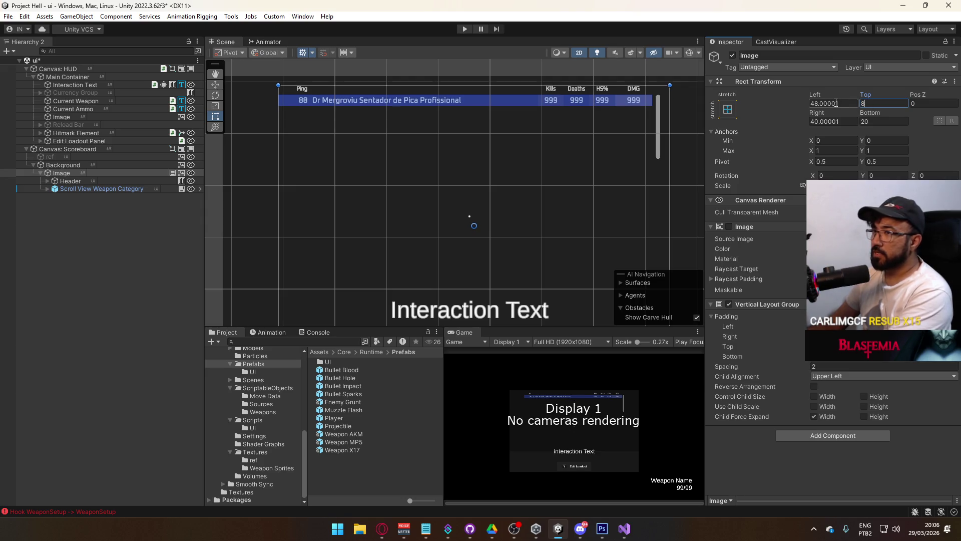
pyautogui.click(884, 121)
pyautogui.write('8')
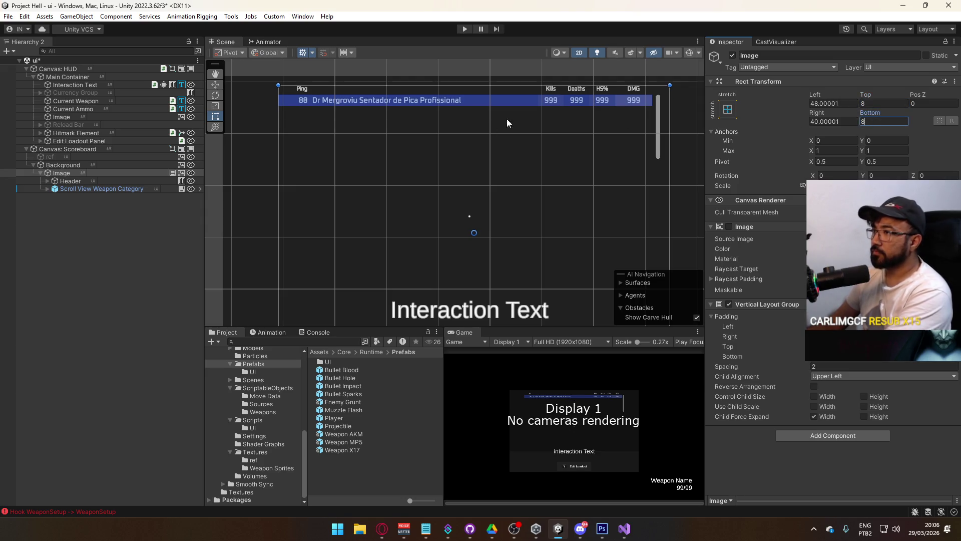
pyautogui.scroll(-2, 522, 191)
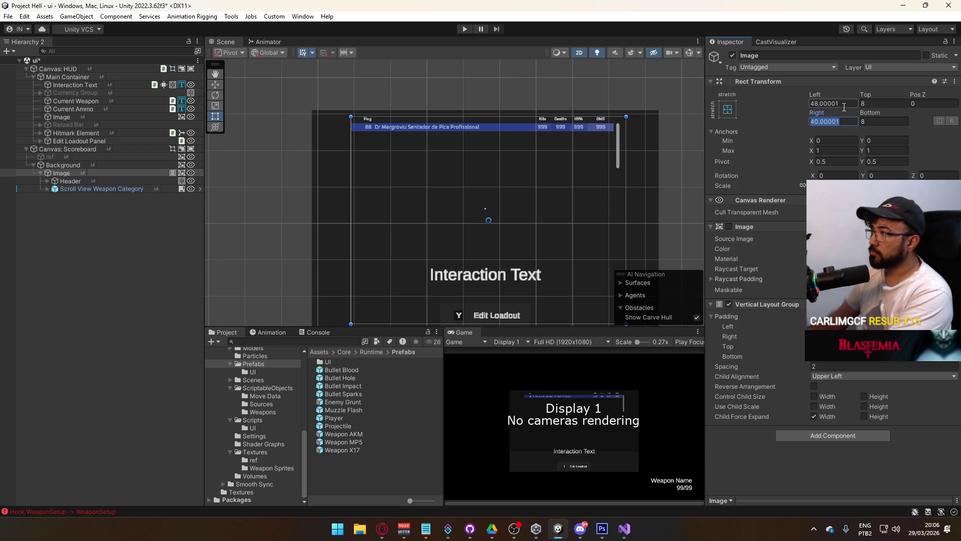
pyautogui.write('48')
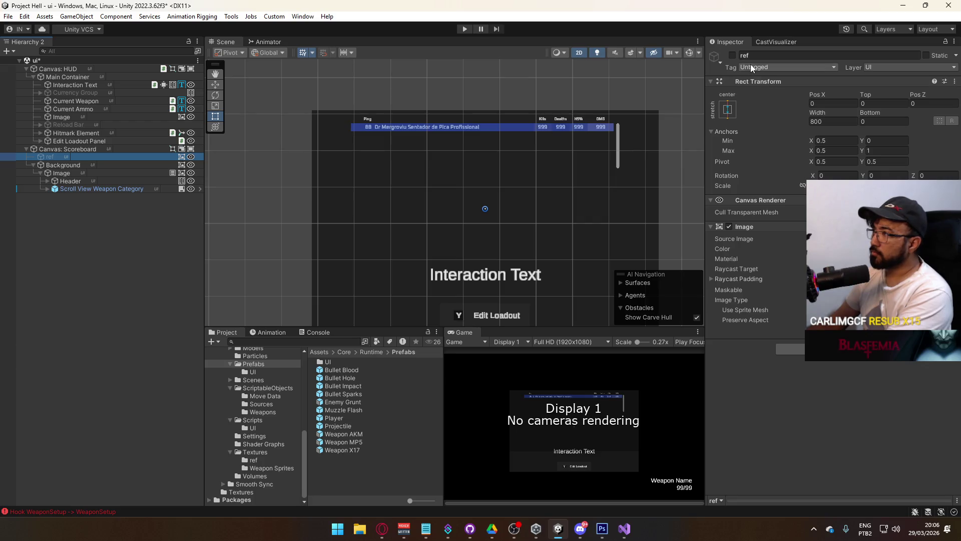
# Step: Toggle the ref reference image on and off, then set the Image's right inset to 0
pyautogui.click(734, 56)
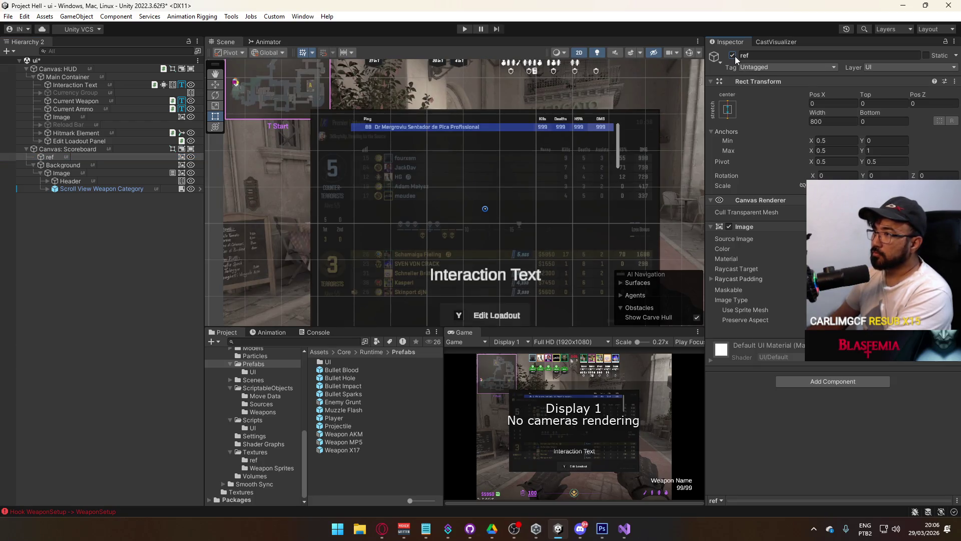
pyautogui.click(734, 55)
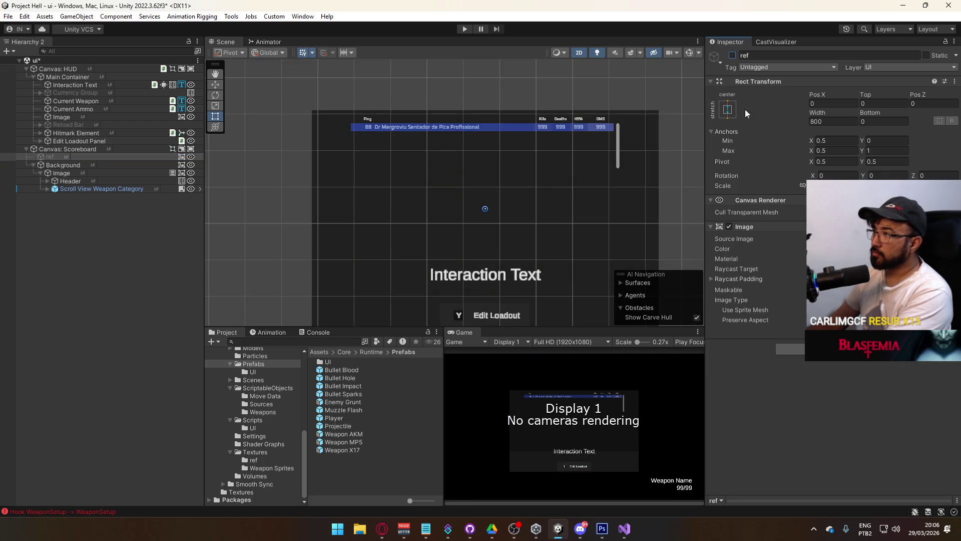
pyautogui.click(74, 172)
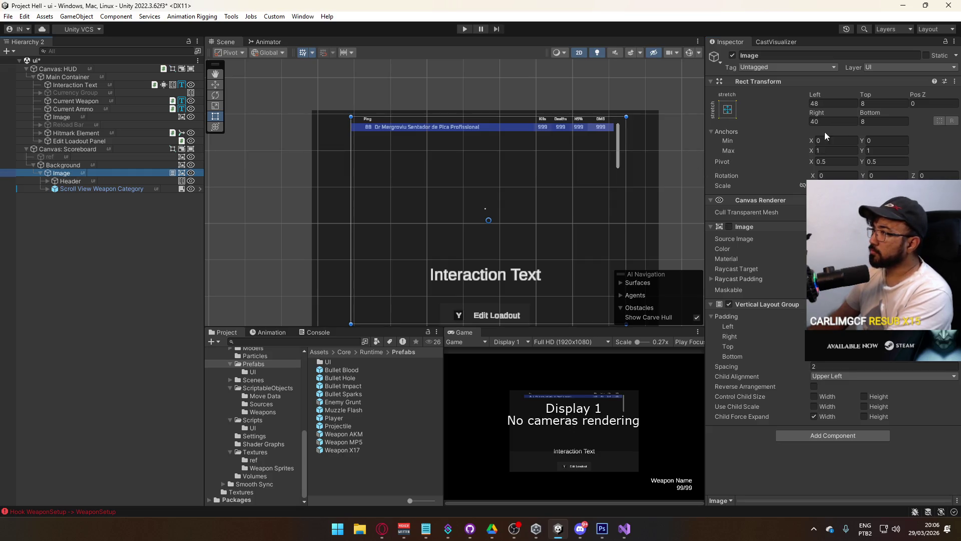
pyautogui.click(845, 121)
pyautogui.write('0')
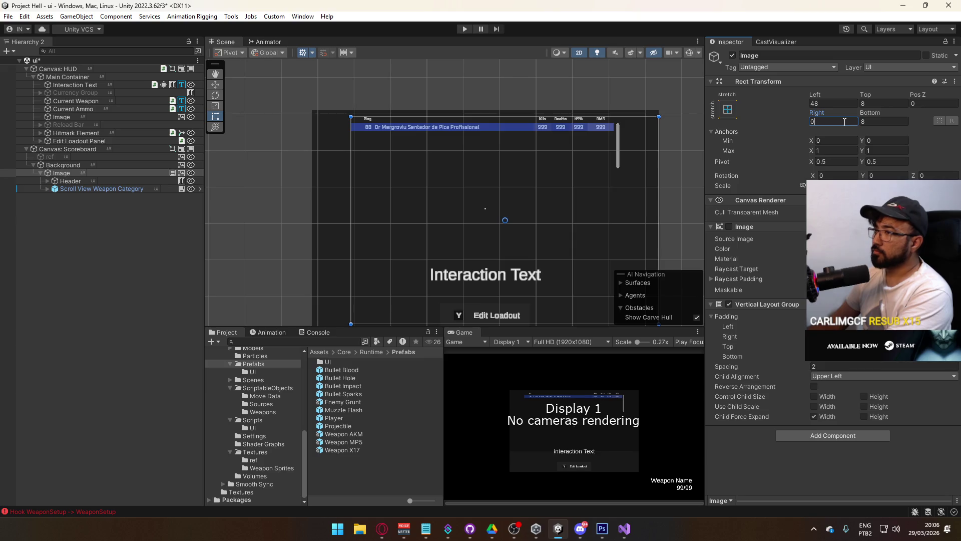
pyautogui.moveTo(600, 190)
pyautogui.mouseDown()
pyautogui.moveTo(586, 110)
pyautogui.moveTo(593, 173)
pyautogui.mouseUp()
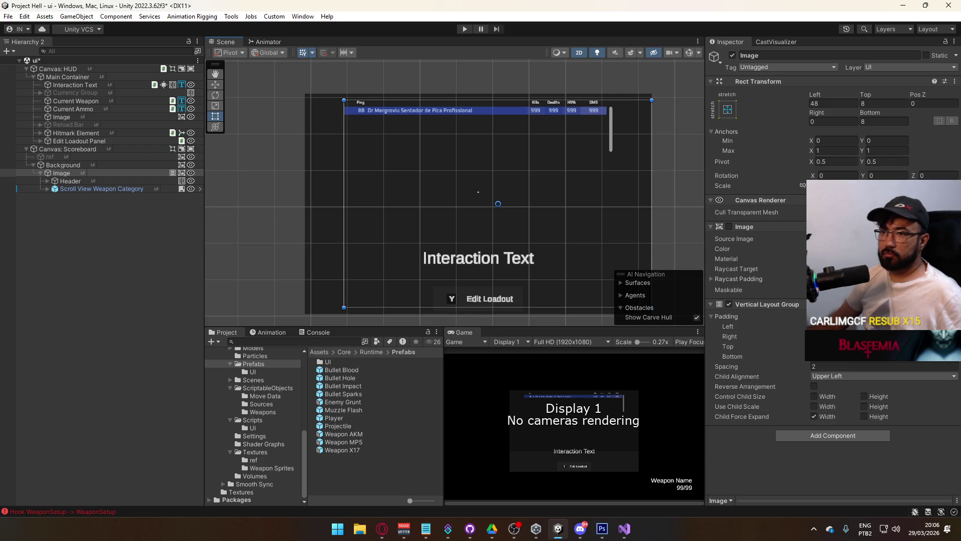
# Step: Tick Control Child Size Width on the layout and set the Image's right inset to 4
pyautogui.click(827, 396)
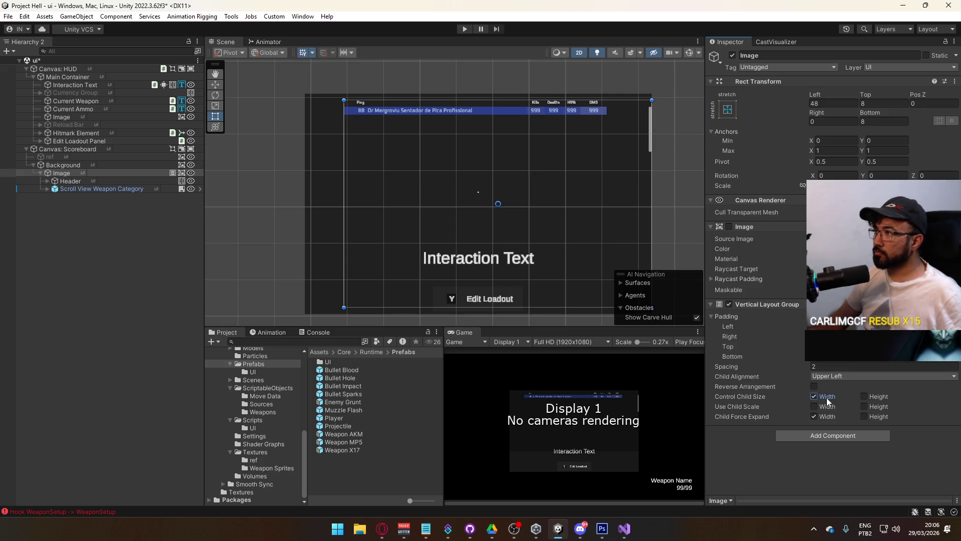
pyautogui.click(827, 121)
pyautogui.write('2')
pyautogui.press('BackSpace')
pyautogui.write('4')
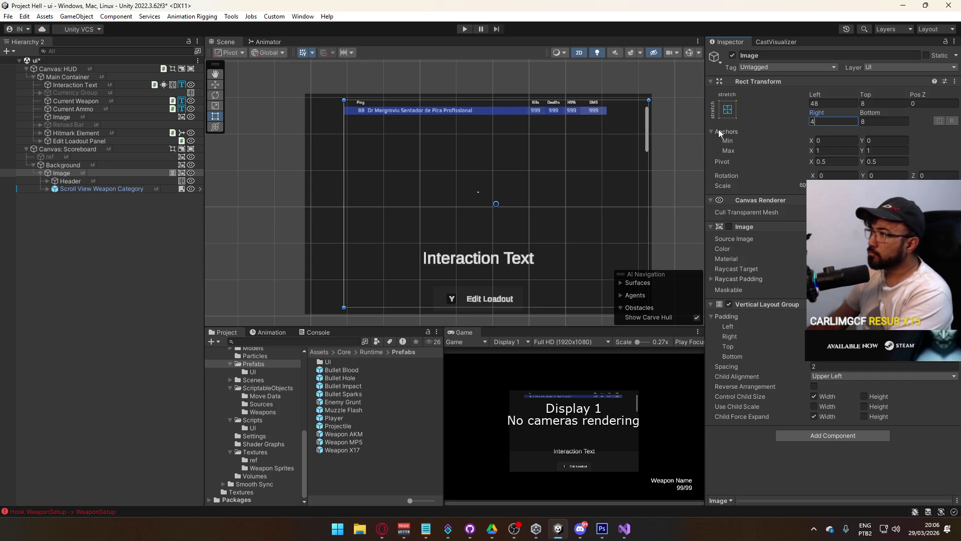
pyautogui.click(81, 171)
pyautogui.click(59, 172)
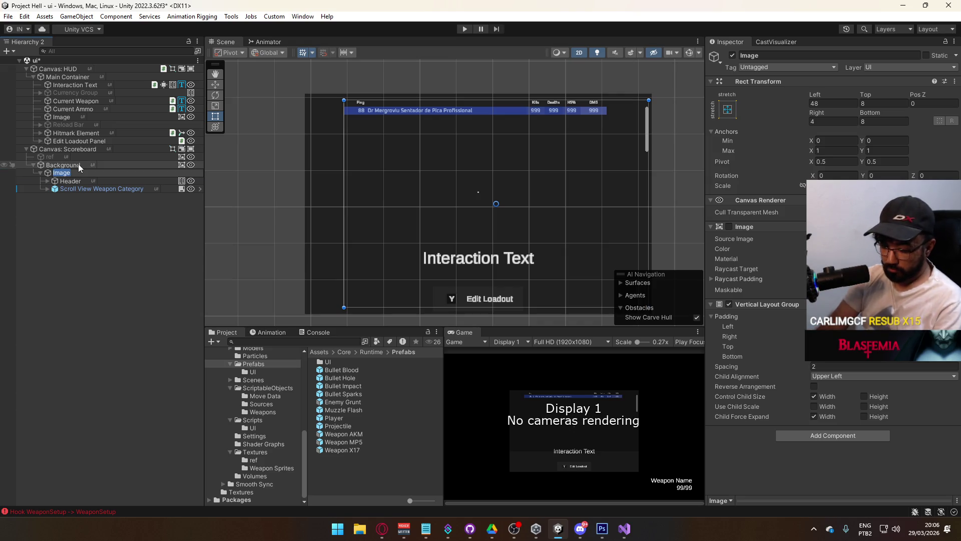
# Step: Rename the Image object to 'Main Panel'
pyautogui.write('Main Panel')
pyautogui.press('Return')
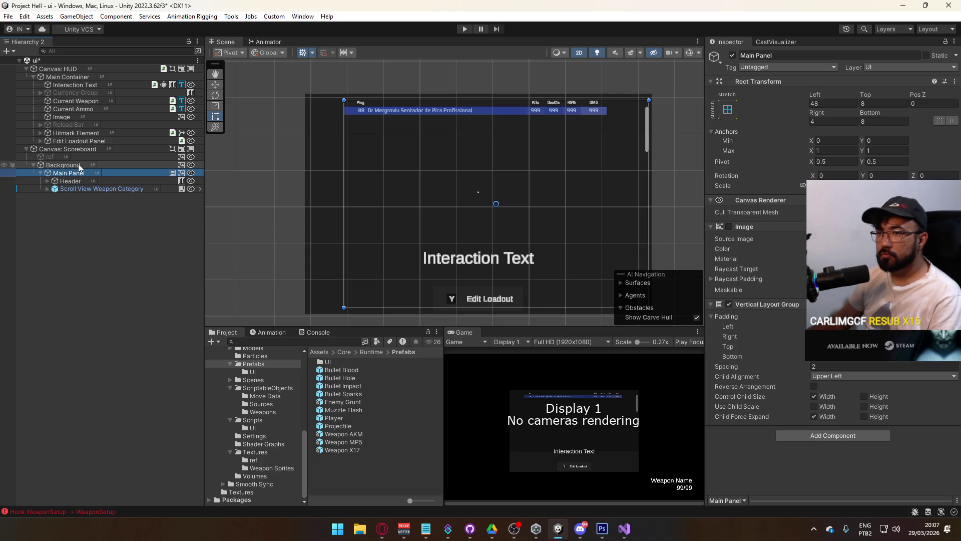
pyautogui.click(78, 164)
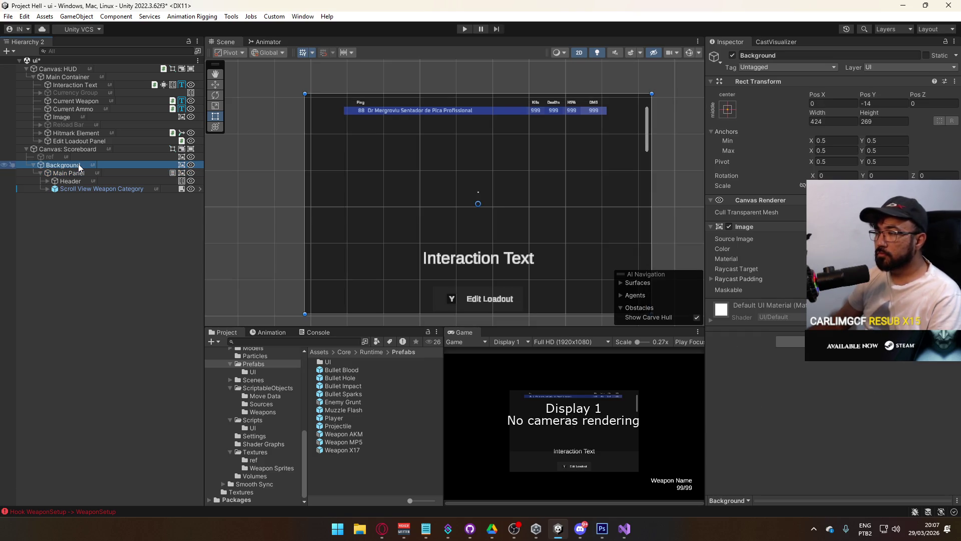
pyautogui.click(74, 172)
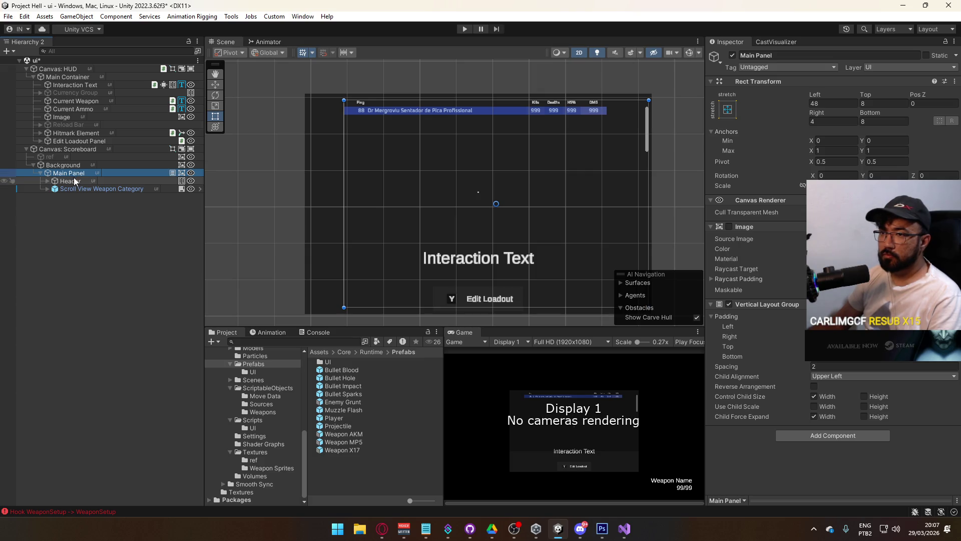
# Step: Rename the Header object to 'Legend'
pyautogui.click(74, 181)
pyautogui.click(74, 181)
pyautogui.write('Lege')
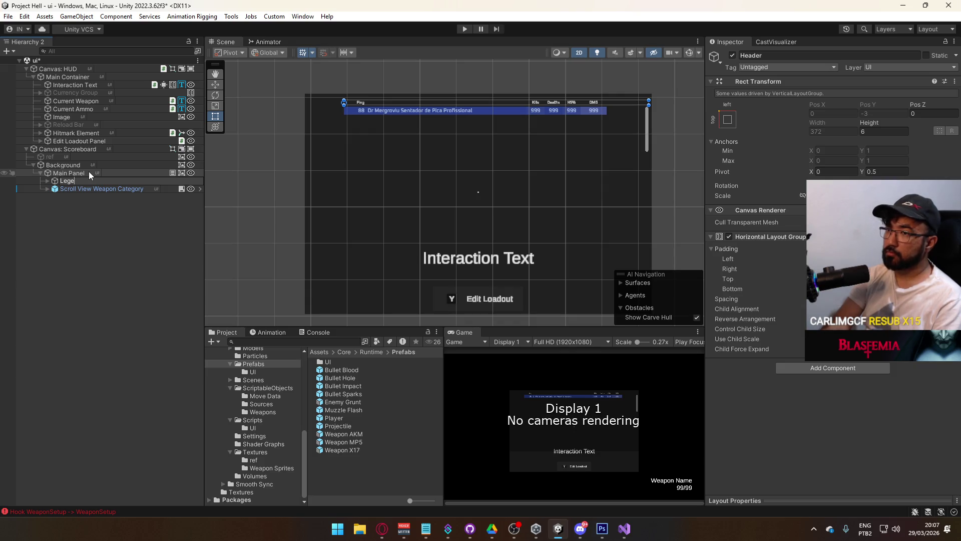
pyautogui.write('nd')
pyautogui.press('Return')
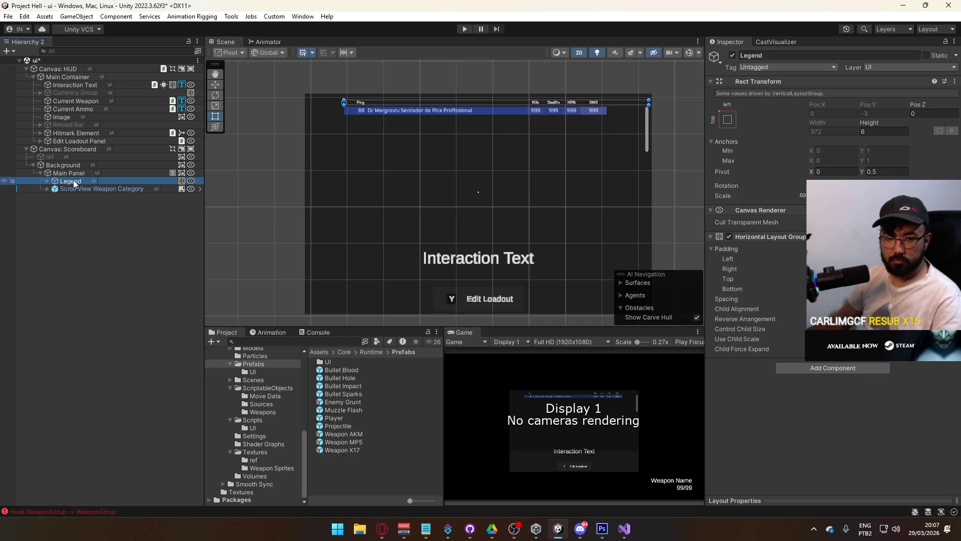
# Step: Create a UI Image inside Main Panel and move it above Legend
pyautogui.rightClick(78, 172)
pyautogui.moveTo(115, 340)
pyautogui.click(231, 340)
pyautogui.moveTo(68, 197); pyautogui.dragTo(70, 178)
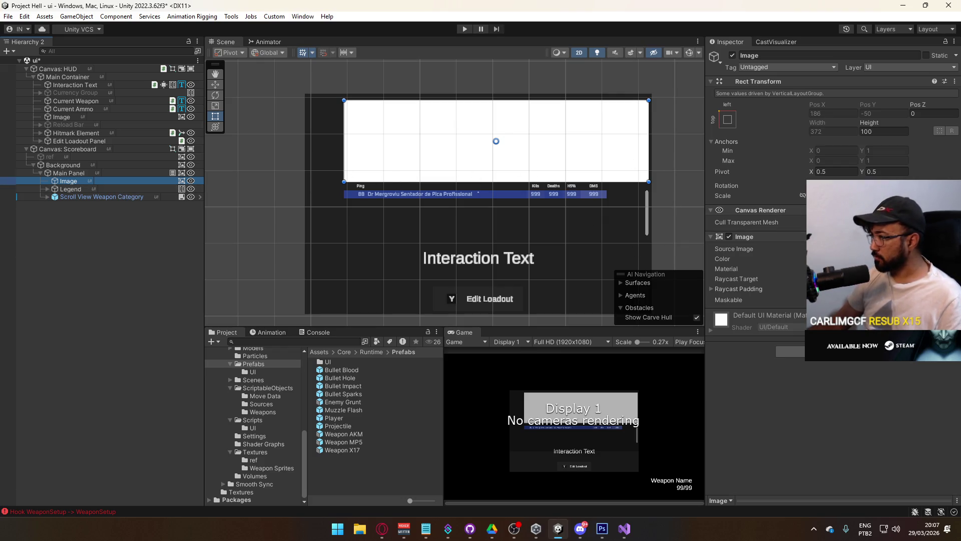
# Step: Colour the new image a dark translucent red and duplicate it
pyautogui.click(851, 259)
pyautogui.click(847, 488)
pyautogui.moveTo(923, 454)
pyautogui.mouseDown()
pyautogui.moveTo(854, 464)
pyautogui.moveTo(866, 455)
pyautogui.mouseUp()
pyautogui.scroll(4, 440, 198)
pyautogui.click(75, 181)
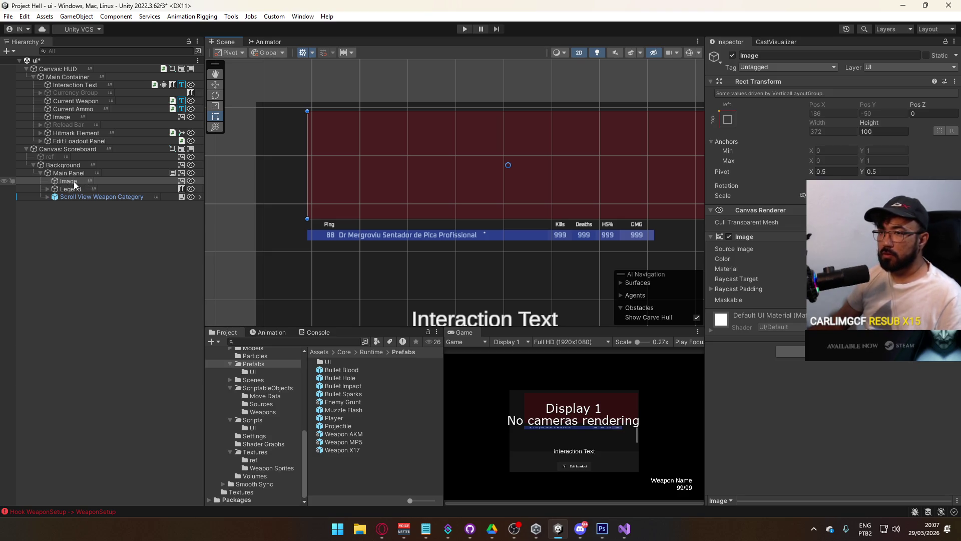
pyautogui.hotkey('ctrl', 'd')
# Step: Name the duplicate 'Separator' and set its height to 1
pyautogui.write('Separator')
pyautogui.press('Return')
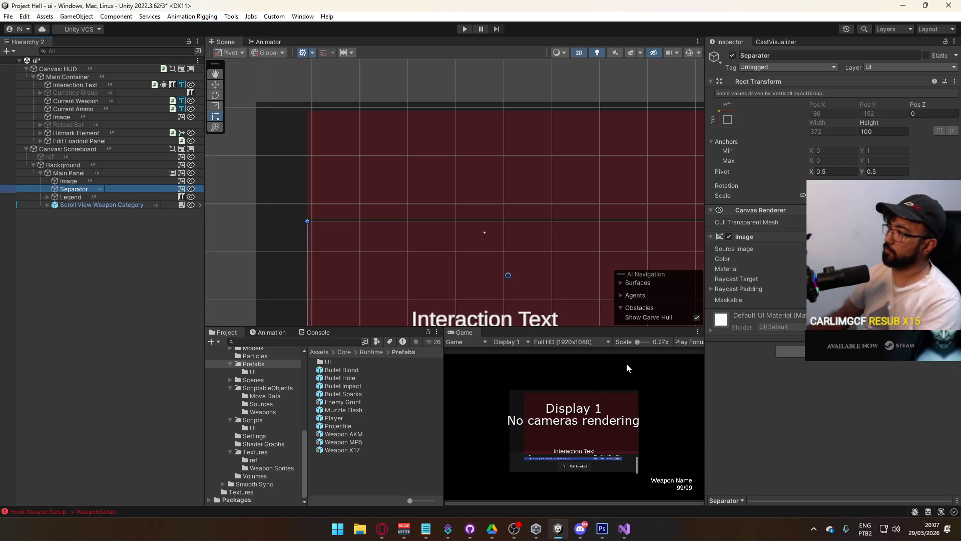
pyautogui.click(861, 131)
pyautogui.write('94')
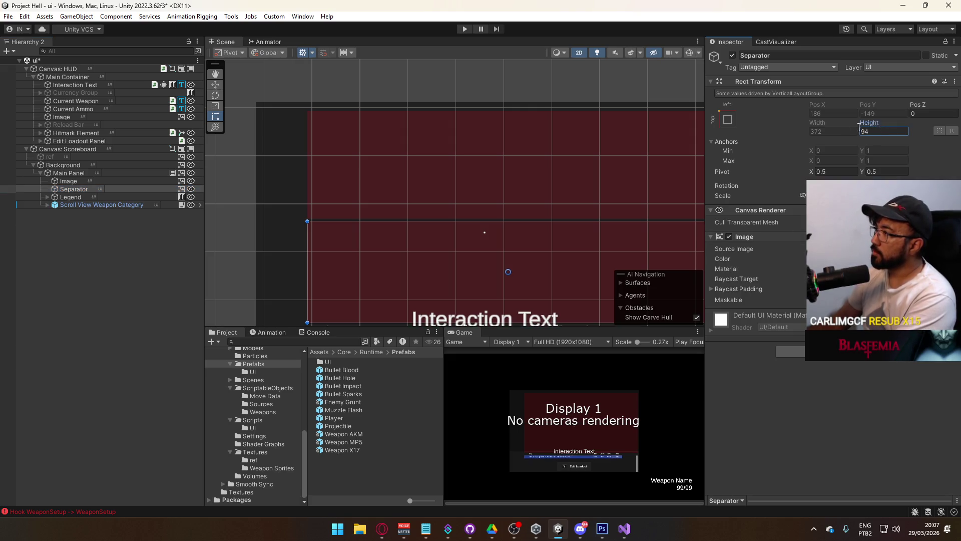
pyautogui.write('1')
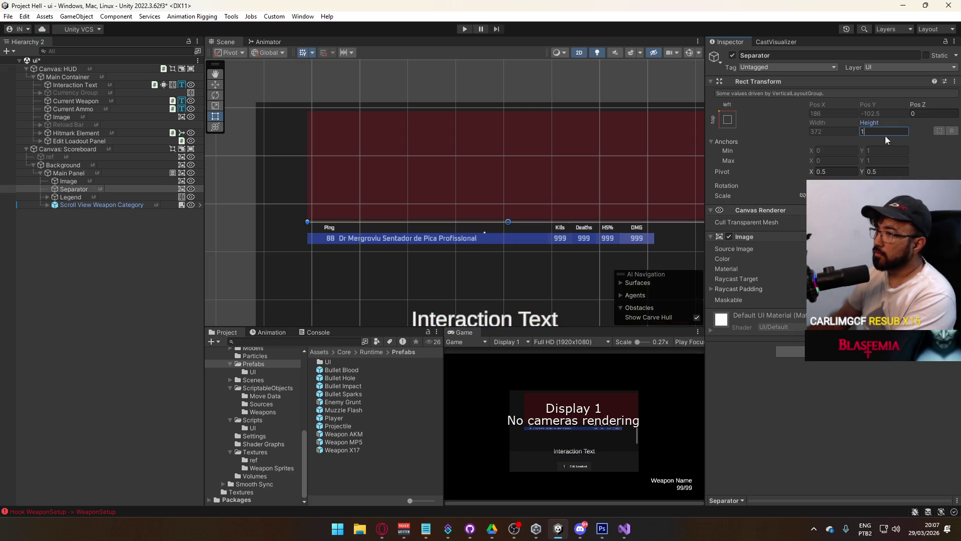
pyautogui.moveTo(470, 205)
pyautogui.mouseDown()
pyautogui.moveTo(482, 191)
pyautogui.moveTo(537, 178)
pyautogui.mouseUp()
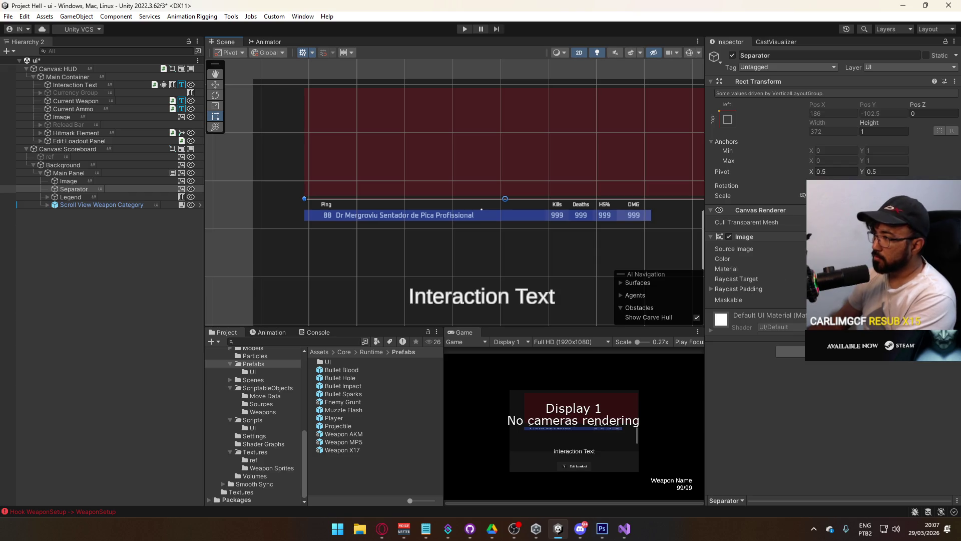
# Step: Wrap the line in a new empty parent named Separator and rename the child to Image
pyautogui.rightClick(80, 188)
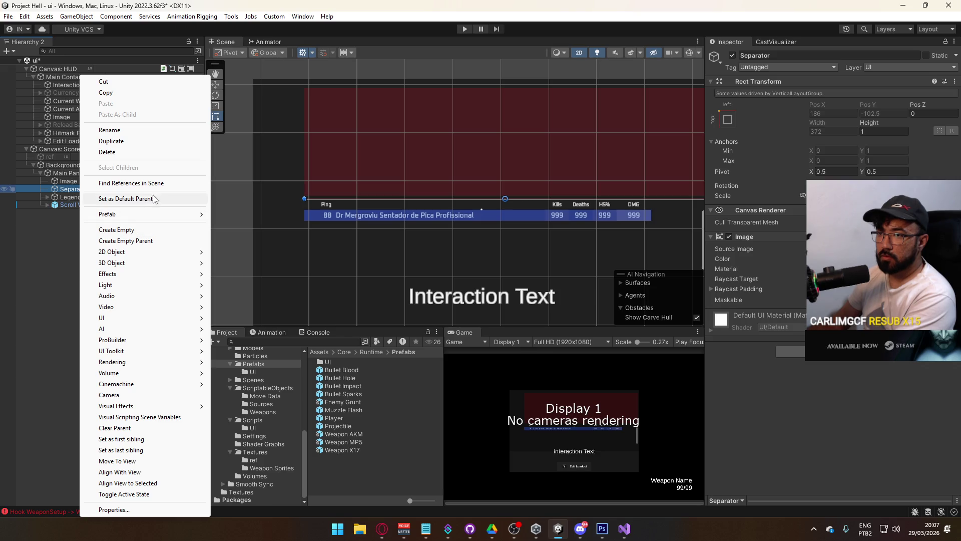
pyautogui.click(141, 241)
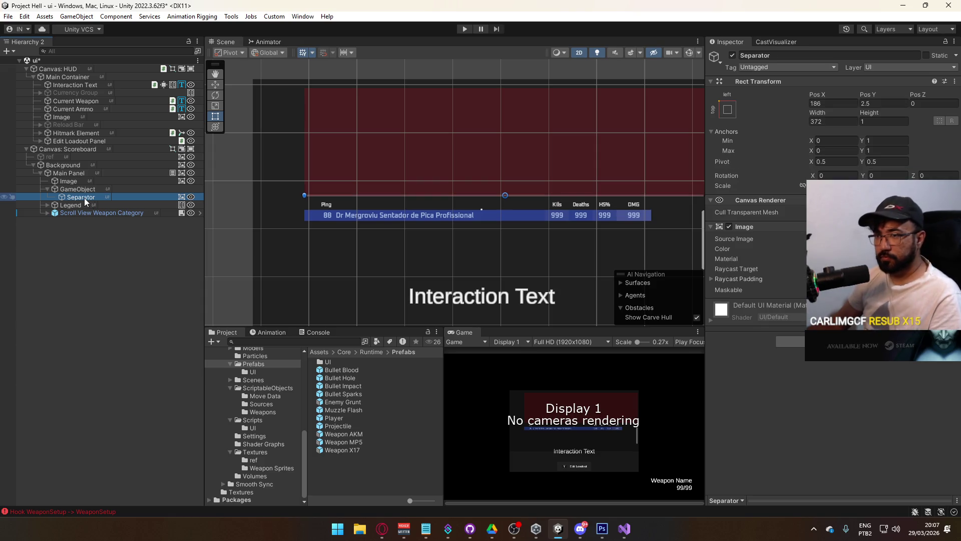
pyautogui.click(95, 189)
pyautogui.press('F2')
pyautogui.write('Separator')
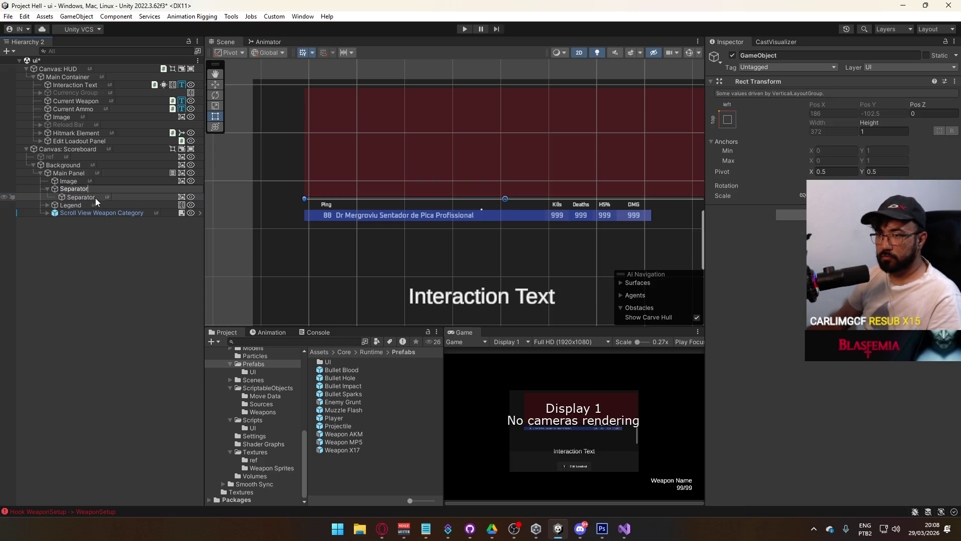
pyautogui.click(95, 198)
pyautogui.press('F2')
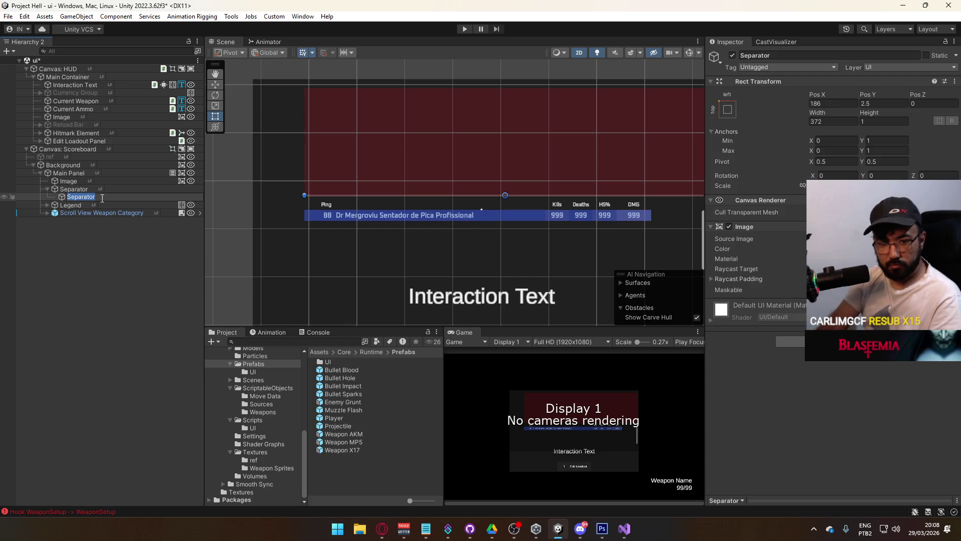
pyautogui.press('BackSpace')
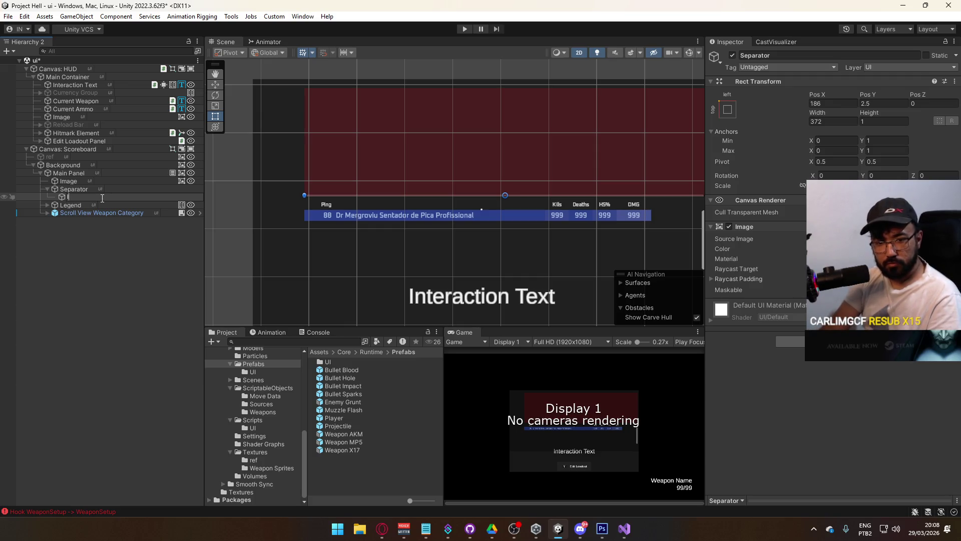
pyautogui.write('Image')
pyautogui.press('Return')
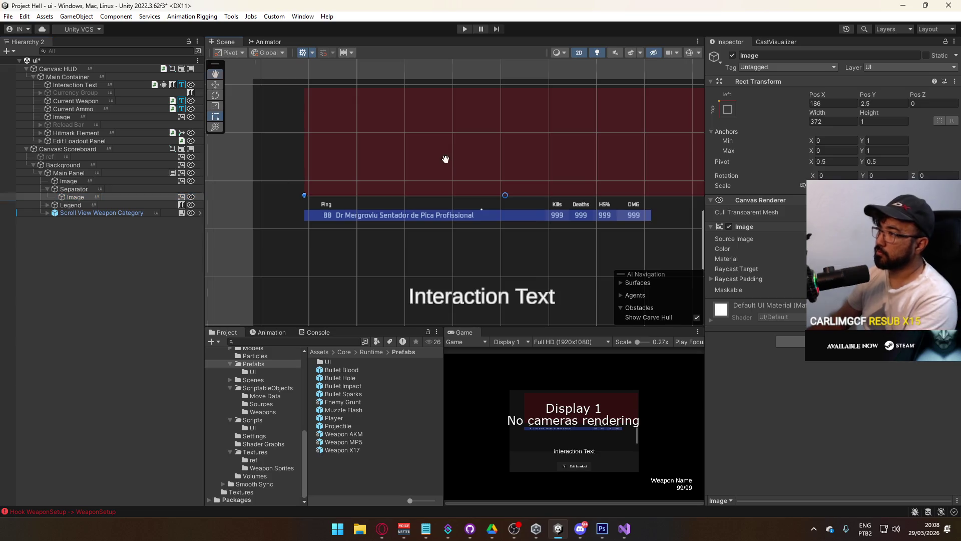
# Step: Raise the line image's colour opacity to 20
pyautogui.moveTo(444, 165); pyautogui.dragTo(326, 161)
pyautogui.click(851, 249)
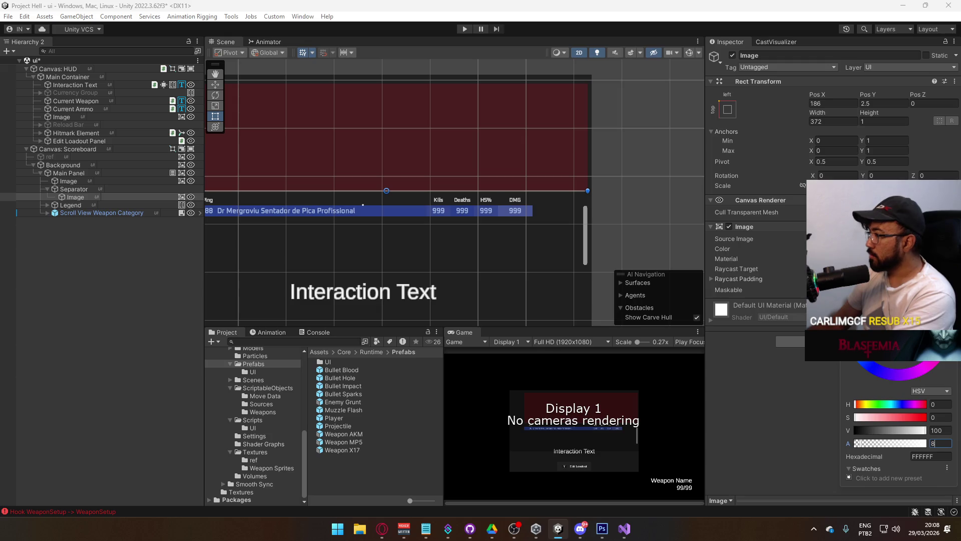
pyautogui.click(501, 180)
pyautogui.scroll(5, 501, 179)
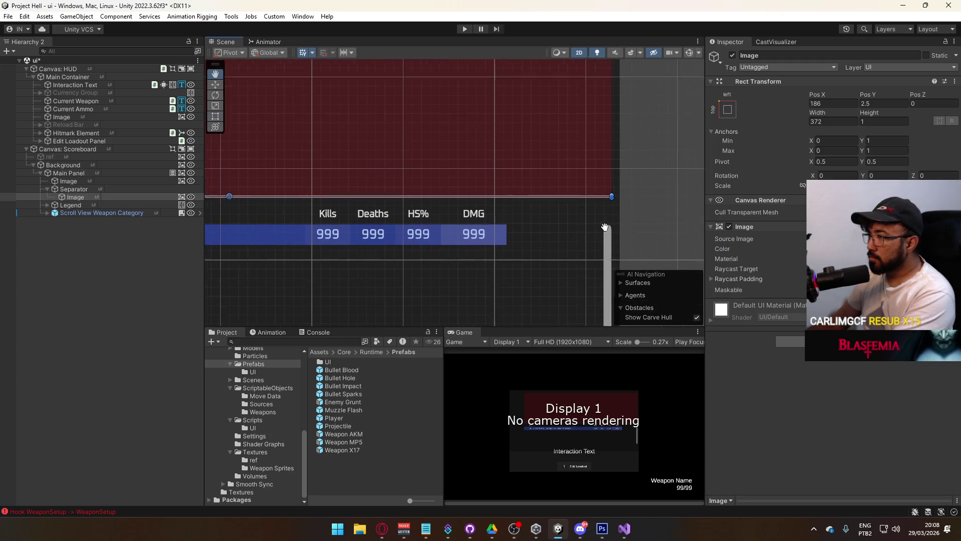
pyautogui.scroll(2, 567, 290)
pyautogui.scroll(2, 606, 279)
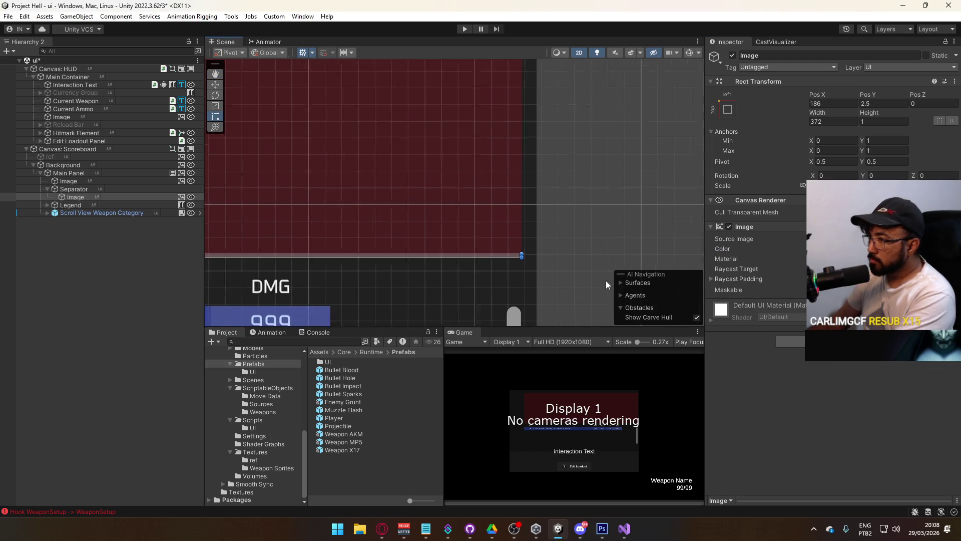
pyautogui.click(882, 249)
pyautogui.click(937, 440)
pyautogui.write('10')
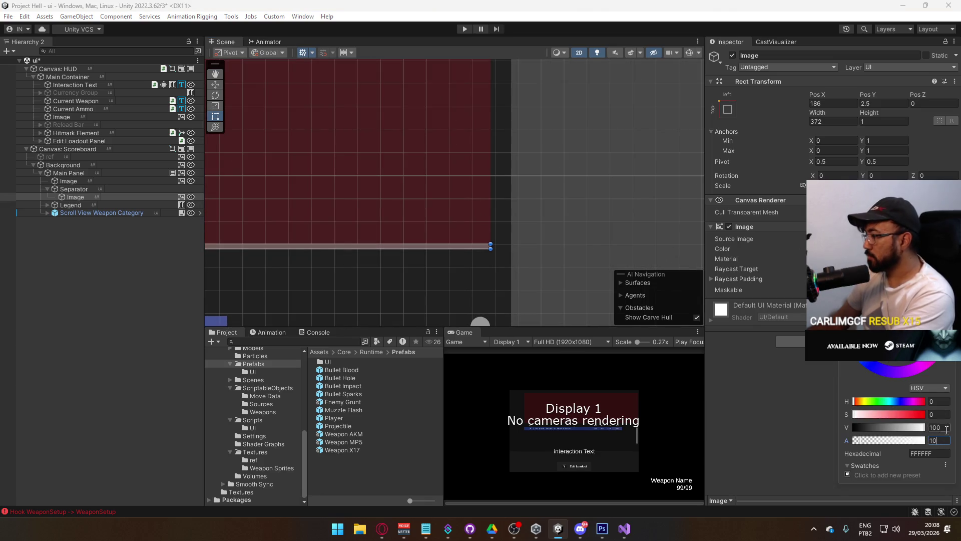
pyautogui.press('BackSpace')
pyautogui.press('BackSpace')
pyautogui.write('20')
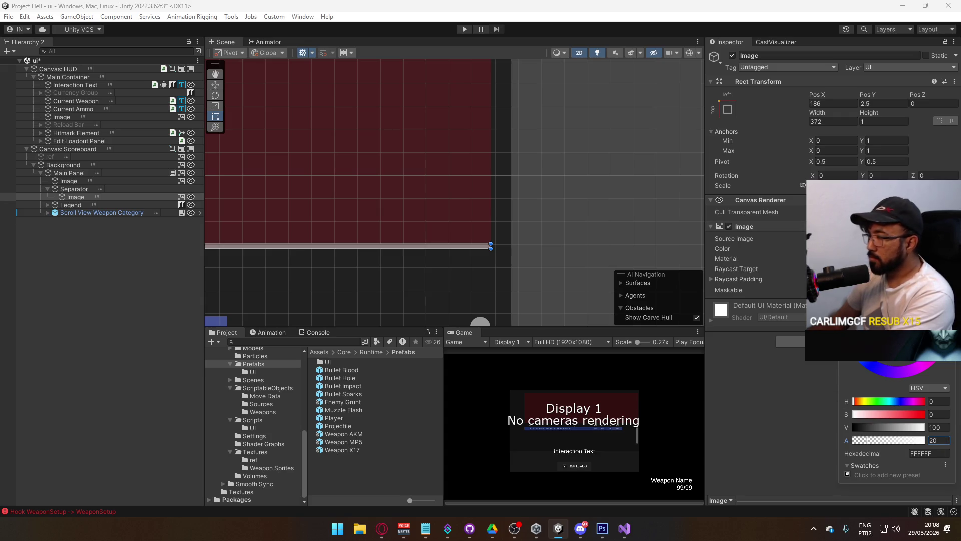
# Step: Stretch the line image to fill Separator, with top offset 0 and right inset 50
pyautogui.click(111, 189)
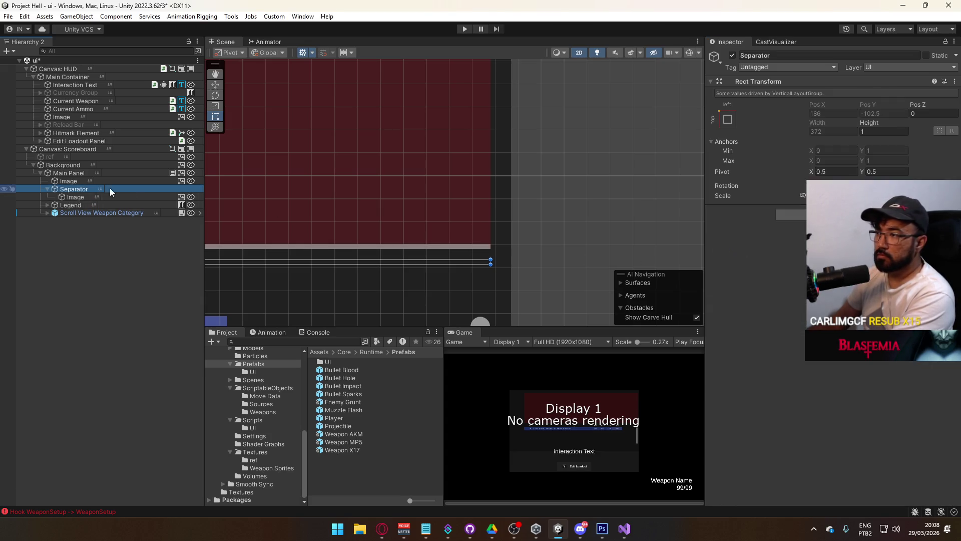
pyautogui.press('f')
pyautogui.click(125, 197)
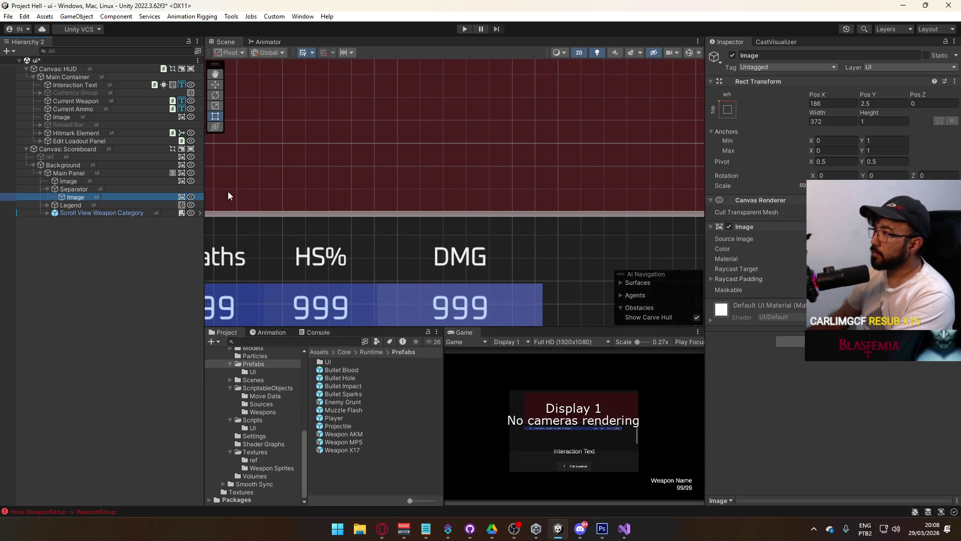
pyautogui.click(730, 111)
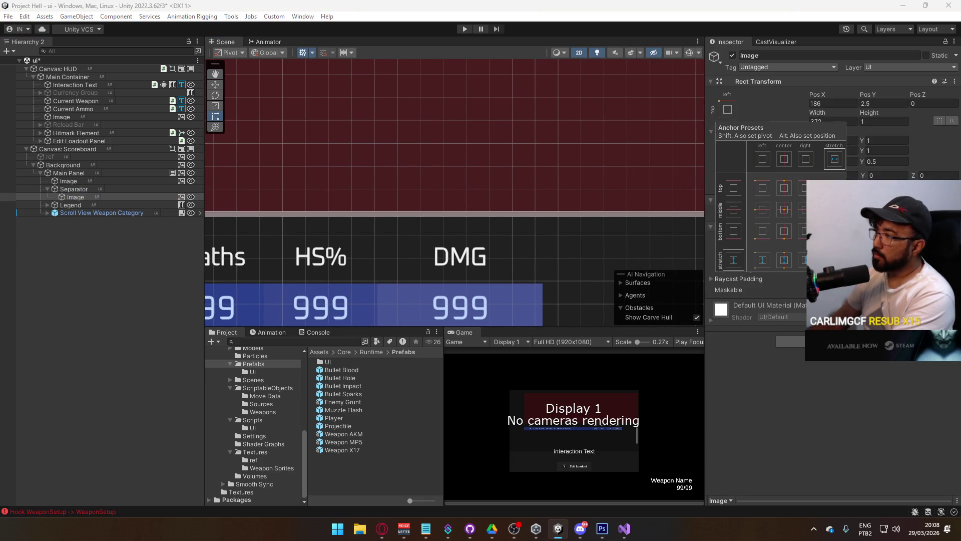
pyautogui.click(832, 256)
pyautogui.click(831, 121)
pyautogui.click(885, 105)
pyautogui.write('0')
pyautogui.scroll(-3, 602, 220)
pyautogui.scroll(-5, 603, 221)
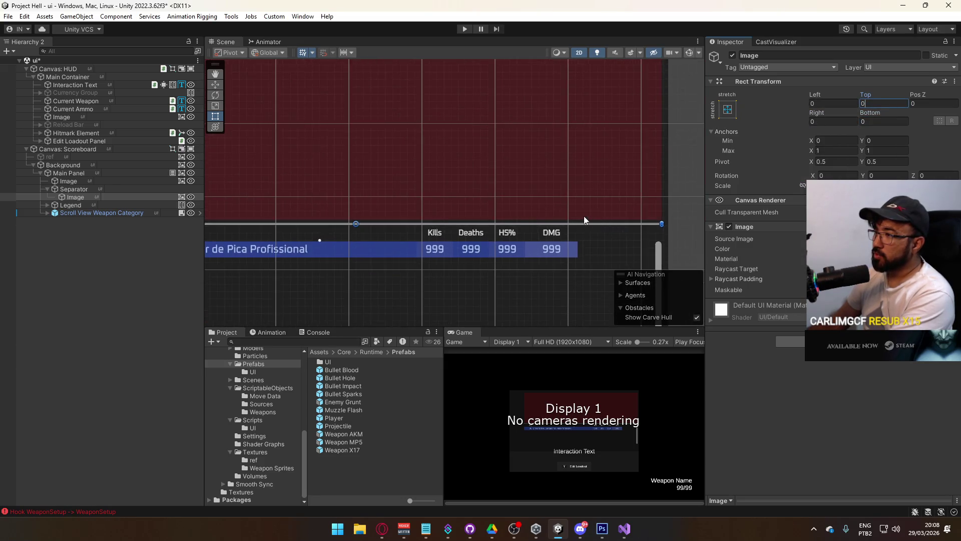
pyautogui.hscroll(2, 577, 200)
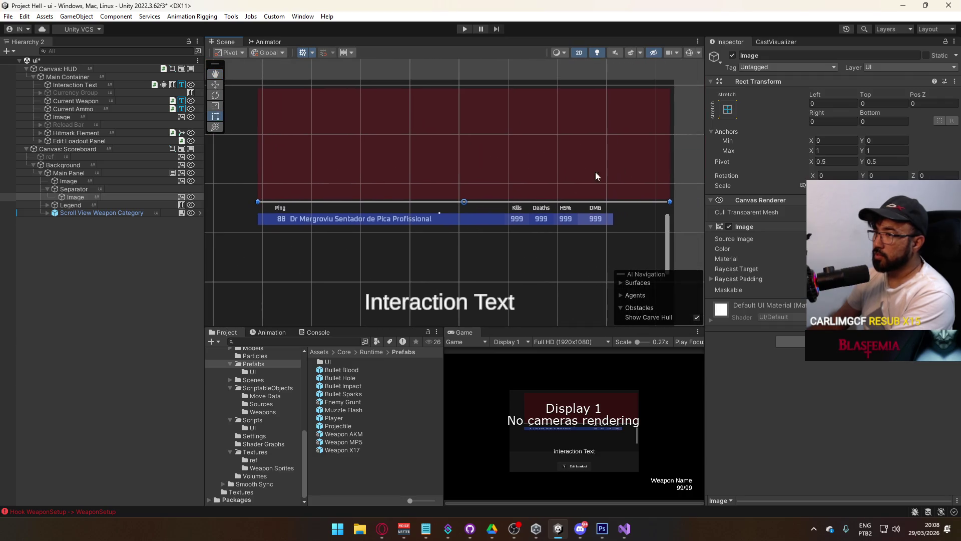
pyautogui.moveTo(816, 113)
pyautogui.mouseDown()
pyautogui.moveTo(42, 143)
pyautogui.moveTo(544, 143)
pyautogui.moveTo(674, 155)
pyautogui.mouseUp()
pyautogui.press('BackSpace')
pyautogui.press('BackSpace')
pyautogui.press('BackSpace')
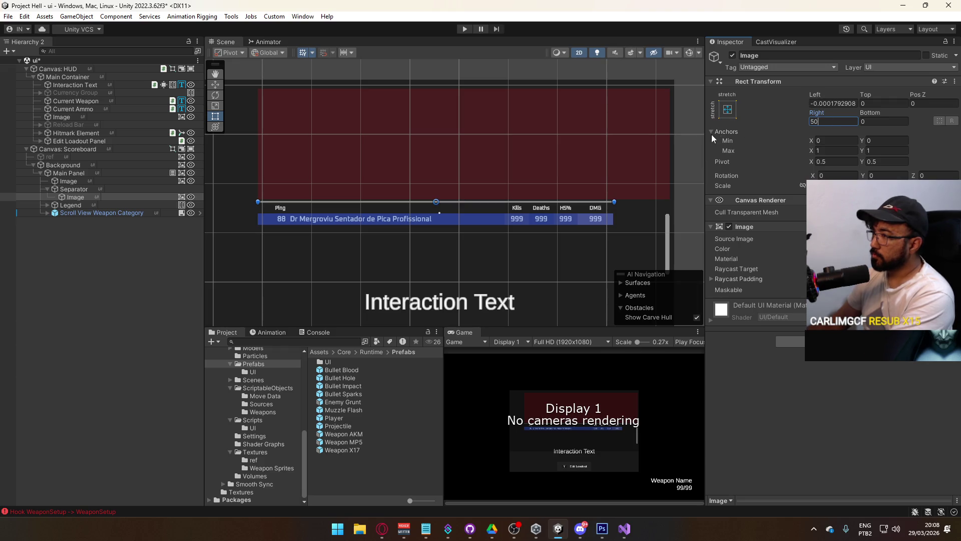
# Step: Reset the line image's left offset to 0, then collapse Separator and reselect it
pyautogui.click(63, 245)
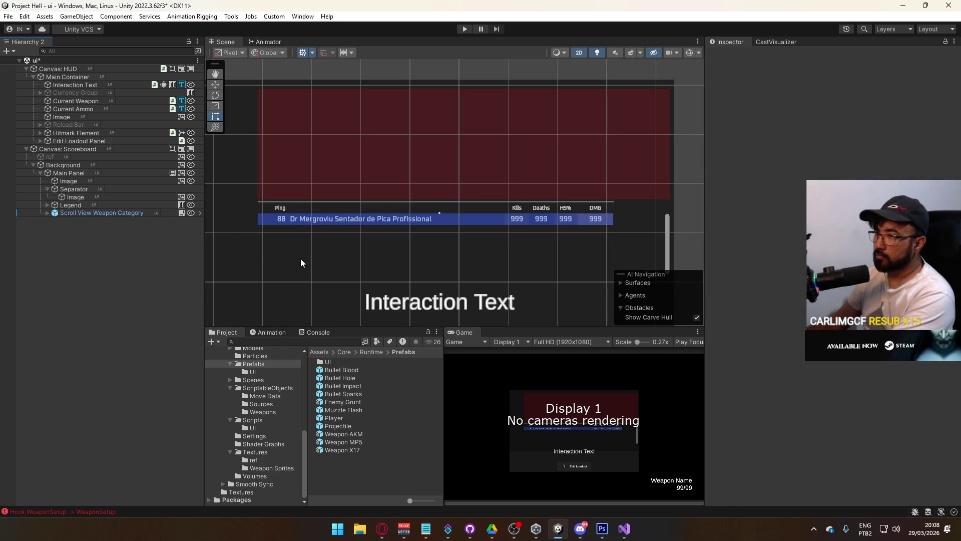
pyautogui.scroll(2, 427, 235)
pyautogui.click(92, 197)
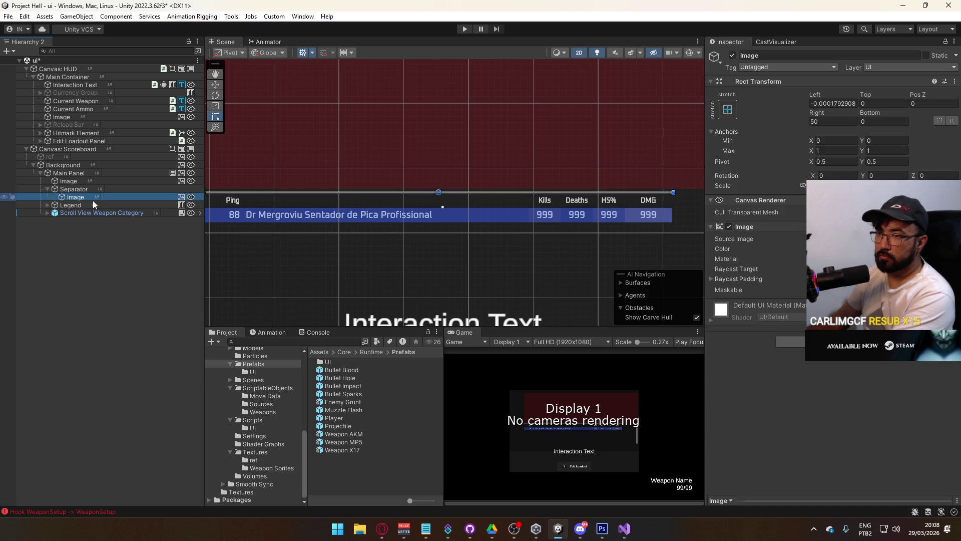
pyautogui.click(864, 121)
pyautogui.click(833, 103)
pyautogui.write('0')
pyautogui.click(87, 190)
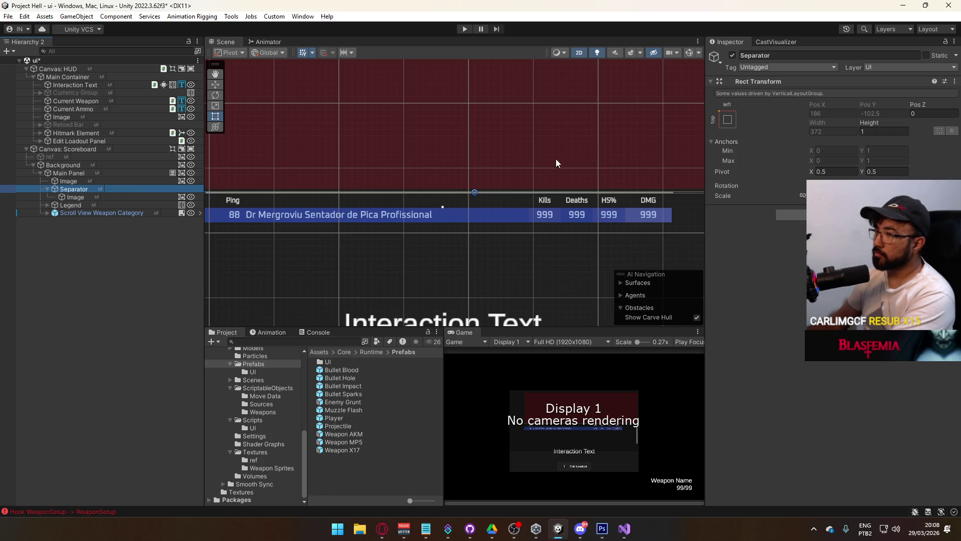
pyautogui.press('f')
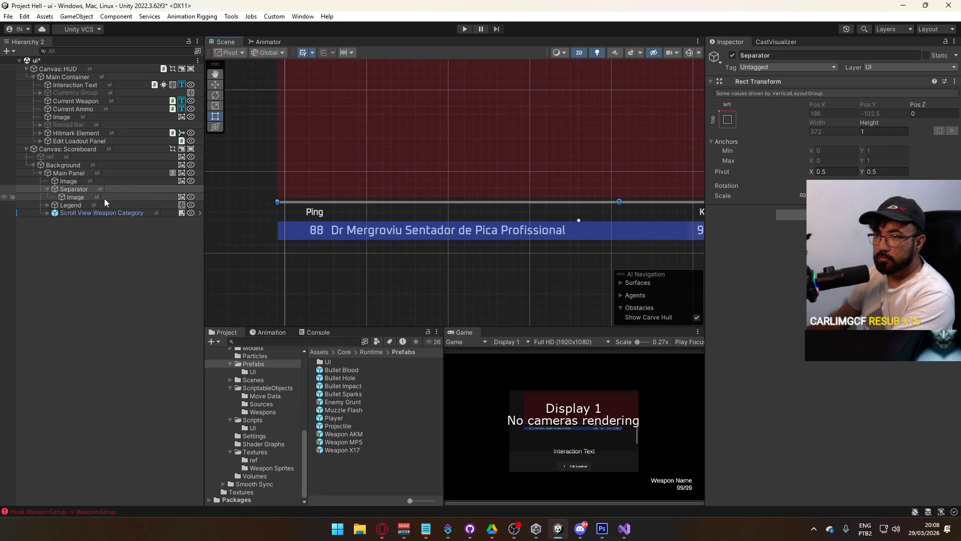
pyautogui.click(90, 198)
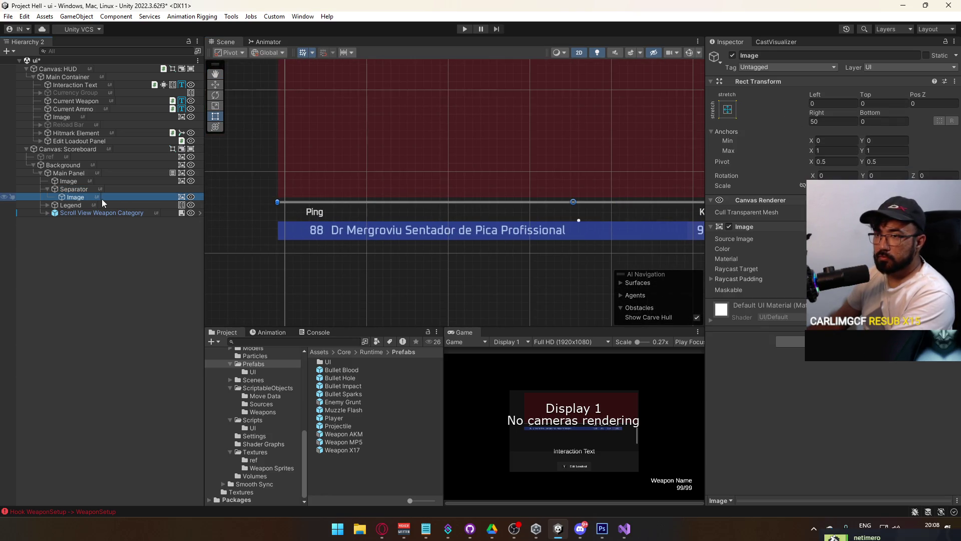
pyautogui.click(48, 189)
pyautogui.click(71, 190)
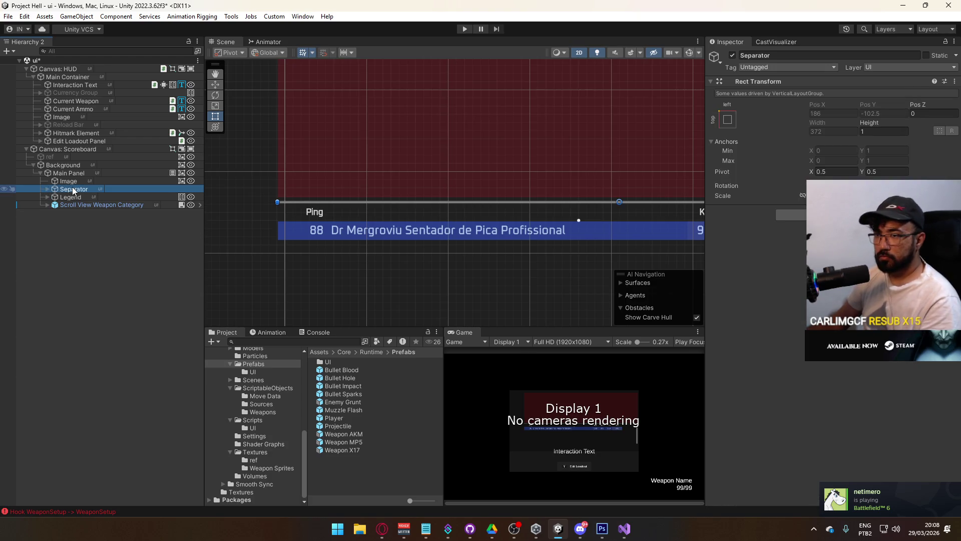
# Step: Add a UI Image under Main Panel right after Separator and name it Space
pyautogui.rightClick(69, 192)
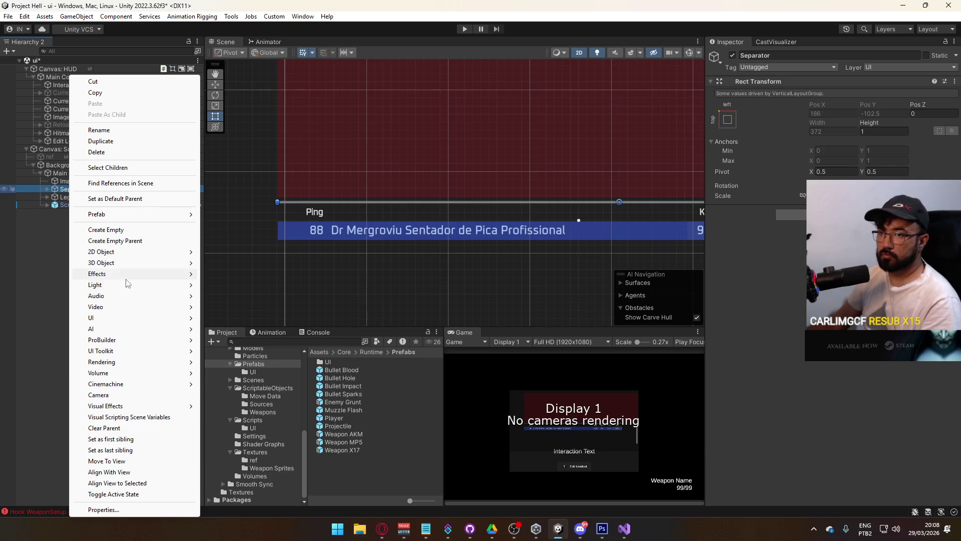
pyautogui.moveTo(122, 318)
pyautogui.click(252, 323)
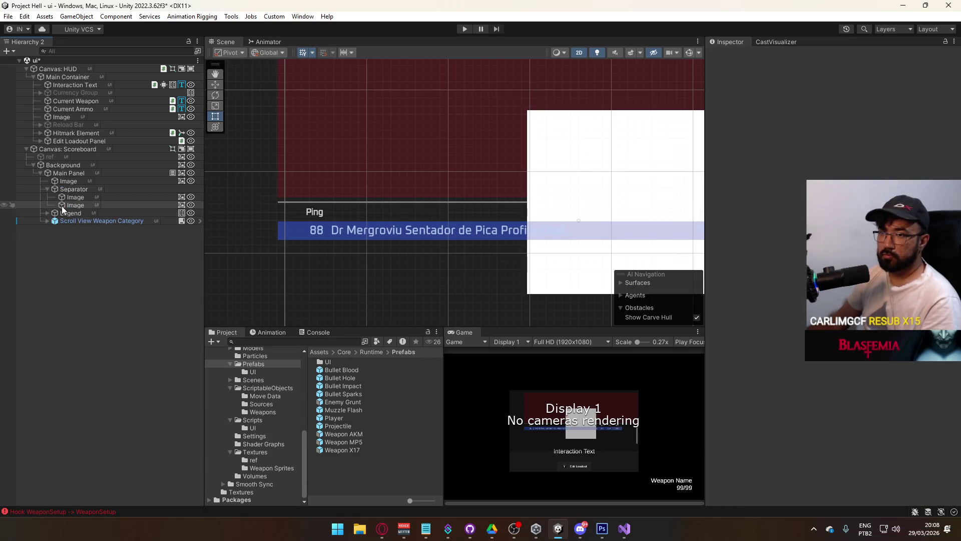
pyautogui.moveTo(71, 204); pyautogui.dragTo(50, 210)
pyautogui.click(88, 204)
pyautogui.write('Space')
pyautogui.press('Return')
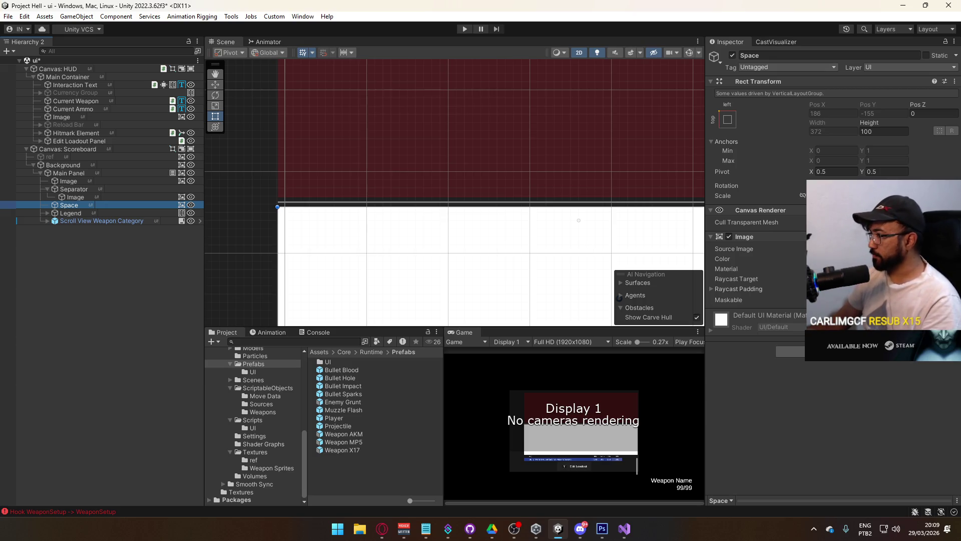
# Step: Make Space transparent, remove its Image component, and set its height to 2
pyautogui.click(881, 259)
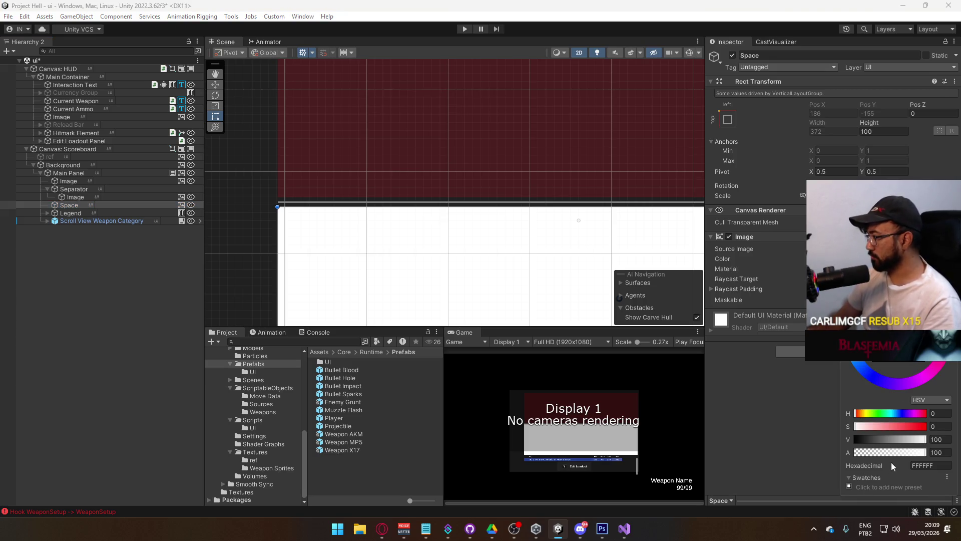
pyautogui.moveTo(899, 454); pyautogui.dragTo(855, 453)
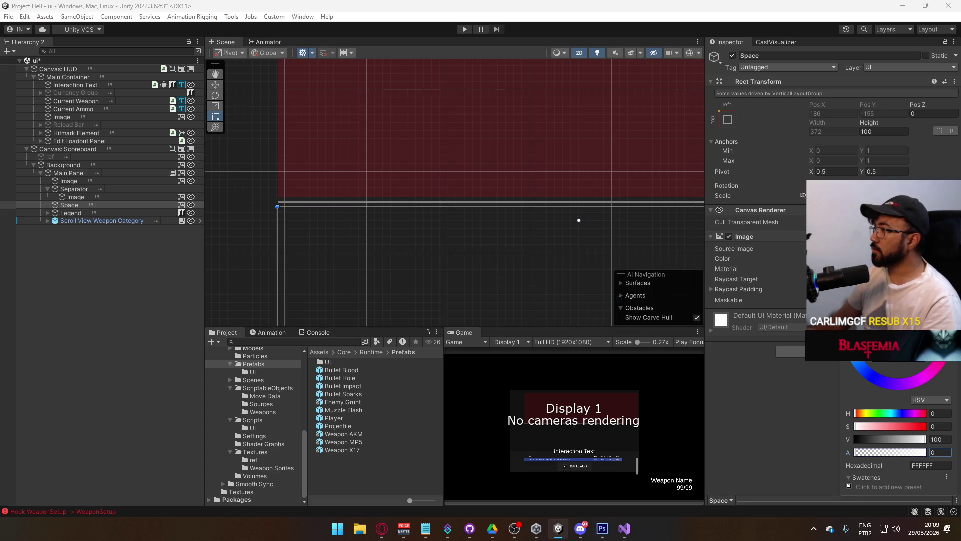
pyautogui.rightClick(799, 237)
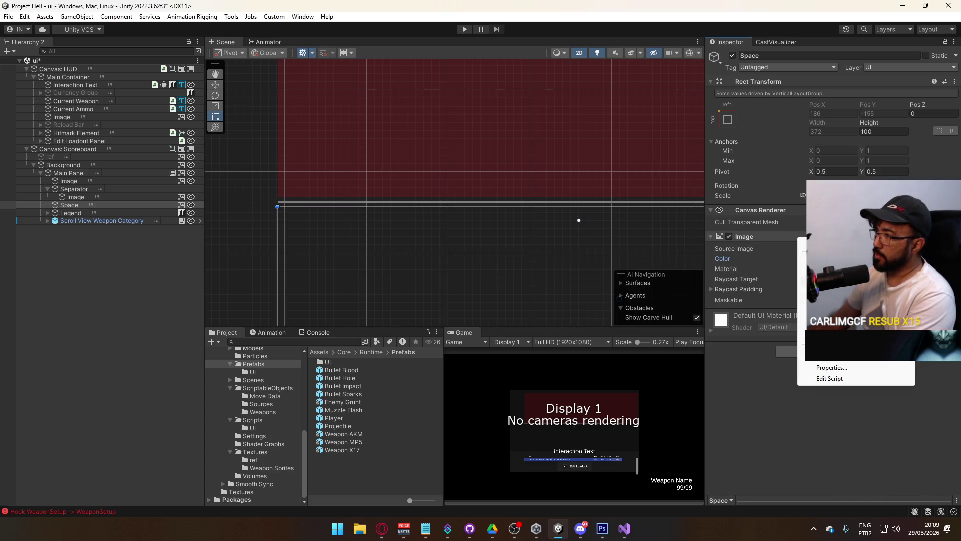
pyautogui.click(841, 280)
pyautogui.moveTo(871, 128)
pyautogui.mouseDown()
pyautogui.moveTo(612, 127)
pyautogui.moveTo(642, 130)
pyautogui.mouseUp()
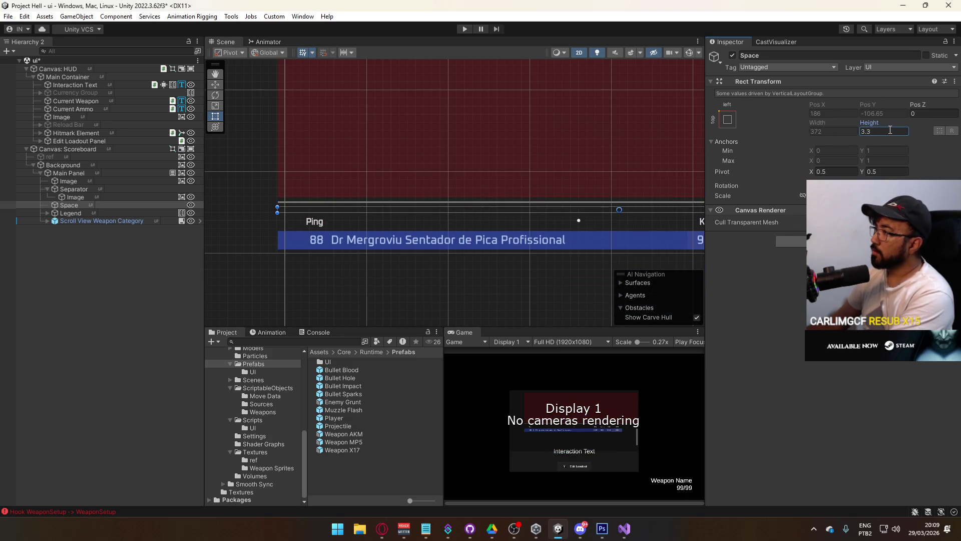
pyautogui.write('2')
pyautogui.moveTo(537, 147); pyautogui.dragTo(342, 152)
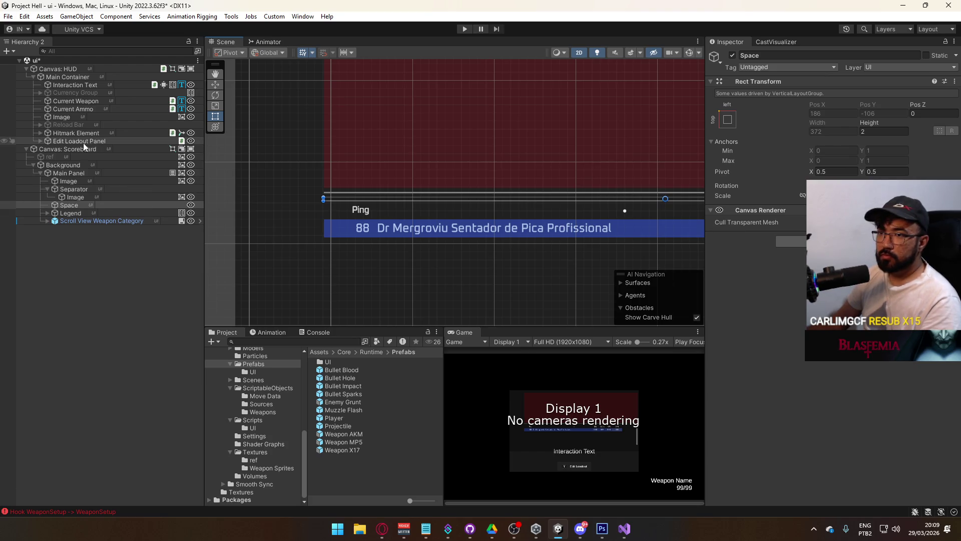
pyautogui.click(90, 157)
# Step: Enable the ref reference image and shrink the header image's height to 13.2
pyautogui.click(733, 56)
pyautogui.moveTo(528, 123)
pyautogui.mouseDown()
pyautogui.moveTo(474, 255)
pyautogui.moveTo(488, 266)
pyautogui.moveTo(282, 206)
pyautogui.moveTo(494, 188)
pyautogui.moveTo(458, 214)
pyautogui.mouseUp()
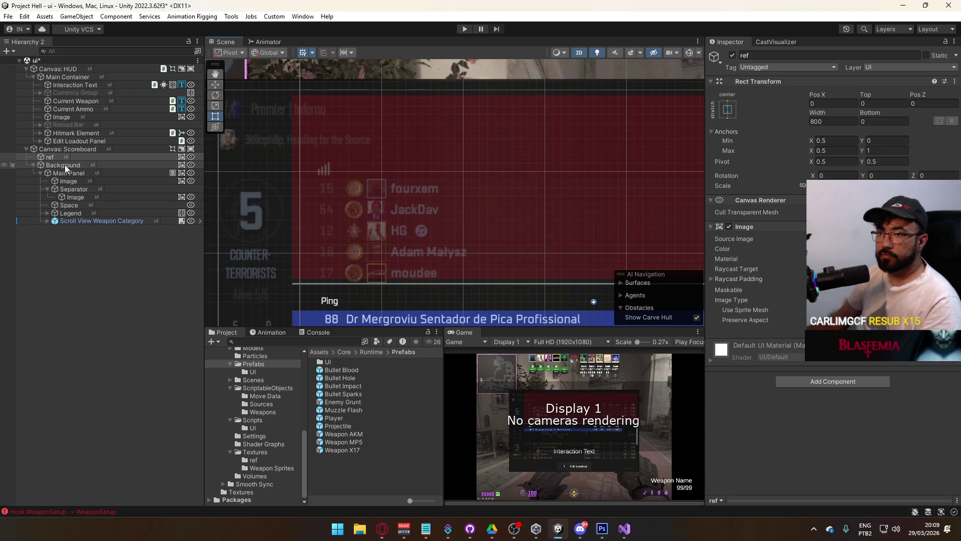
pyautogui.click(69, 181)
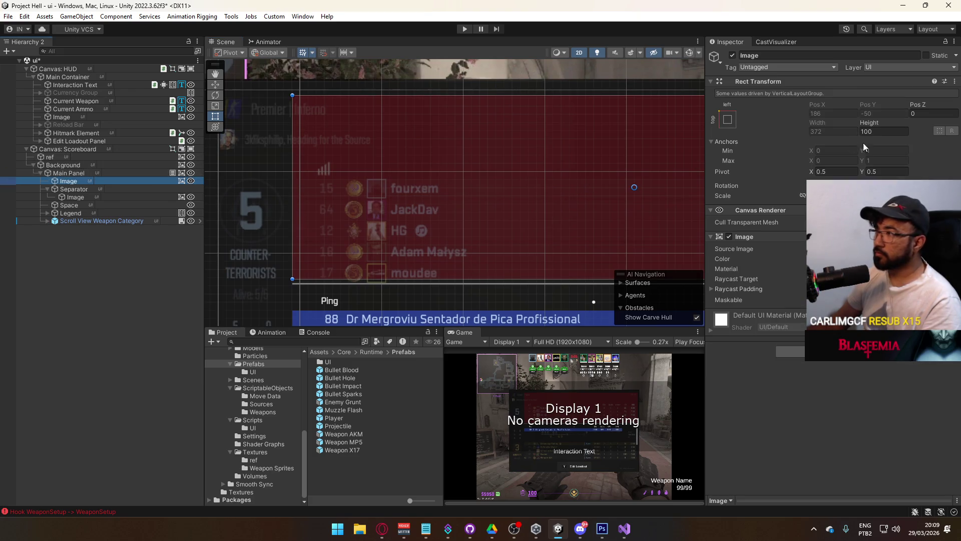
pyautogui.moveTo(866, 117); pyautogui.dragTo(724, 128)
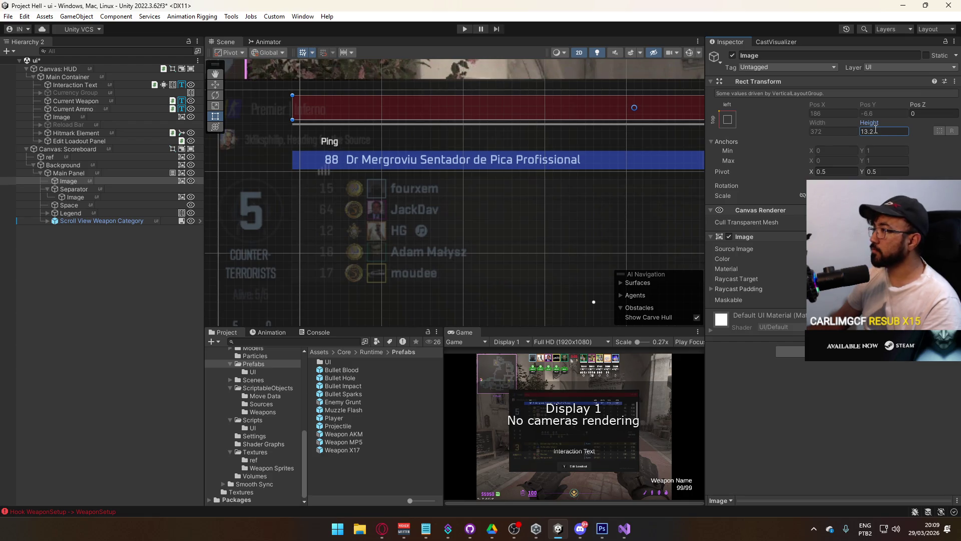
pyautogui.click(861, 132)
pyautogui.moveTo(594, 109)
pyautogui.mouseDown()
pyautogui.moveTo(149, 152)
pyautogui.moveTo(183, 141)
pyautogui.moveTo(506, 124)
pyautogui.moveTo(487, 135)
pyautogui.moveTo(431, 99)
pyautogui.moveTo(511, 107)
pyautogui.moveTo(493, 114)
pyautogui.mouseUp()
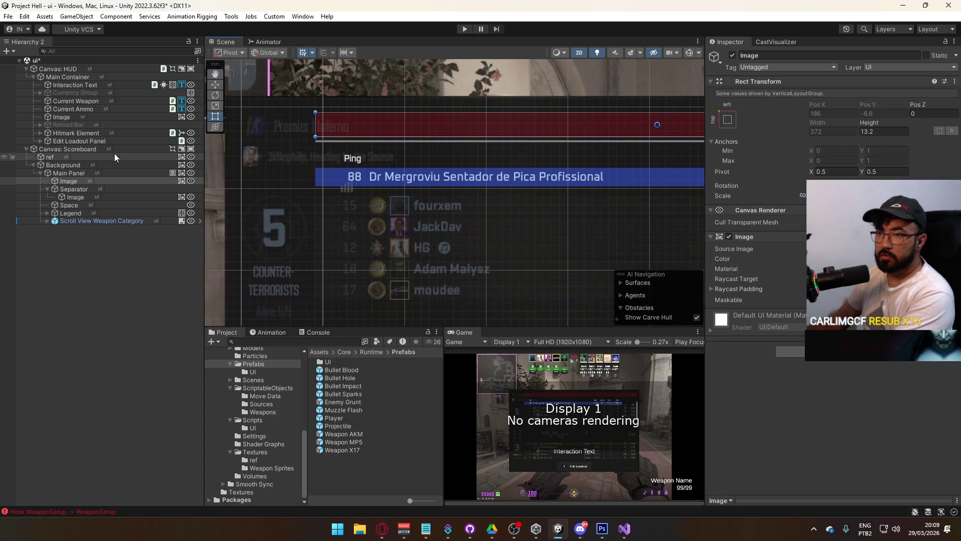
# Step: Set the Main Panel's left inset to 4 and collapse the Separator's children
pyautogui.click(89, 173)
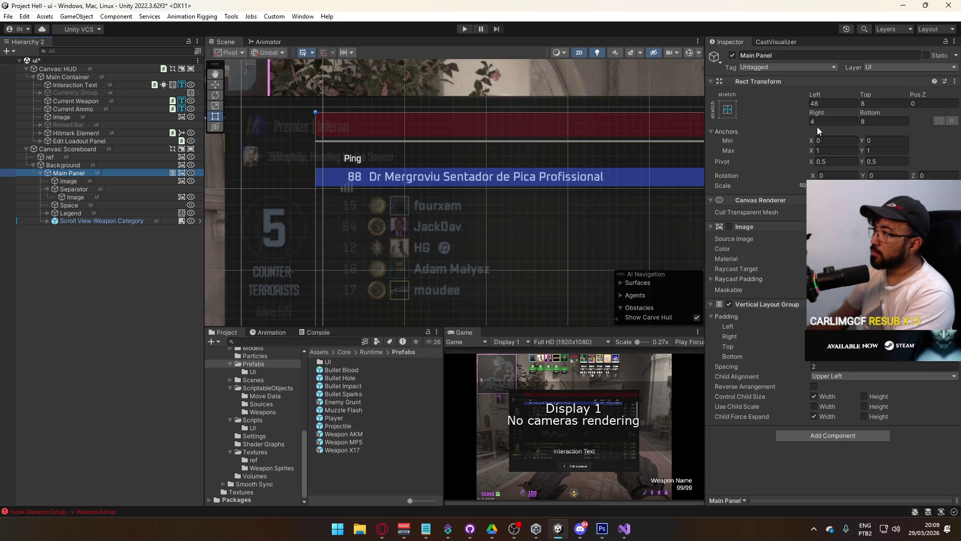
pyautogui.click(821, 103)
pyautogui.moveTo(516, 153)
pyautogui.mouseDown()
pyautogui.moveTo(210, 165)
pyautogui.moveTo(743, 152)
pyautogui.mouseUp()
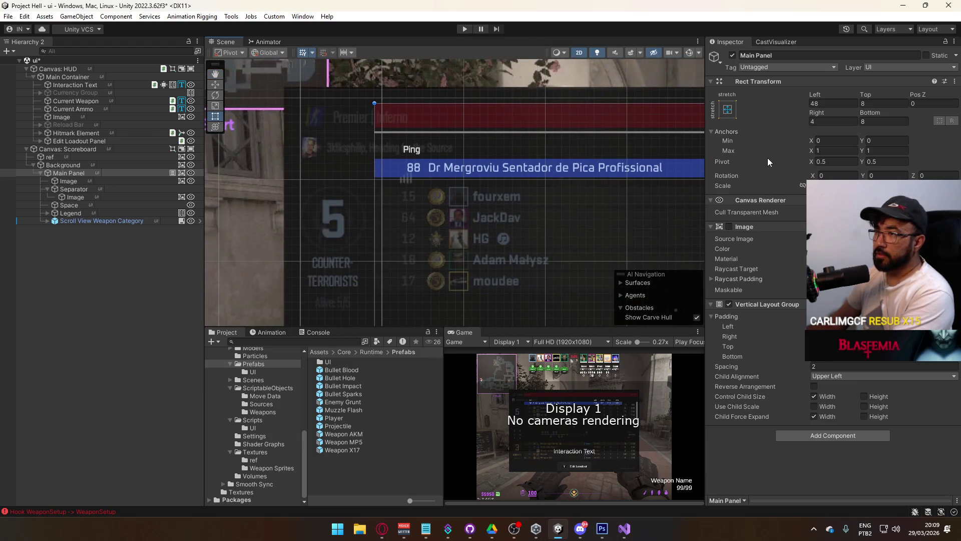
pyautogui.click(831, 104)
pyautogui.write('4')
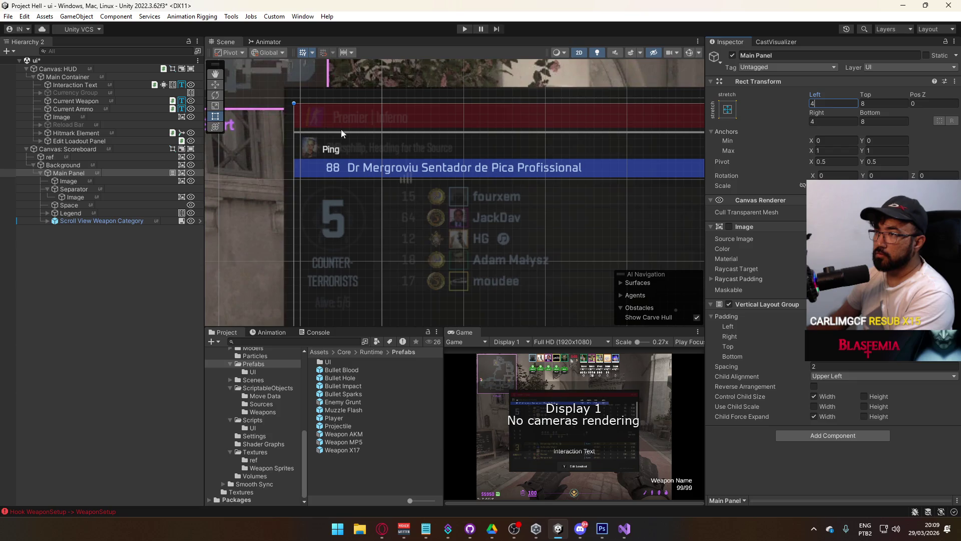
pyautogui.click(70, 187)
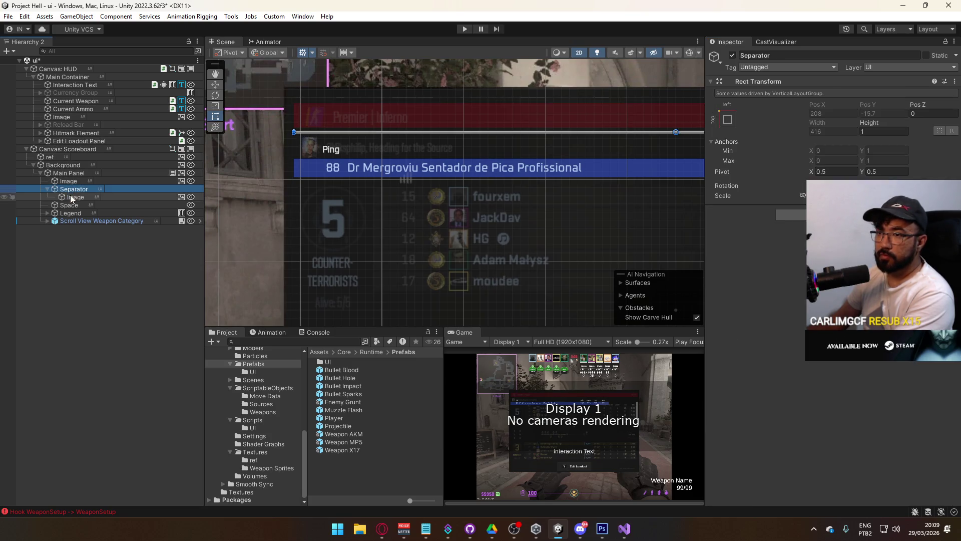
pyautogui.click(78, 183)
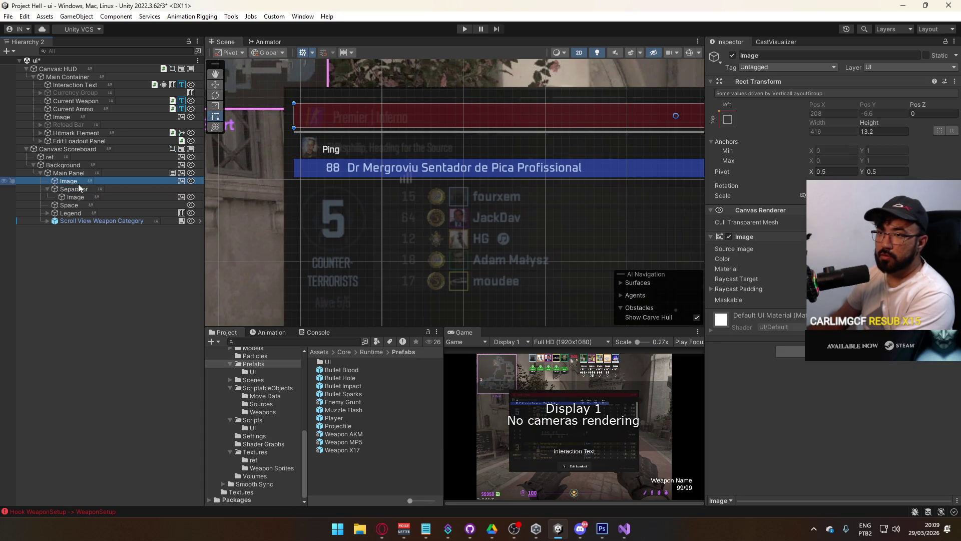
pyautogui.click(76, 190)
pyautogui.click(82, 174)
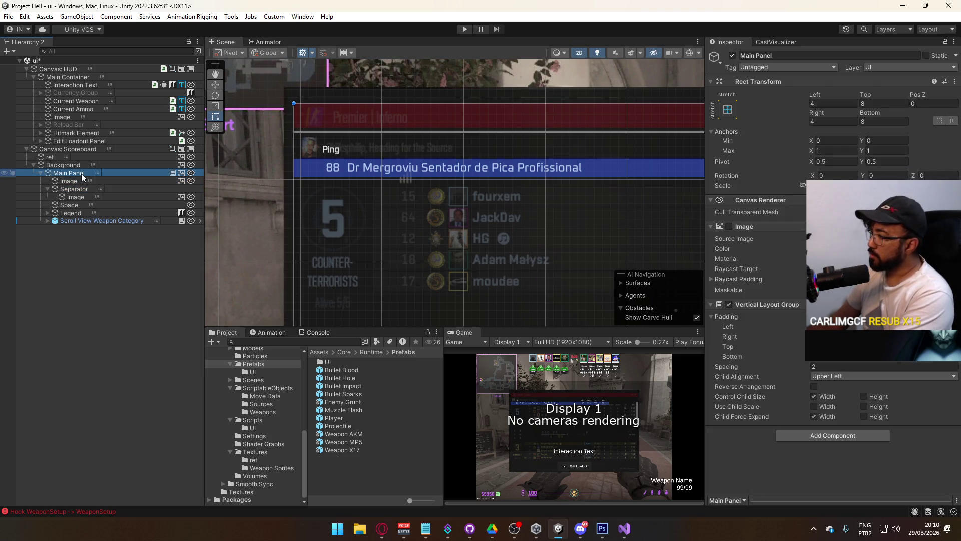
pyautogui.click(76, 188)
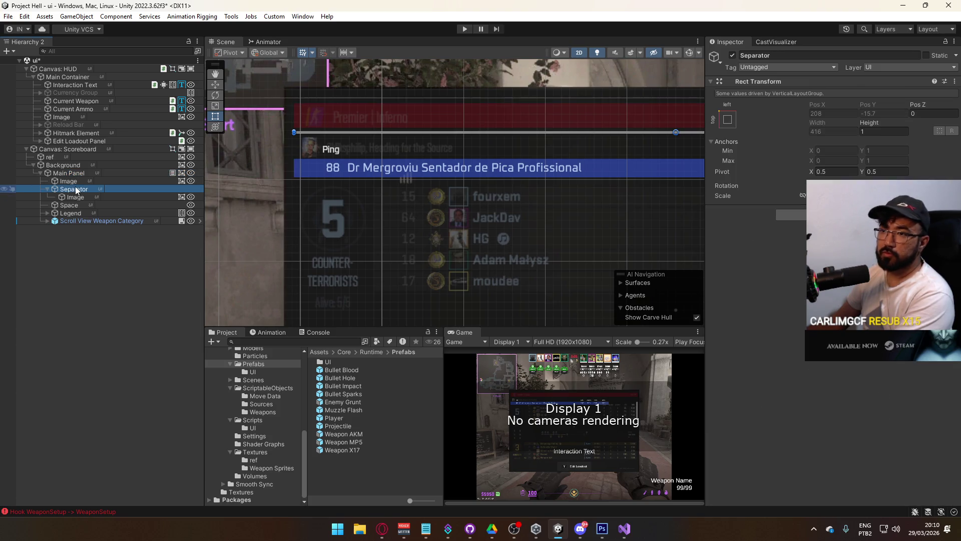
pyautogui.click(48, 189)
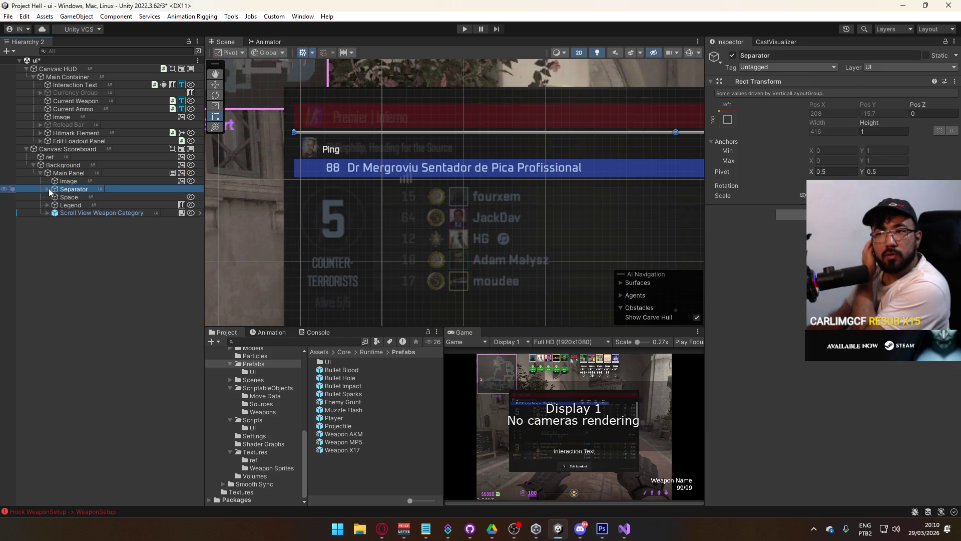
pyautogui.click(70, 213)
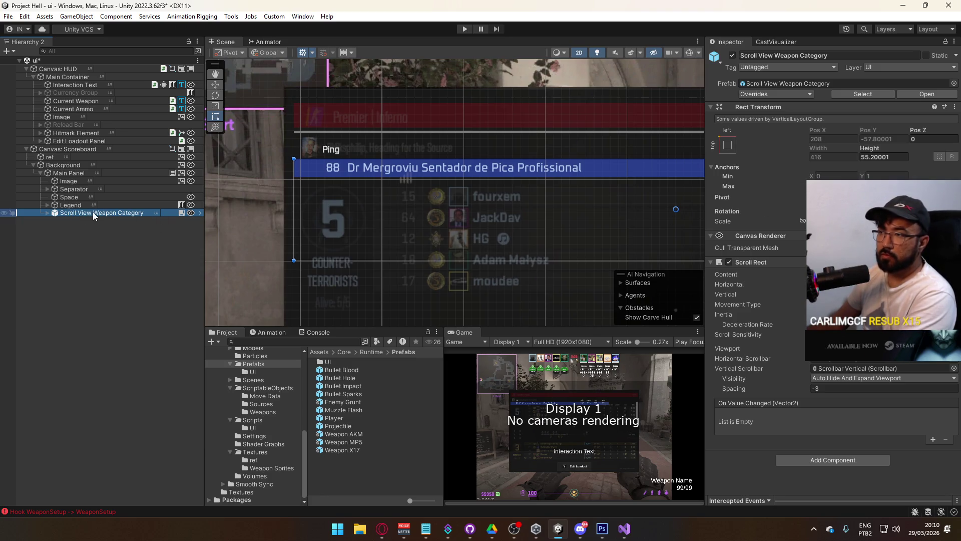
# Step: Rename the scroll view to Scroll View and wrap it in a new parent, Scroll View Padding
pyautogui.click(95, 214)
pyautogui.moveTo(94, 214); pyautogui.dragTo(184, 215)
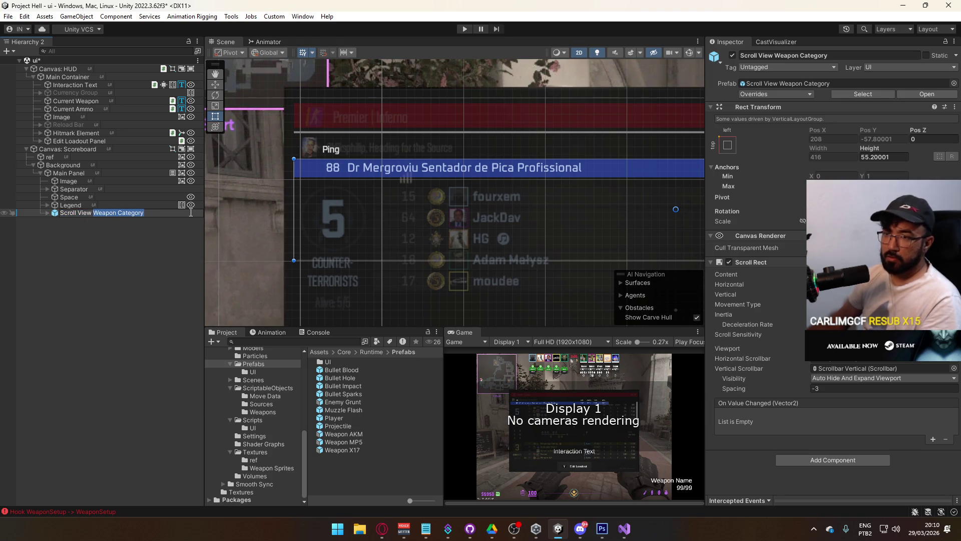
pyautogui.write('Sco')
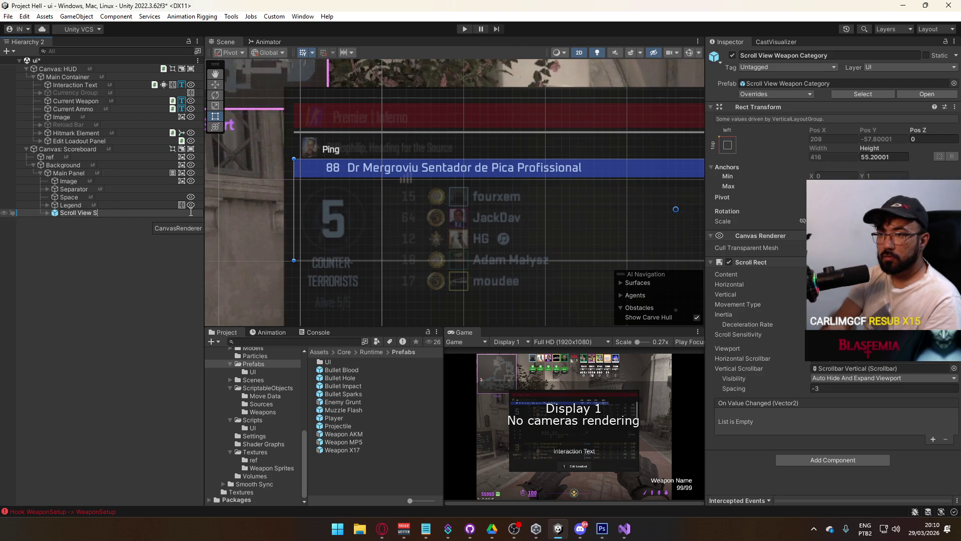
pyautogui.press('Return')
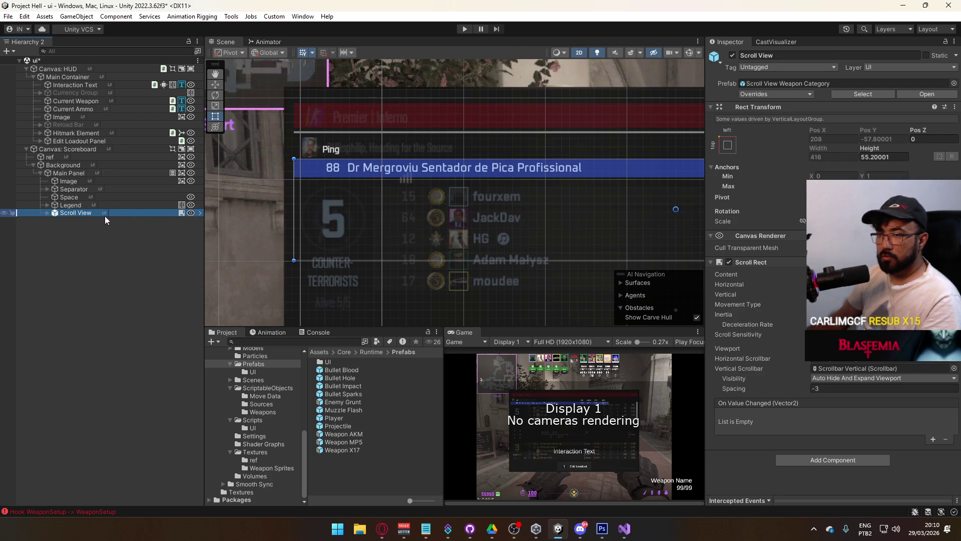
pyautogui.rightClick(106, 221)
pyautogui.click(122, 251)
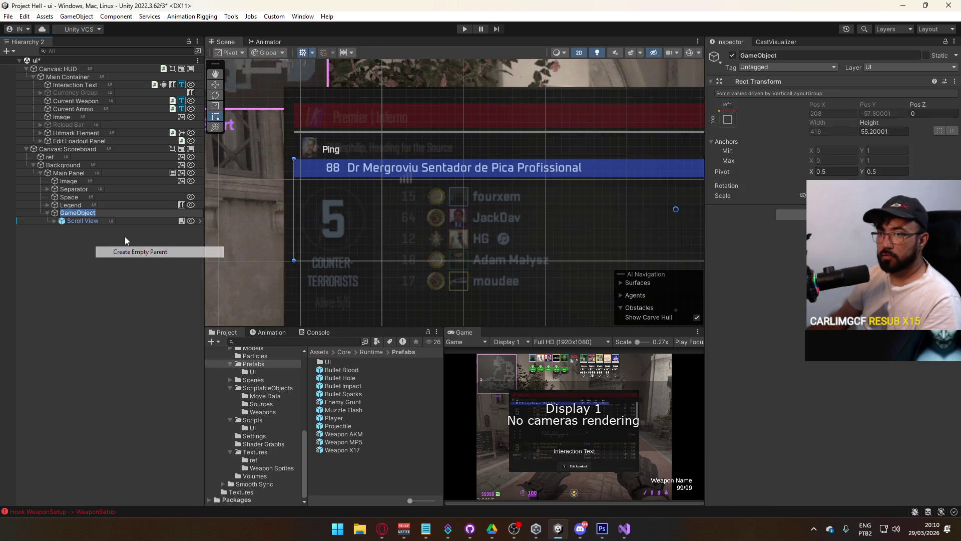
pyautogui.write('Scroll View Paddin')
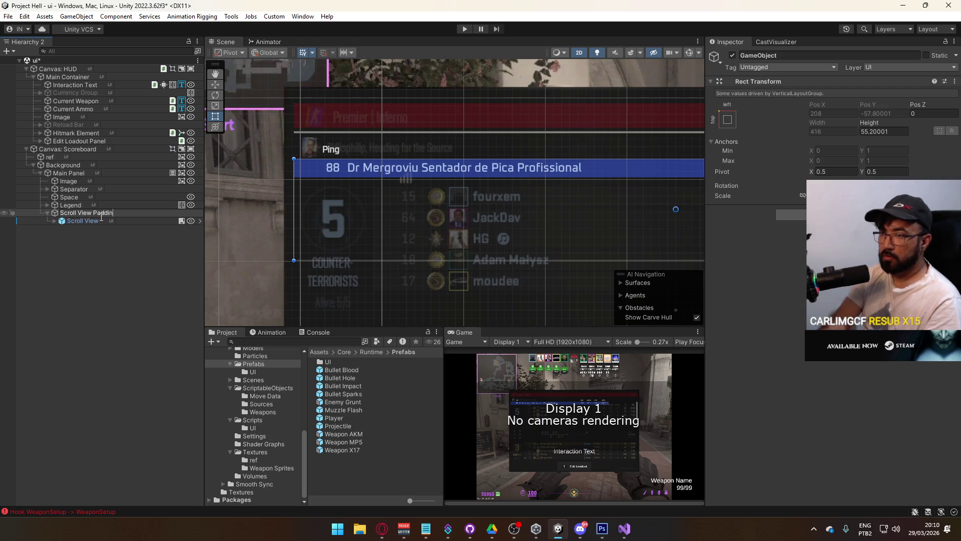
pyautogui.write('g')
pyautogui.press('Return')
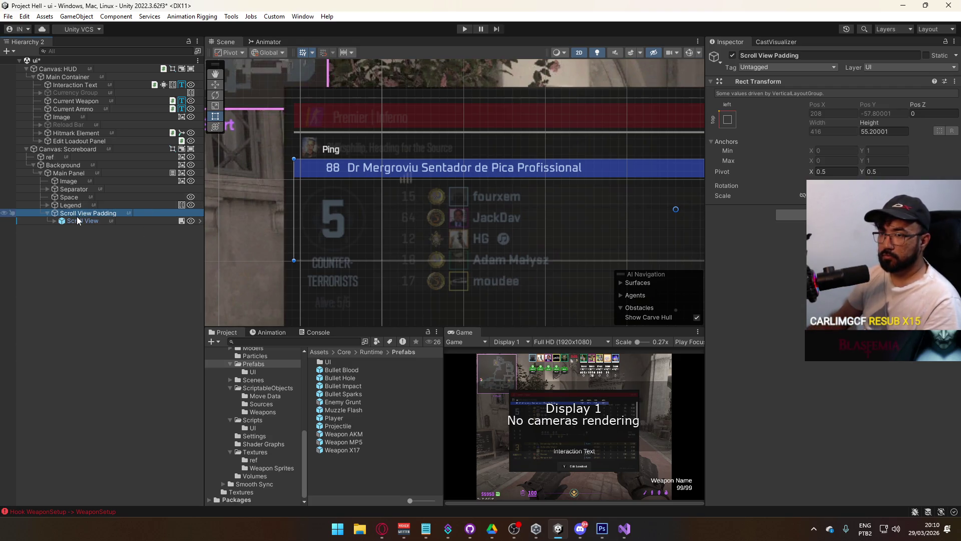
# Step: Apply stretch/stretch anchoring to Scroll View with Top and Bottom offsets of 0
pyautogui.click(77, 220)
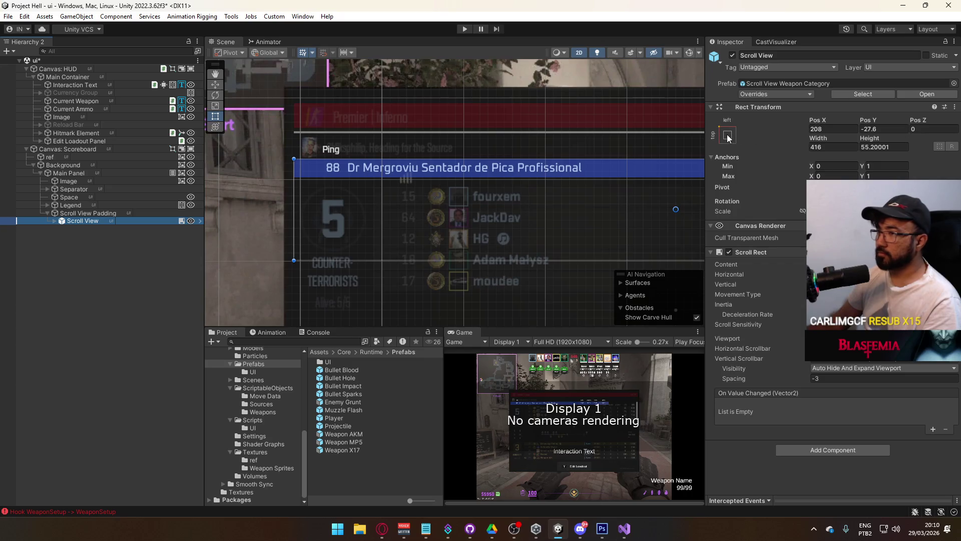
pyautogui.click(728, 136)
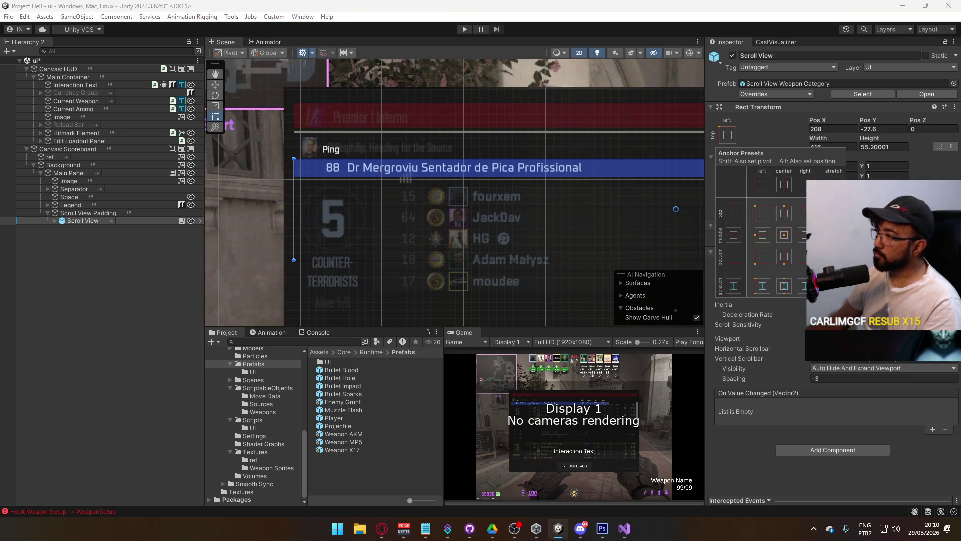
pyautogui.keyDown('alt'); pyautogui.keyDown('shift'); pyautogui.click(835, 234); pyautogui.keyUp('shift'); pyautogui.keyUp('alt')
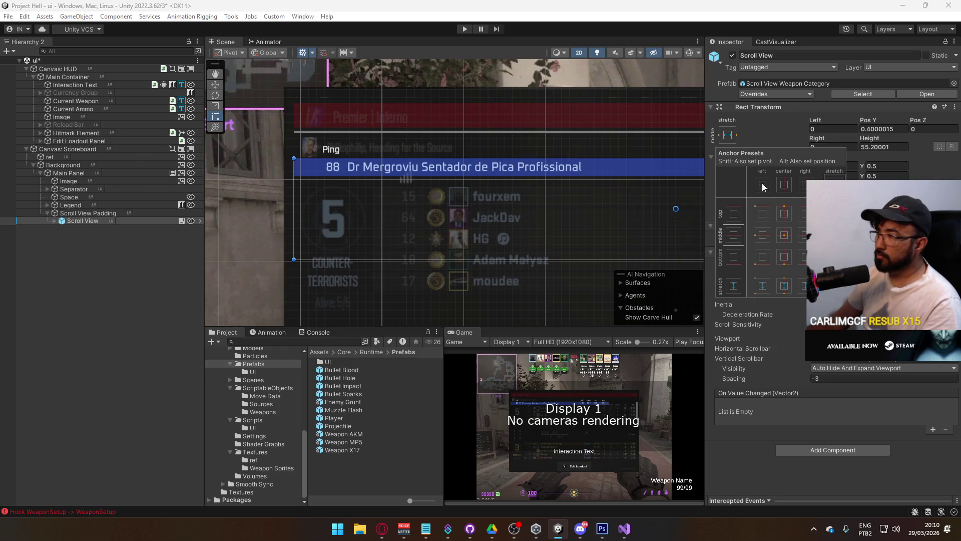
pyautogui.click(834, 285)
pyautogui.scroll(-2, 474, 210)
pyautogui.moveTo(448, 181)
pyautogui.mouseDown()
pyautogui.moveTo(347, 161)
pyautogui.moveTo(228, 154)
pyautogui.mouseUp()
pyautogui.write('0')
pyautogui.click(884, 129)
pyautogui.write('0')
pyautogui.scroll(1, 476, 200)
pyautogui.scroll(-1, 475, 200)
pyautogui.moveTo(484, 145)
pyautogui.mouseDown()
pyautogui.moveTo(445, 144)
pyautogui.moveTo(510, 144)
pyautogui.mouseUp()
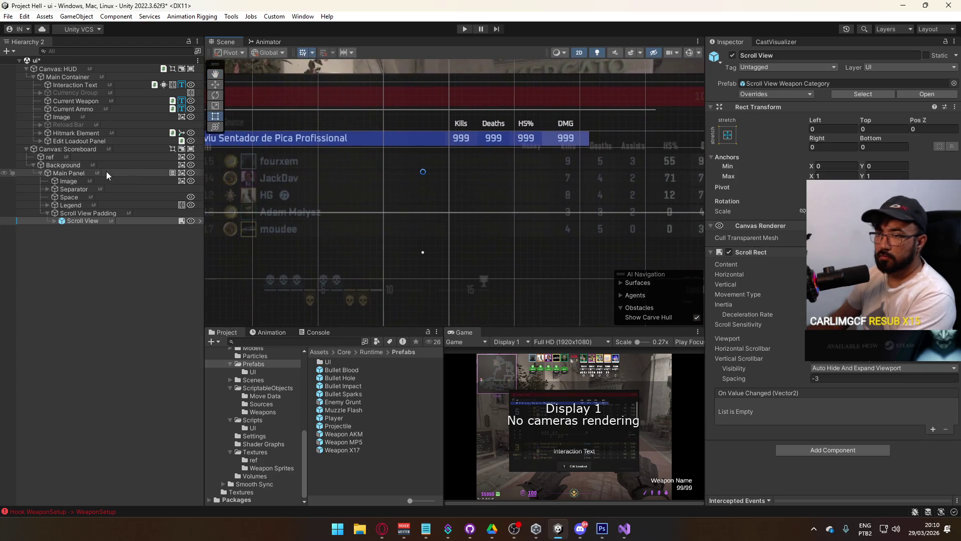
pyautogui.moveTo(352, 178)
pyautogui.mouseDown()
pyautogui.moveTo(515, 165)
pyautogui.moveTo(519, 208)
pyautogui.mouseUp()
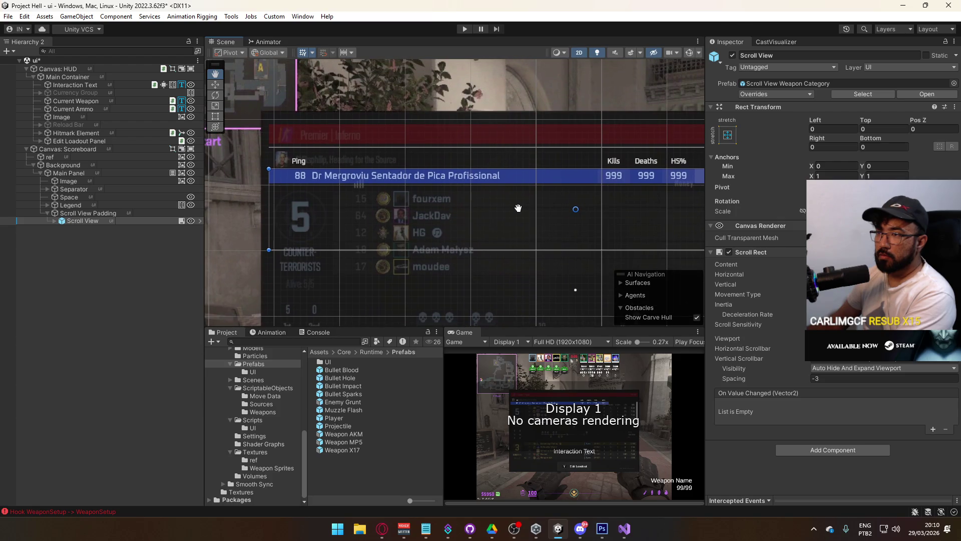
# Step: Frame the scoreboard panel, then the Scroll View Padding object, in the Scene view
pyautogui.click(75, 174)
pyautogui.moveTo(588, 151)
pyautogui.mouseDown()
pyautogui.moveTo(298, 129)
pyautogui.moveTo(299, 120)
pyautogui.mouseUp()
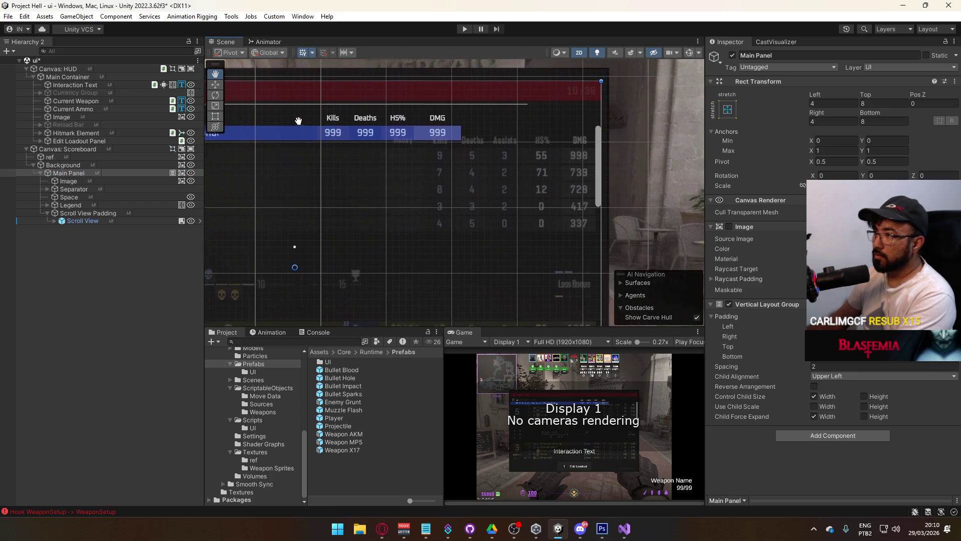
pyautogui.doubleClick(98, 172)
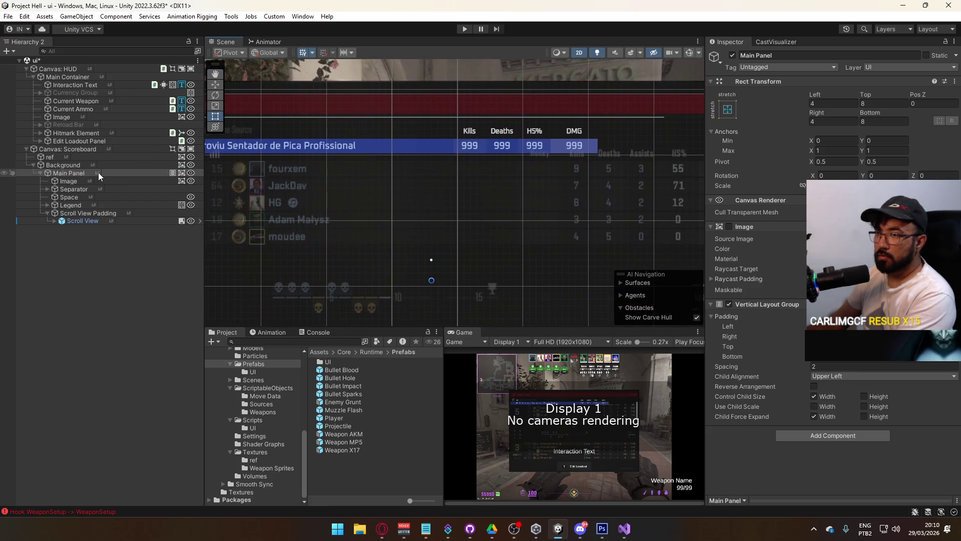
pyautogui.click(98, 181)
pyautogui.press('Down')
pyautogui.press('Down')
pyautogui.press('Down')
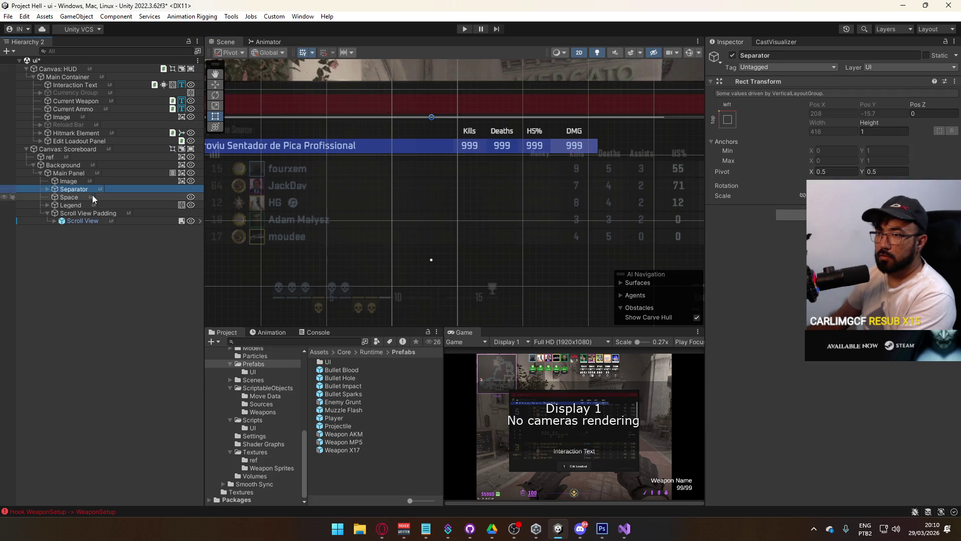
pyautogui.press('f')
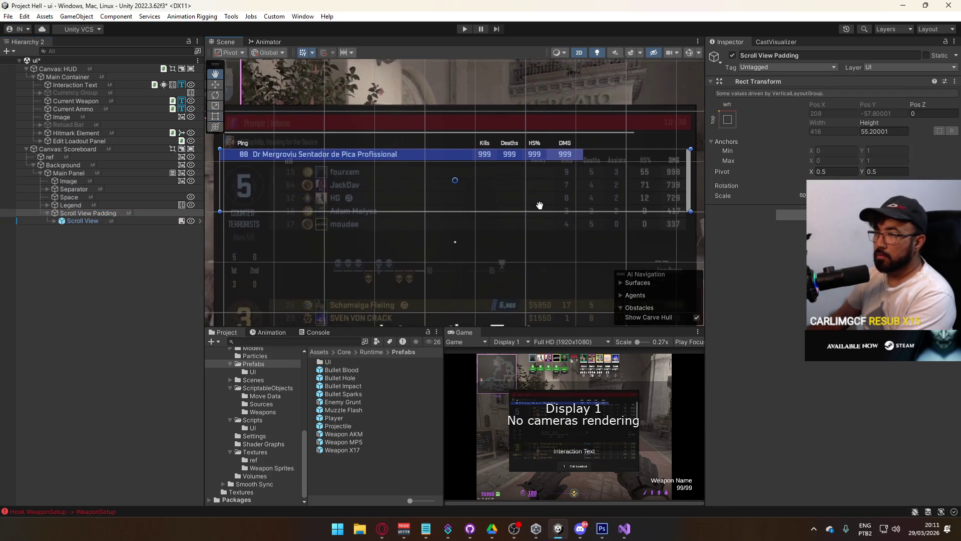
# Step: Duplicate the Line player row inside Scroll View until fourteen lines exist
pyautogui.click(82, 219)
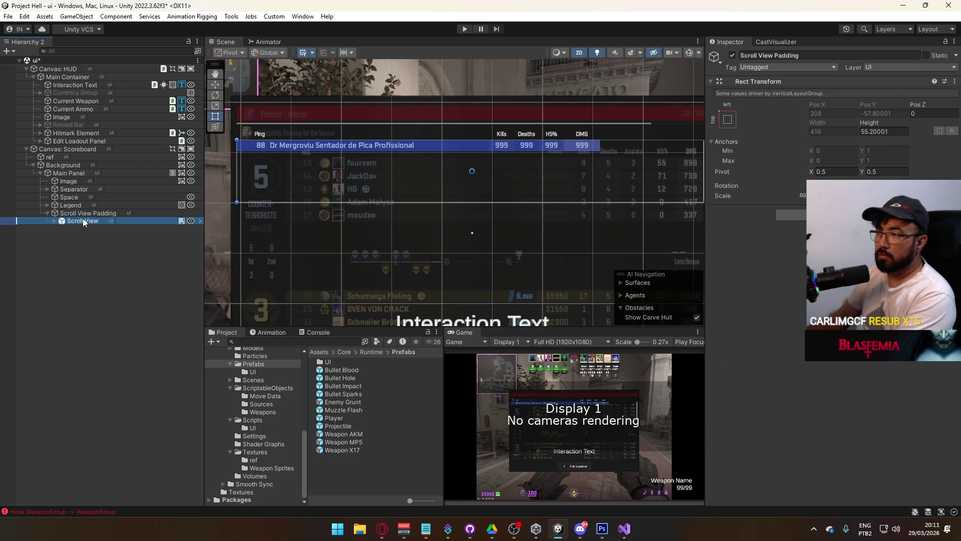
pyautogui.click(52, 222)
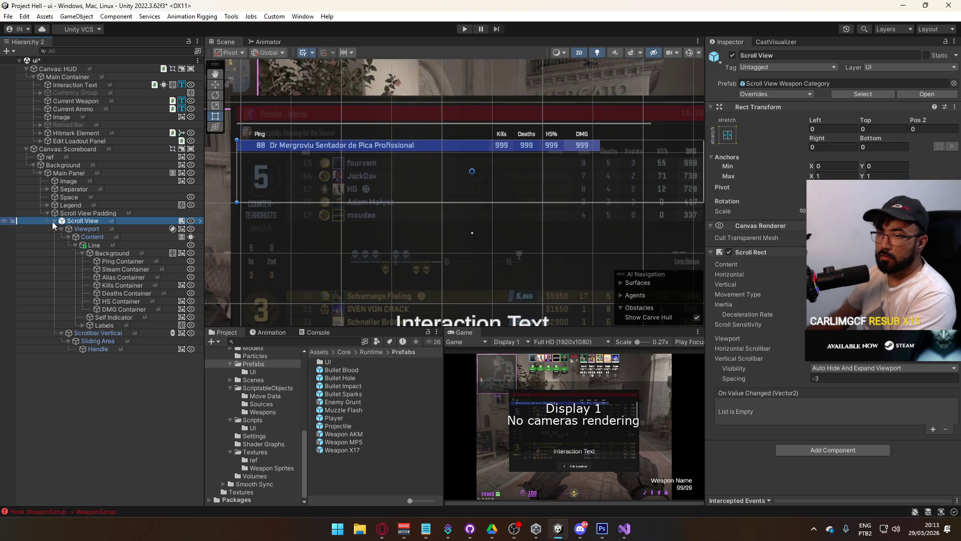
pyautogui.click(75, 245)
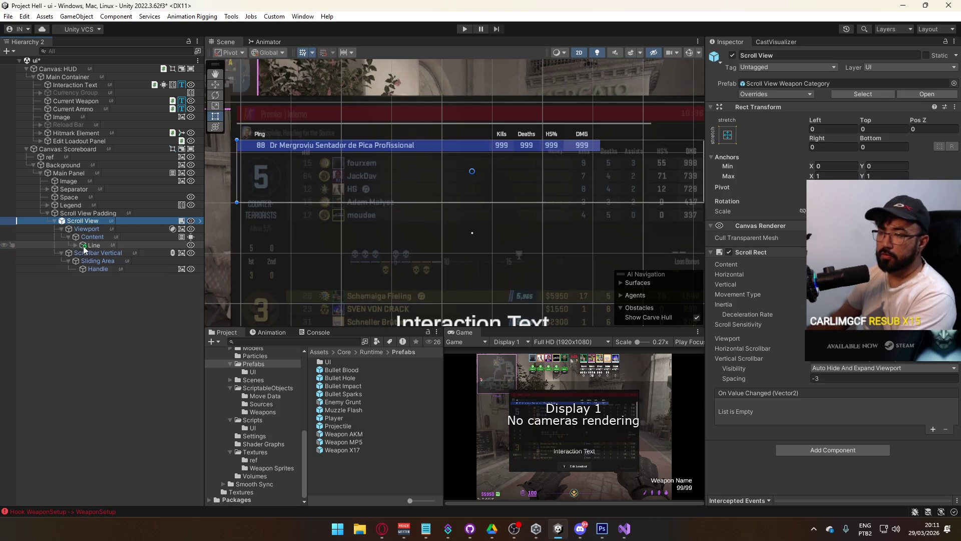
pyautogui.click(92, 245)
pyautogui.hotkey('ctrl', 'd')
pyautogui.hotkey('ctrl', 'd')
pyautogui.hotkey('ctrl', 'd')
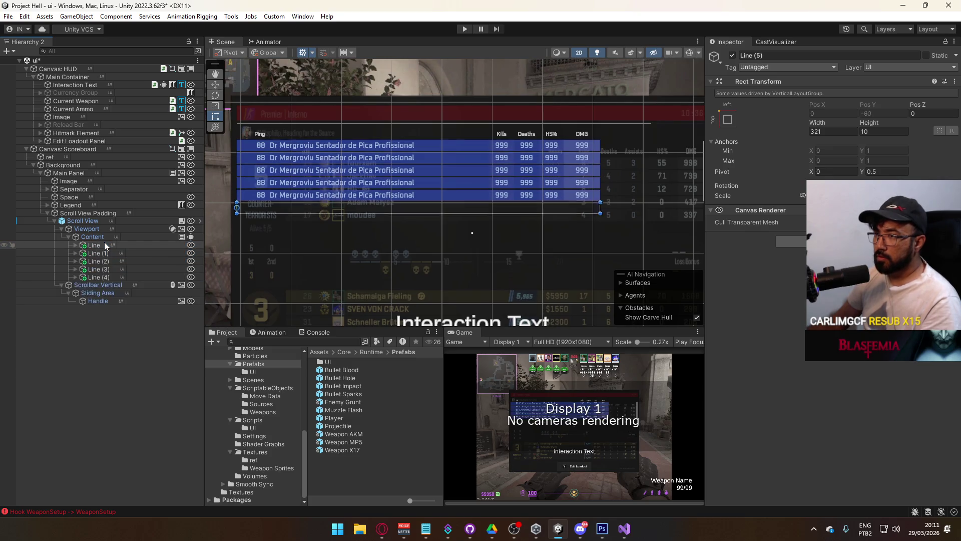
pyautogui.hotkey('ctrl', 'd')
pyautogui.hotkey('ctrl', 'd')
pyautogui.hotkey('ctrl', 'd')
pyautogui.moveTo(359, 241)
pyautogui.mouseDown()
pyautogui.moveTo(338, 141)
pyautogui.moveTo(360, 187)
pyautogui.mouseUp()
# Step: Set Scroll View Padding's height to 210 and the Scroll View's left inset to 45.4
pyautogui.click(101, 223)
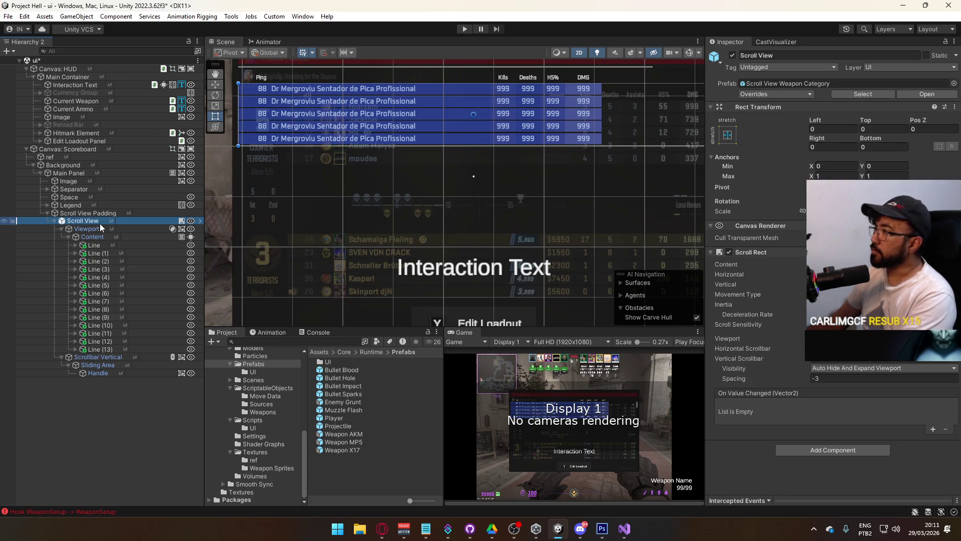
pyautogui.click(99, 215)
pyautogui.moveTo(873, 122)
pyautogui.mouseDown()
pyautogui.moveTo(906, 123)
pyautogui.moveTo(262, 187)
pyautogui.mouseUp()
pyautogui.moveTo(141, 195); pyautogui.dragTo(179, 193)
pyautogui.moveTo(371, 238)
pyautogui.mouseDown()
pyautogui.moveTo(308, 181)
pyautogui.moveTo(259, 197)
pyautogui.mouseUp()
pyautogui.moveTo(875, 125); pyautogui.dragTo(868, 124)
pyautogui.write('210')
pyautogui.press('Return')
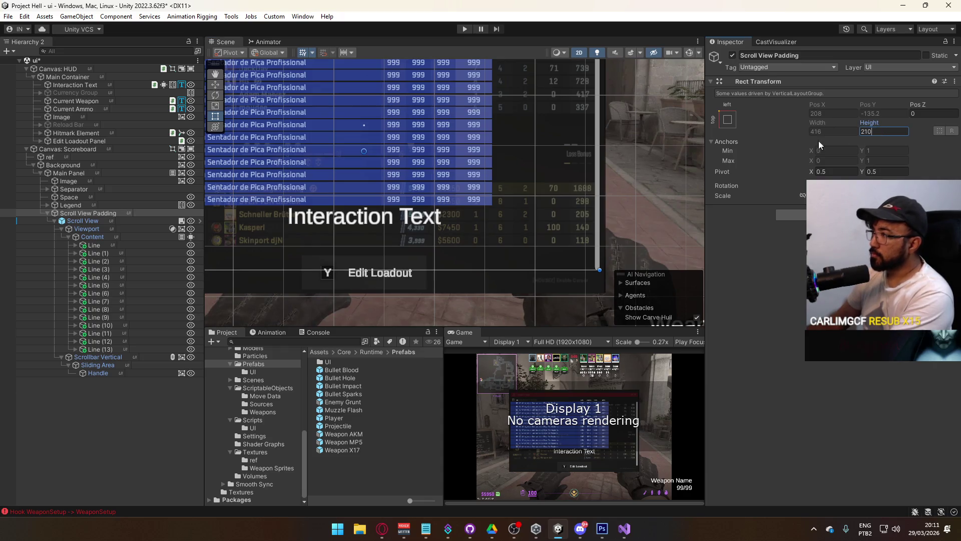
pyautogui.moveTo(446, 212)
pyautogui.mouseDown()
pyautogui.moveTo(493, 266)
pyautogui.moveTo(558, 269)
pyautogui.mouseUp()
pyautogui.scroll(-2, 558, 269)
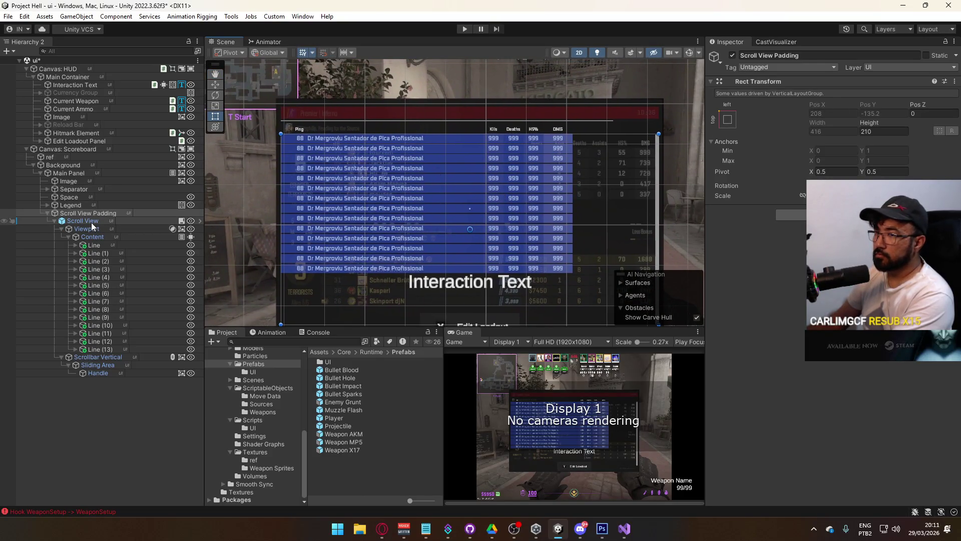
pyautogui.click(87, 221)
pyautogui.moveTo(824, 125)
pyautogui.mouseDown()
pyautogui.moveTo(854, 120)
pyautogui.moveTo(889, 131)
pyautogui.moveTo(874, 139)
pyautogui.mouseUp()
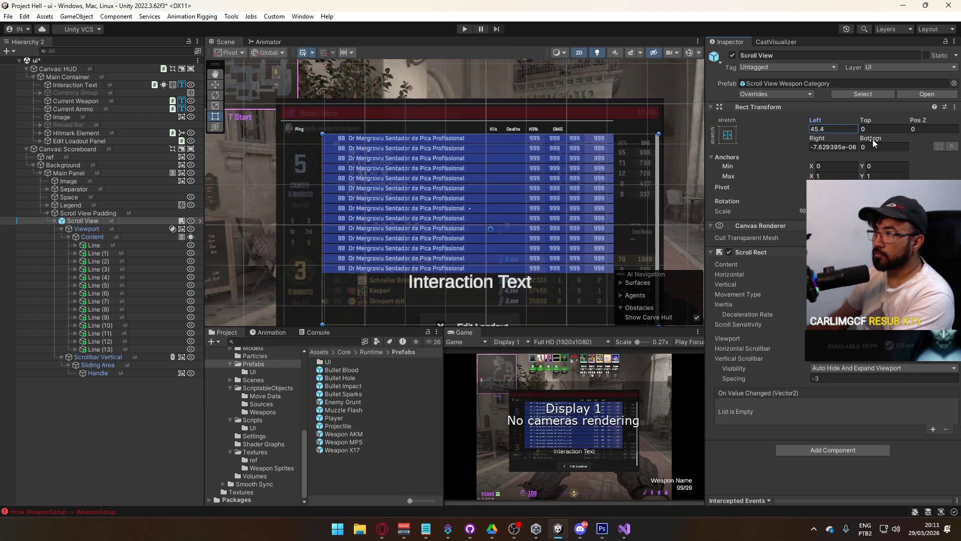
# Step: Browse the Legend, Space and Scroll View Padding objects, then select the Separator's line image
pyautogui.click(75, 206)
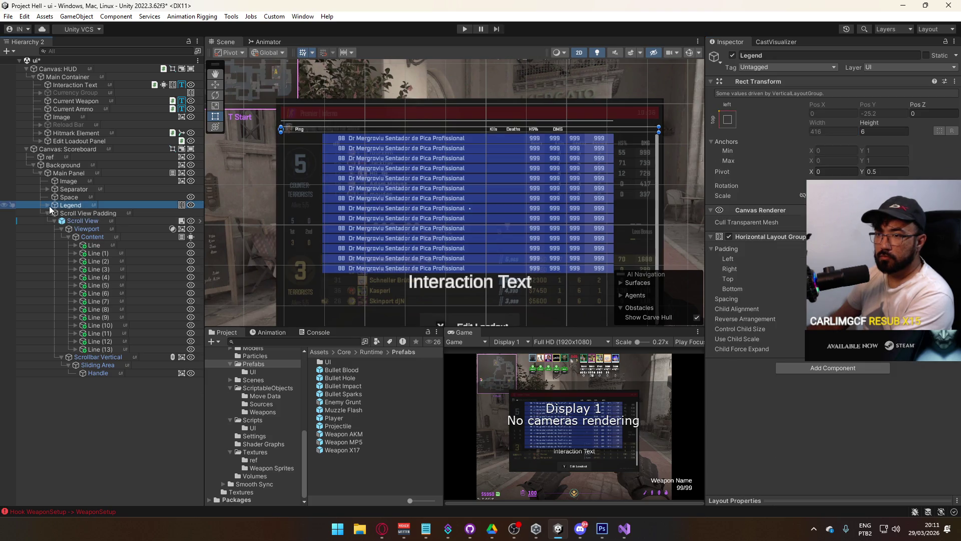
pyautogui.click(48, 205)
pyautogui.click(41, 199)
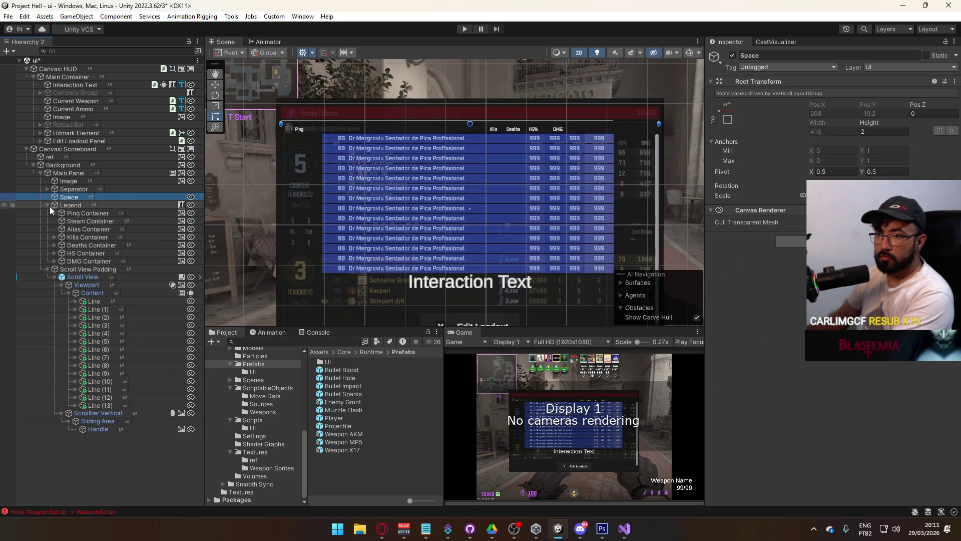
pyautogui.click(48, 205)
pyautogui.click(79, 215)
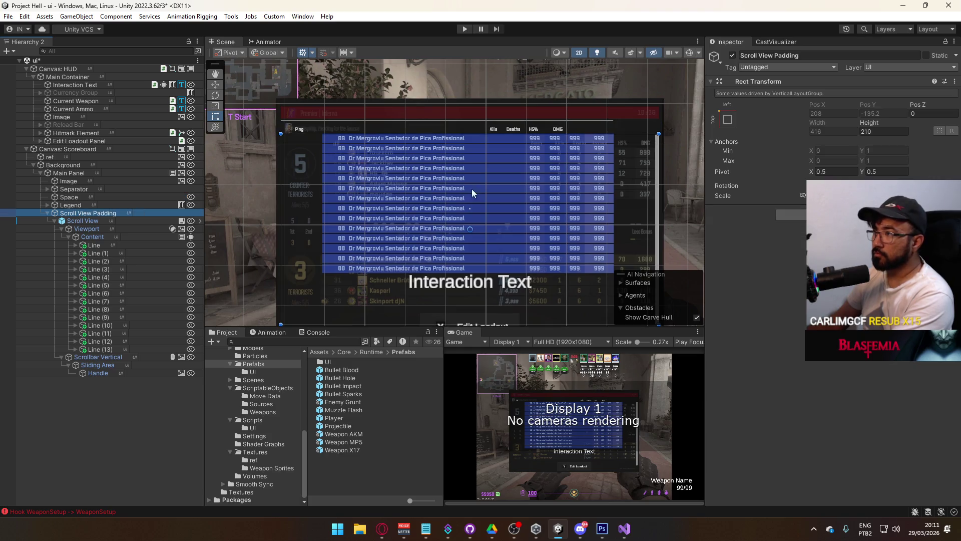
pyautogui.click(77, 198)
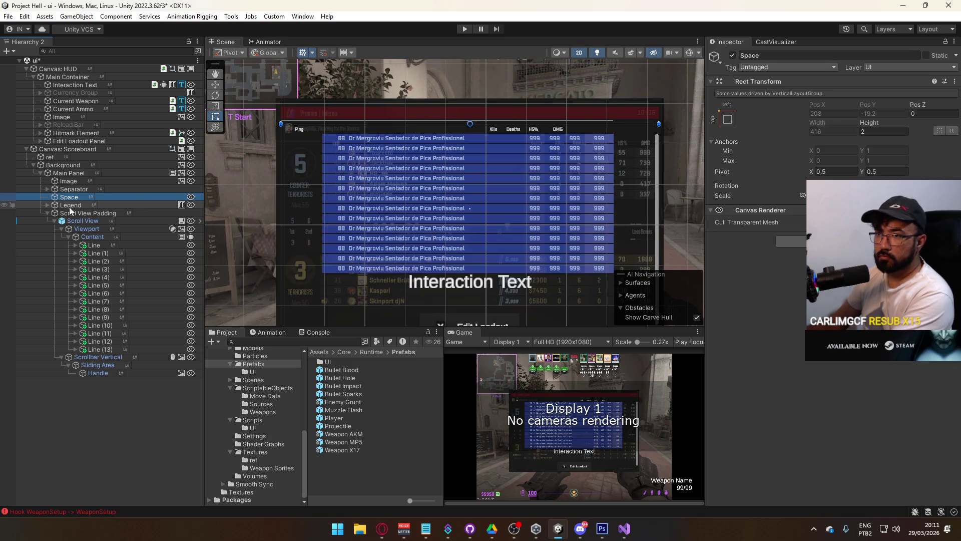
pyautogui.click(79, 213)
pyautogui.click(79, 198)
pyautogui.click(75, 189)
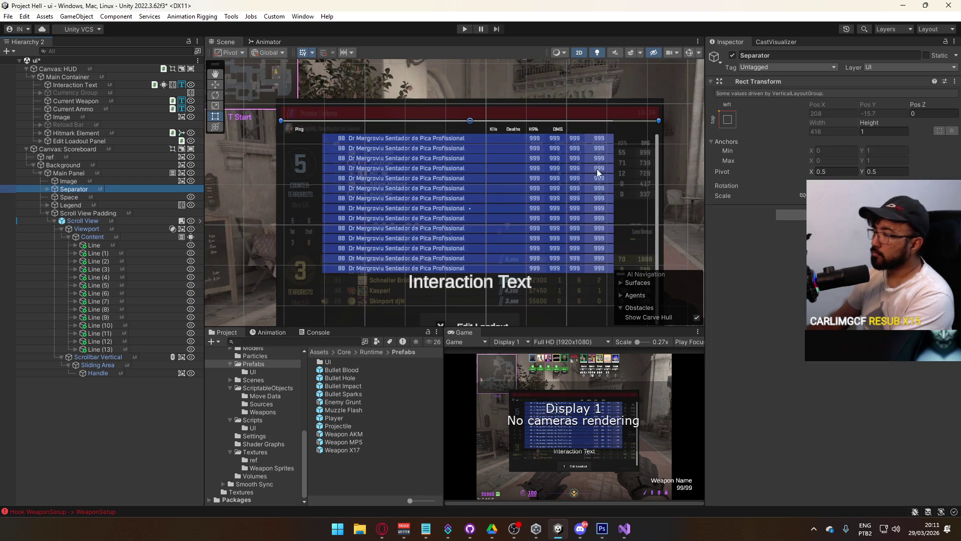
pyautogui.click(48, 189)
pyautogui.click(75, 197)
# Step: Set the separator line's left inset to 45 so it lines up with the player list
pyautogui.click(826, 104)
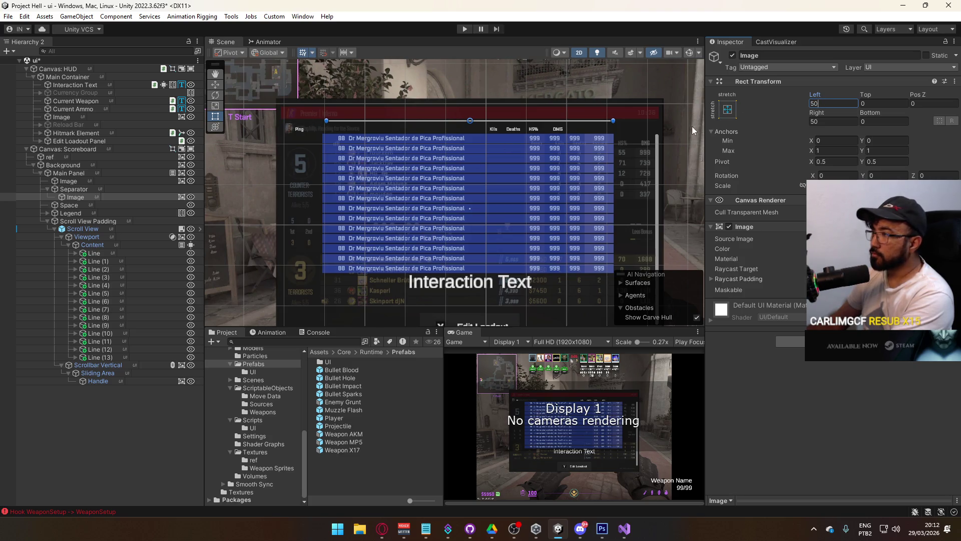
pyautogui.write('48')
pyautogui.scroll(2, 395, 120)
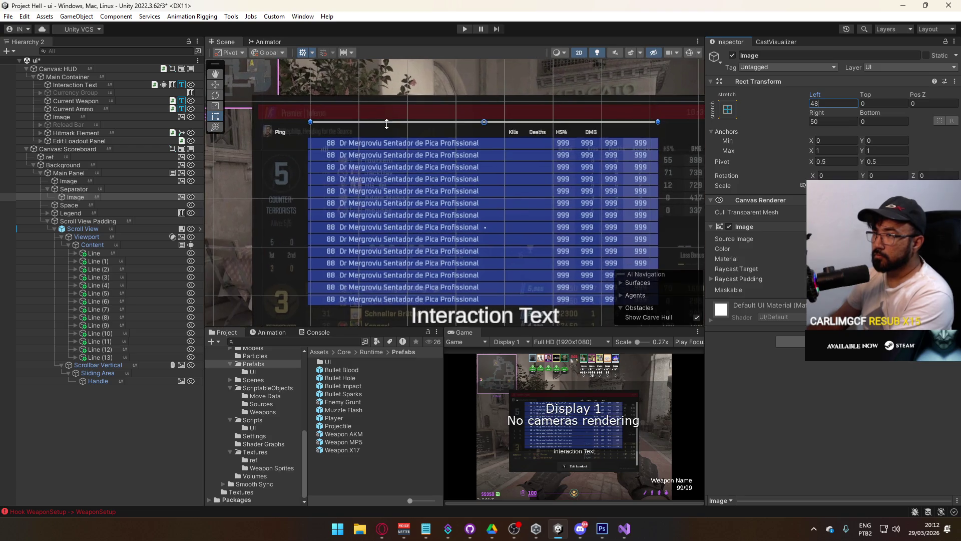
pyautogui.press('BackSpace')
pyautogui.write('2')
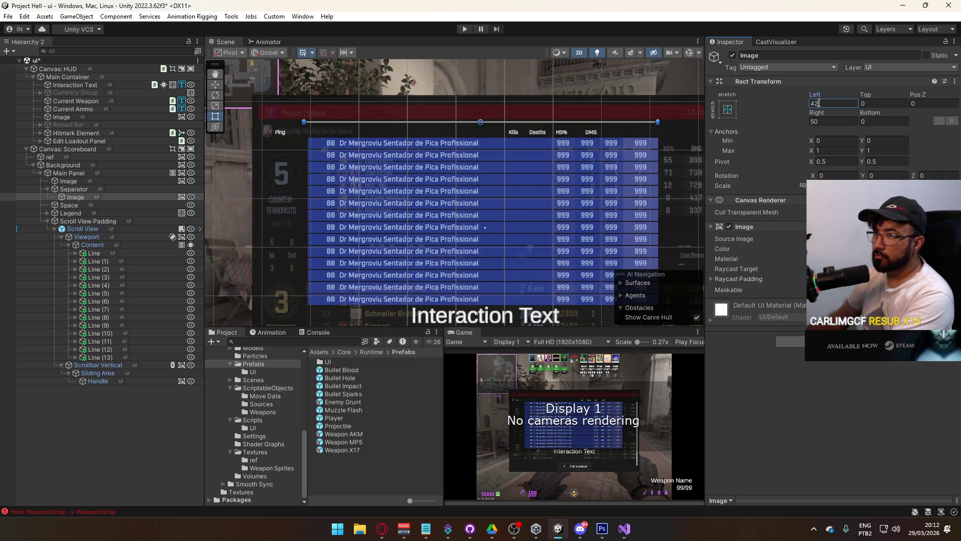
pyautogui.scroll(10, 481, 230)
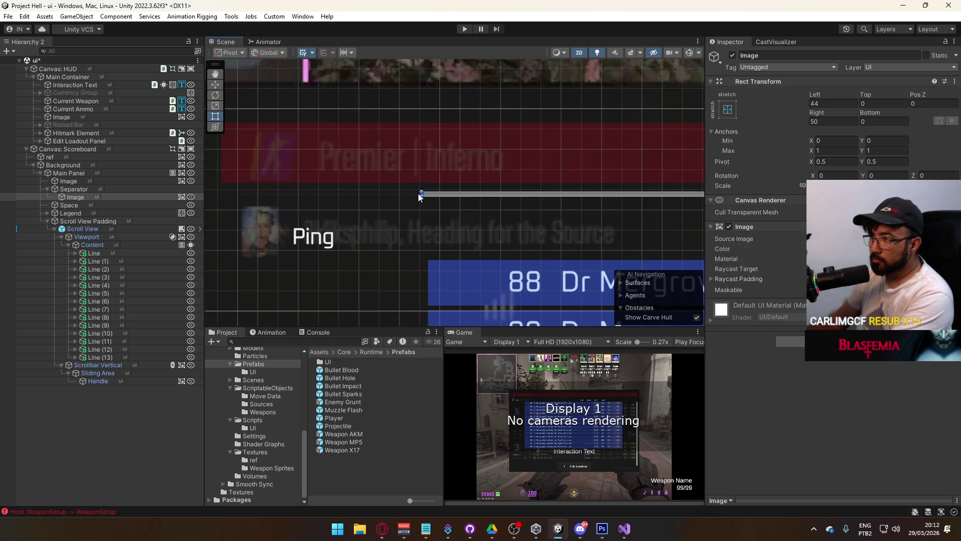
pyautogui.scroll(5, 420, 200)
pyautogui.moveTo(427, 184); pyautogui.dragTo(432, 183)
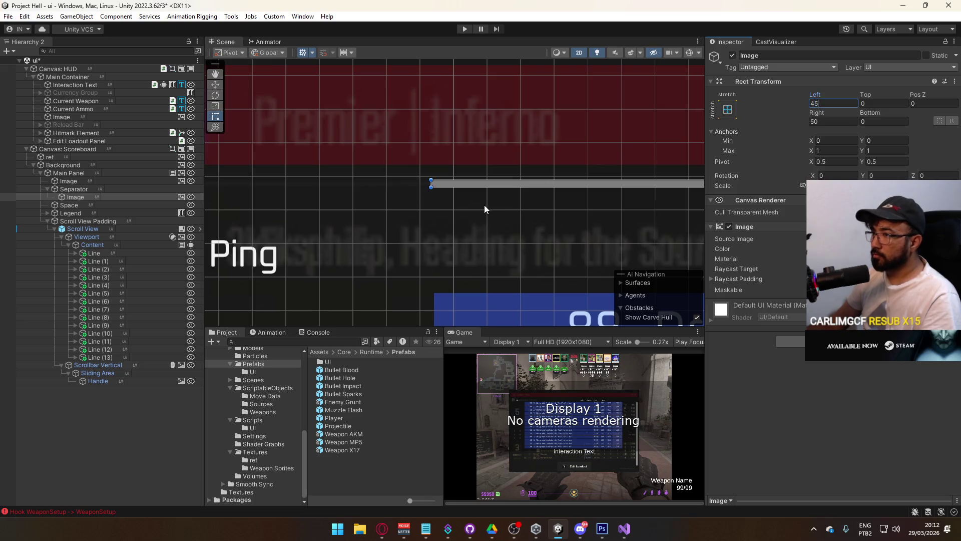
pyautogui.scroll(-10, 485, 209)
# Step: Inspect the scoreboard rows, collapse Separator, and undo the duplicated player lines
pyautogui.moveTo(591, 256)
pyautogui.mouseDown()
pyautogui.moveTo(369, 206)
pyautogui.moveTo(243, 197)
pyautogui.moveTo(382, 161)
pyautogui.mouseUp()
pyautogui.scroll(-2, 431, 227)
pyautogui.moveTo(431, 226)
pyautogui.mouseDown()
pyautogui.moveTo(462, 144)
pyautogui.moveTo(450, 75)
pyautogui.moveTo(434, 59)
pyautogui.moveTo(405, 102)
pyautogui.moveTo(452, 202)
pyautogui.moveTo(460, 185)
pyautogui.mouseUp()
pyautogui.click(62, 209)
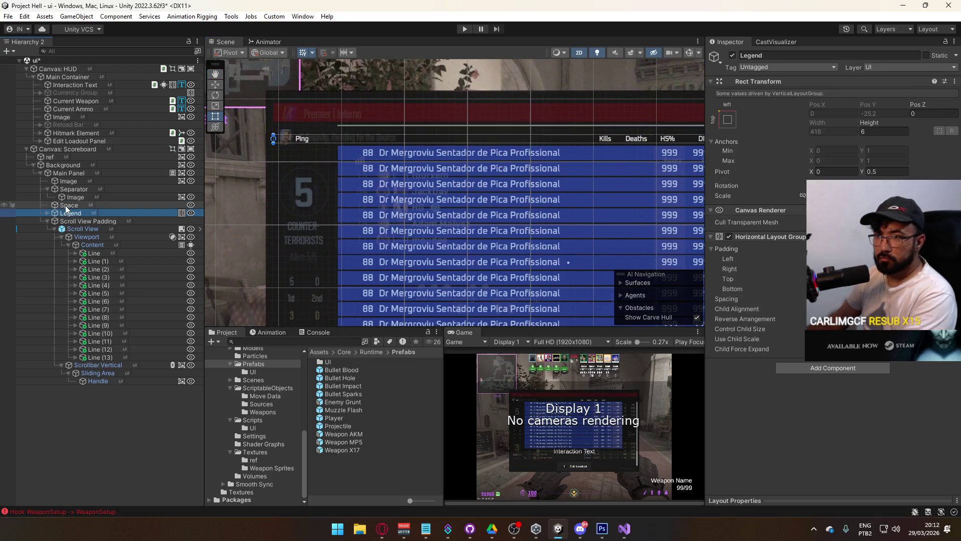
pyautogui.click(71, 174)
pyautogui.moveTo(445, 190)
pyautogui.mouseDown()
pyautogui.moveTo(400, 115)
pyautogui.moveTo(200, 153)
pyautogui.moveTo(139, 183)
pyautogui.moveTo(300, 173)
pyautogui.moveTo(479, 186)
pyautogui.moveTo(284, 155)
pyautogui.moveTo(158, 155)
pyautogui.moveTo(242, 149)
pyautogui.moveTo(433, 169)
pyautogui.mouseUp()
pyautogui.click(48, 189)
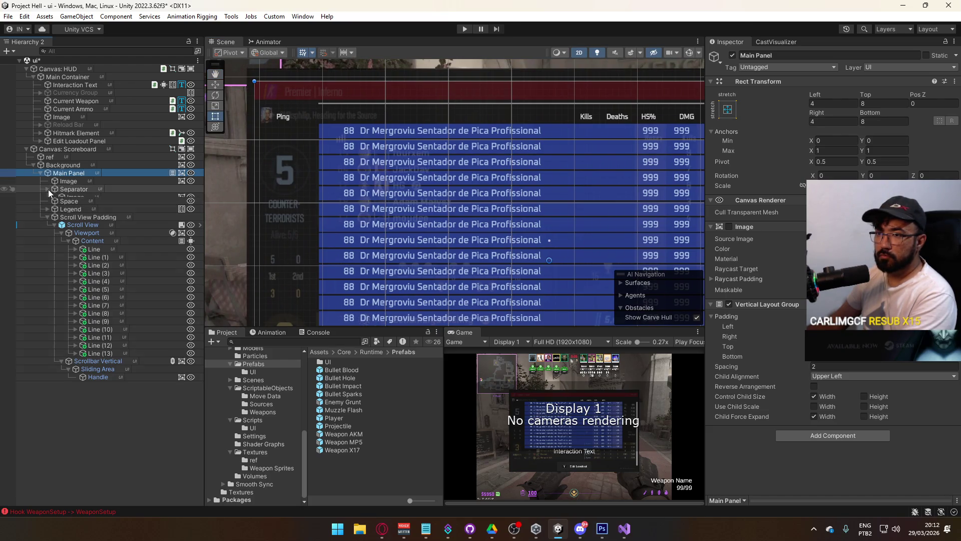
pyautogui.moveTo(369, 202)
pyautogui.mouseDown()
pyautogui.moveTo(415, 85)
pyautogui.moveTo(348, 186)
pyautogui.moveTo(352, 233)
pyautogui.moveTo(371, 217)
pyautogui.mouseUp()
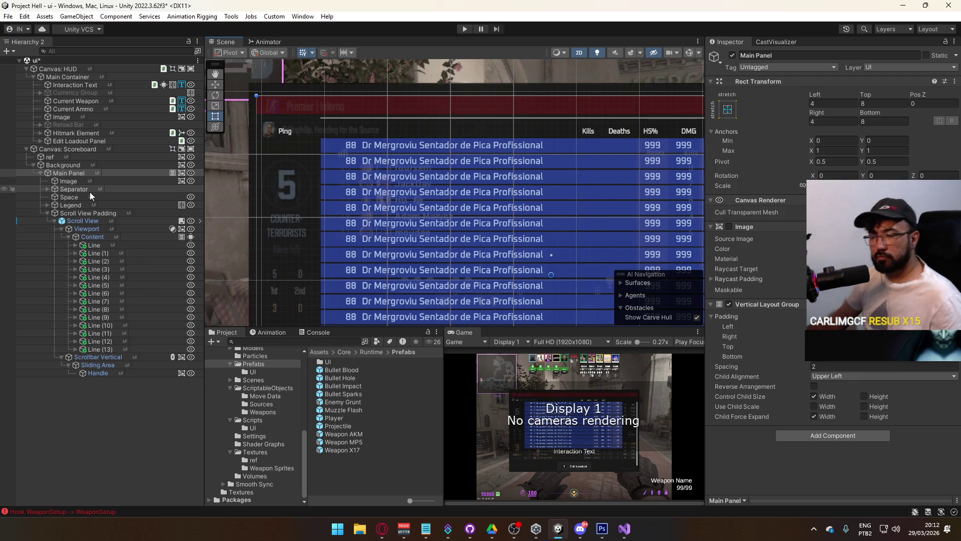
pyautogui.hotkey('ctrl', 'z')
pyautogui.hotkey('ctrl', 'z')
pyautogui.hotkey('ctrl', 'z')
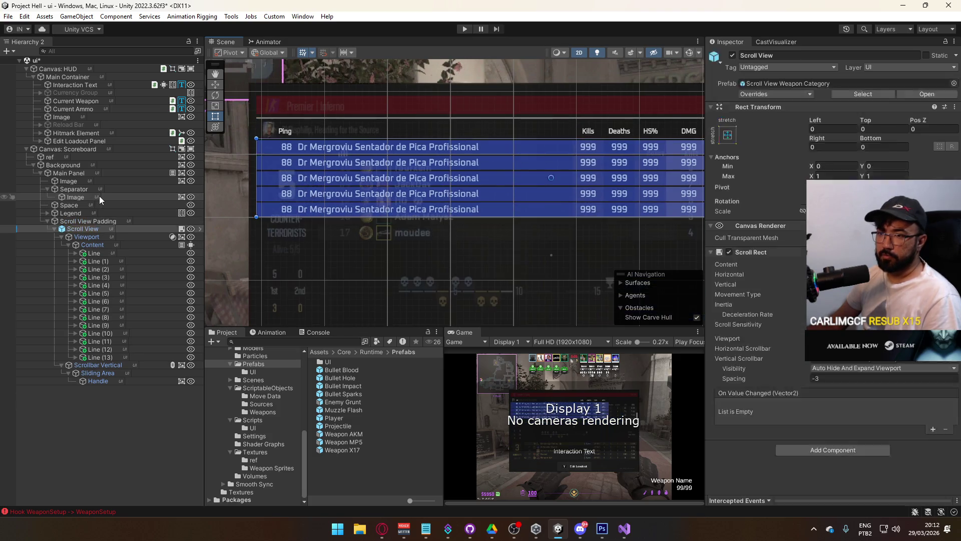
pyautogui.hotkey('ctrl', 'z')
pyautogui.hotkey('ctrl', 'z')
pyautogui.hotkey('ctrl', 'z')
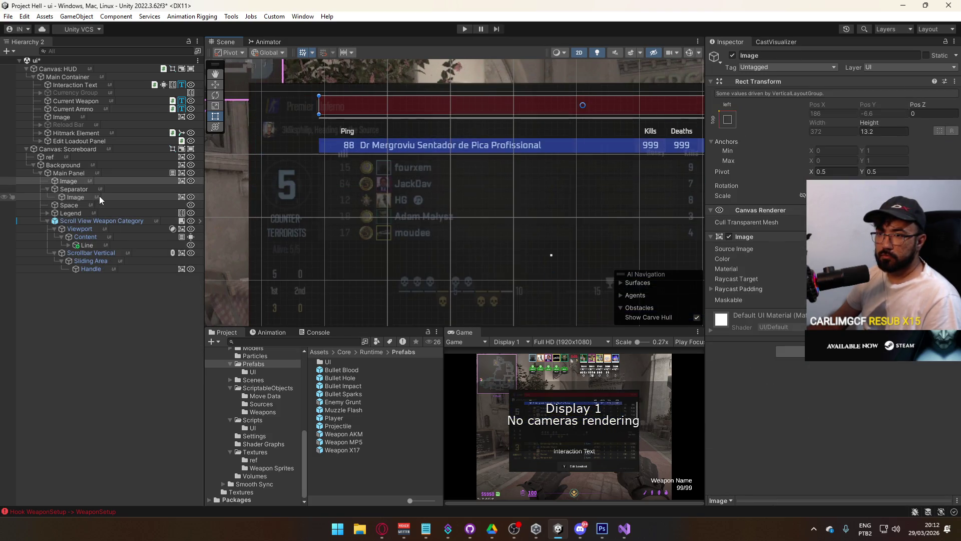
pyautogui.hotkey('ctrl', 'z')
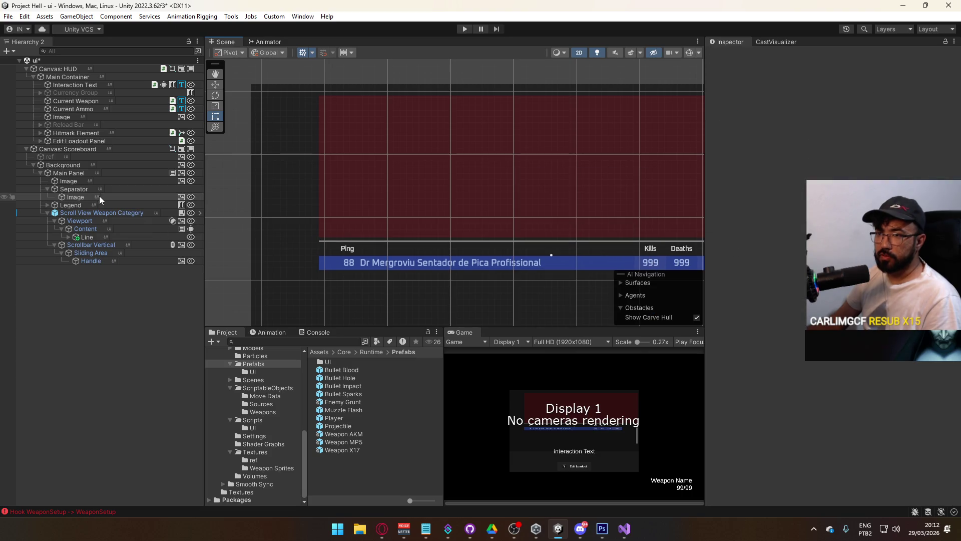
pyautogui.hotkey('ctrl', 'z')
pyautogui.hotkey('ctrl', 'z')
pyautogui.hotkey('ctrl', 'z')
pyautogui.hotkey('ctrl', 'z')
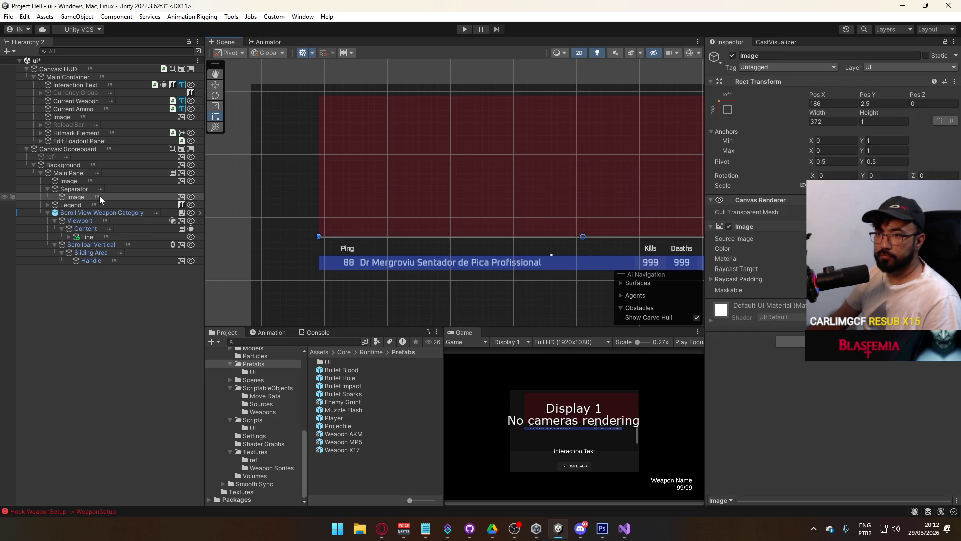
pyautogui.press('f')
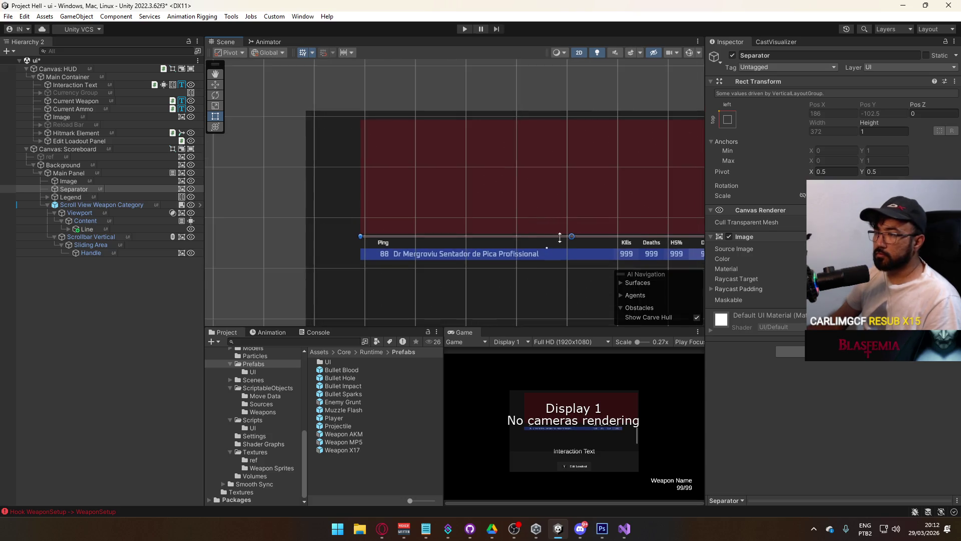
pyautogui.click(881, 259)
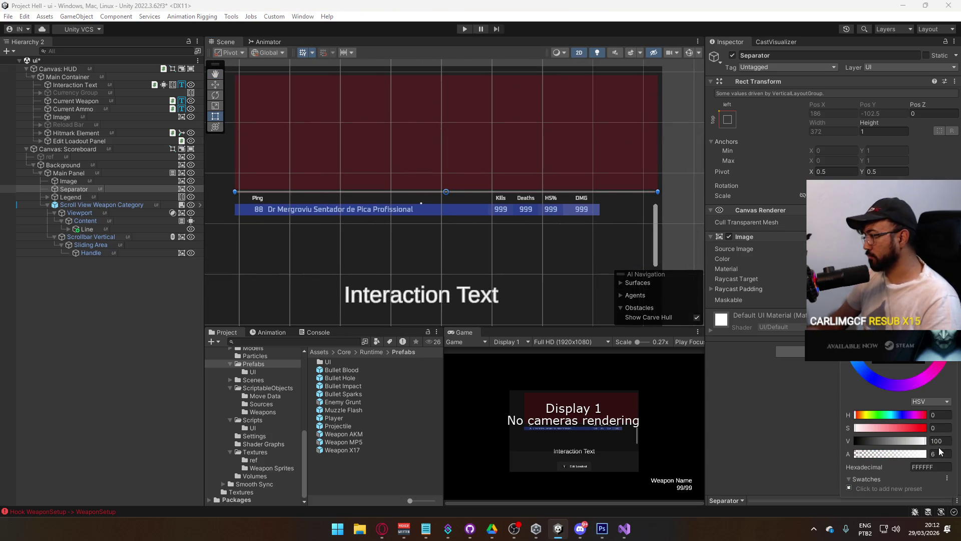
pyautogui.moveTo(347, 229)
pyautogui.mouseDown()
pyautogui.moveTo(402, 179)
pyautogui.moveTo(437, 202)
pyautogui.mouseUp()
pyautogui.click(133, 288)
pyautogui.scroll(-3, 397, 185)
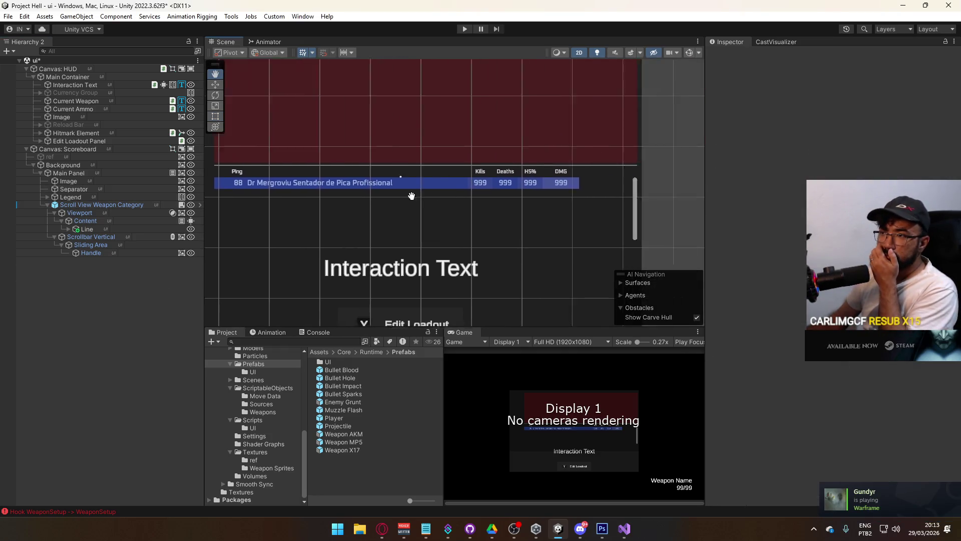
pyautogui.scroll(3, 448, 199)
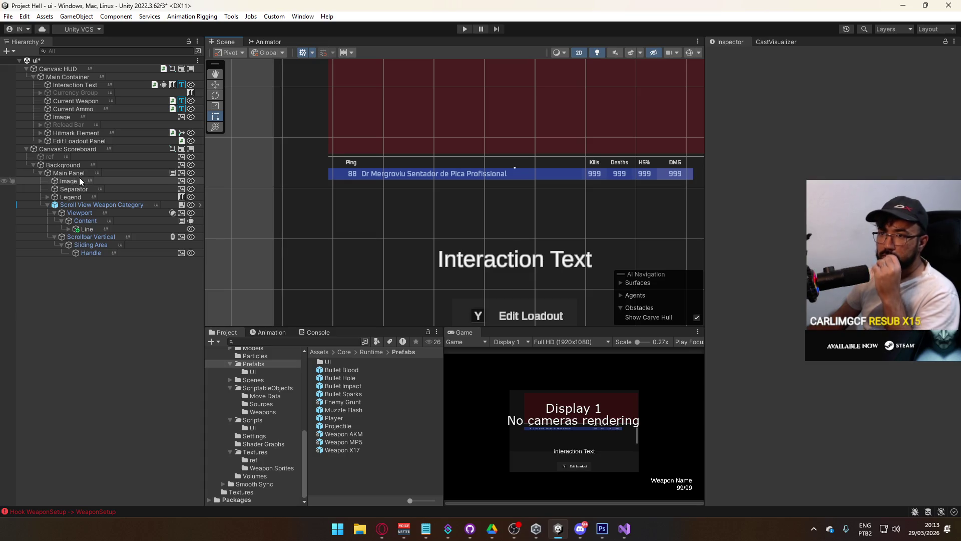
# Step: Move Image and Separator out of Main Panel so they sit directly under Background
pyautogui.click(68, 187)
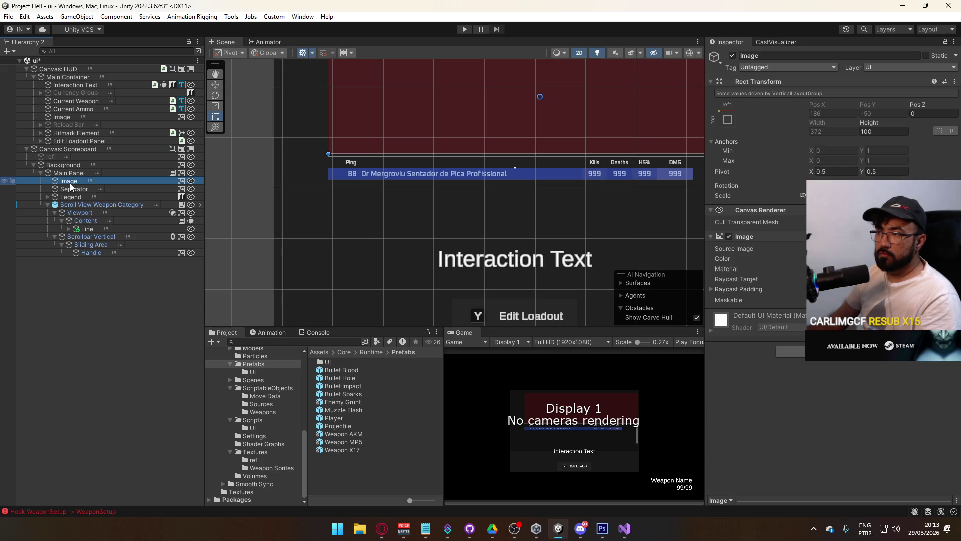
pyautogui.click(69, 181)
pyautogui.moveTo(541, 193)
pyautogui.mouseDown()
pyautogui.moveTo(307, 194)
pyautogui.moveTo(348, 173)
pyautogui.moveTo(503, 166)
pyautogui.moveTo(328, 164)
pyautogui.moveTo(496, 168)
pyautogui.mouseUp()
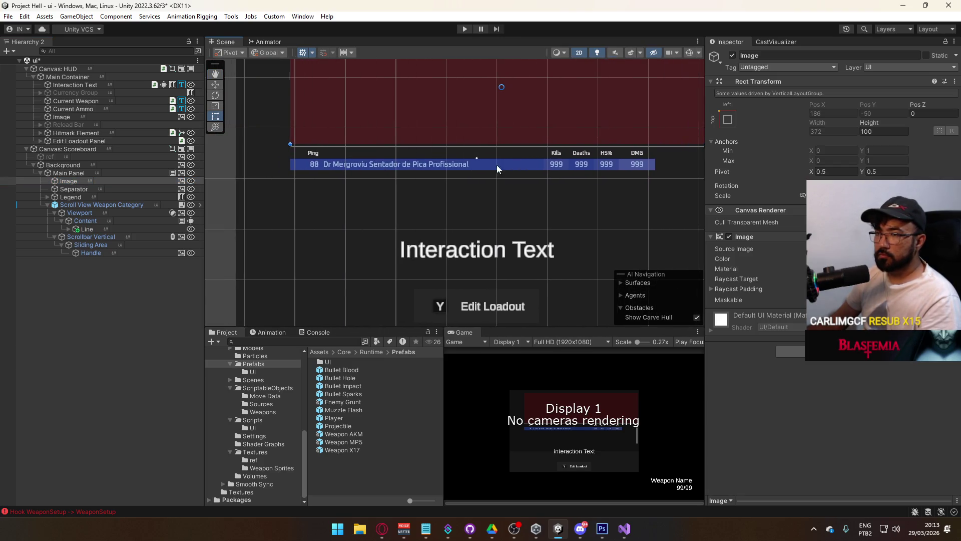
pyautogui.keyDown('shift'); pyautogui.click(91, 191); pyautogui.keyUp('shift')
pyautogui.moveTo(91, 190); pyautogui.dragTo(69, 171)
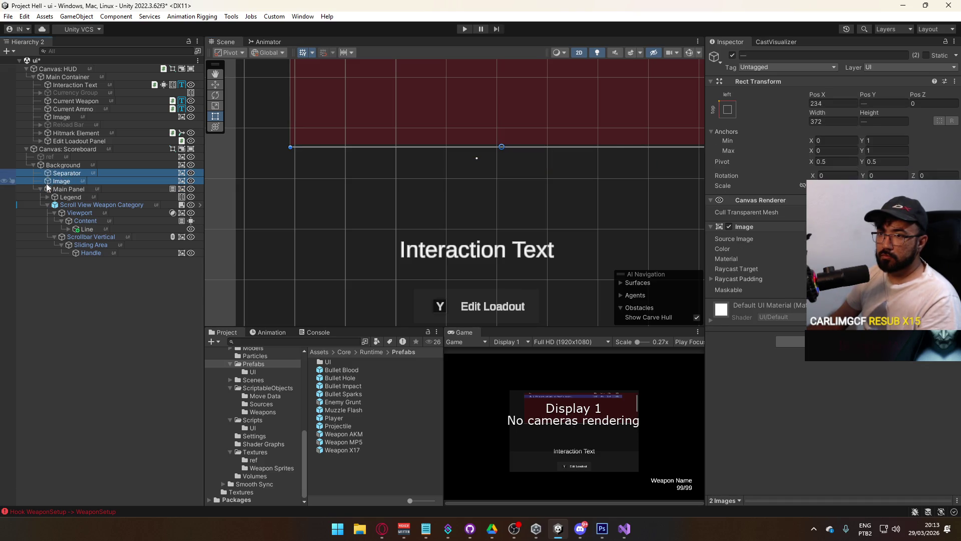
# Step: Check Main Panel, Separator and Image in the hierarchy, ending with Image selected for renaming
pyautogui.click(68, 188)
pyautogui.moveTo(443, 192)
pyautogui.mouseDown()
pyautogui.moveTo(424, 162)
pyautogui.moveTo(298, 194)
pyautogui.moveTo(433, 241)
pyautogui.mouseUp()
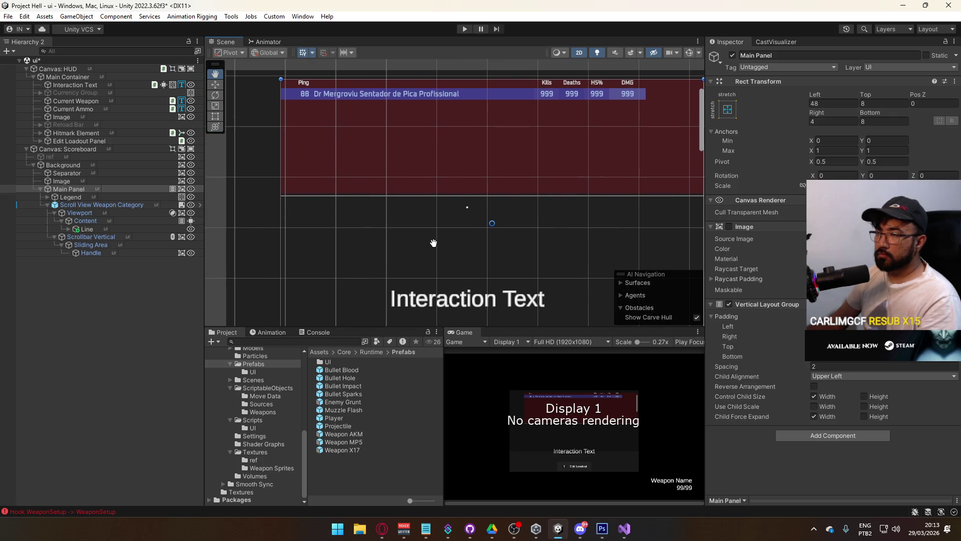
pyautogui.click(73, 174)
pyautogui.click(72, 181)
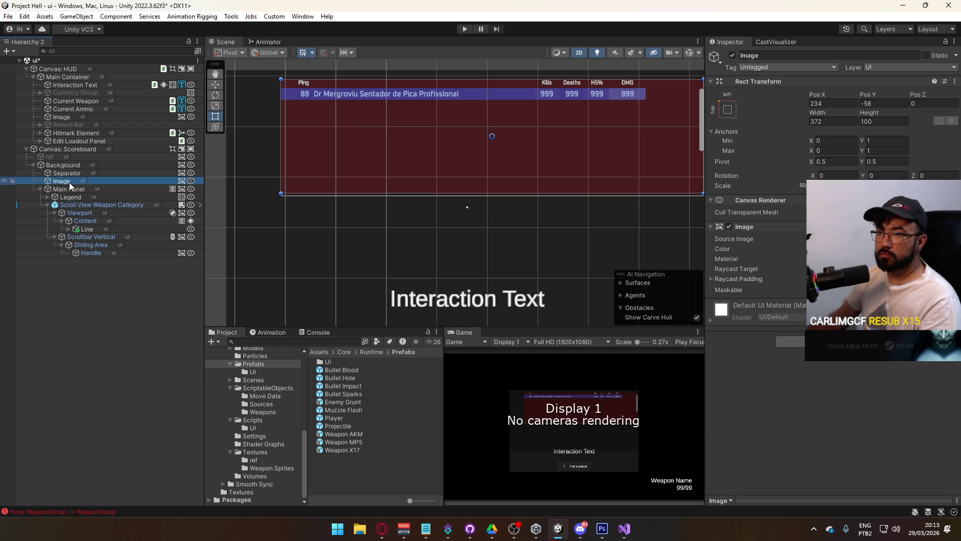
pyautogui.click(68, 182)
# Step: Rename Image to Header and stretch it over its parent with Left and Right insets of 8
pyautogui.write('Header')
pyautogui.press('Return')
pyautogui.click(727, 109)
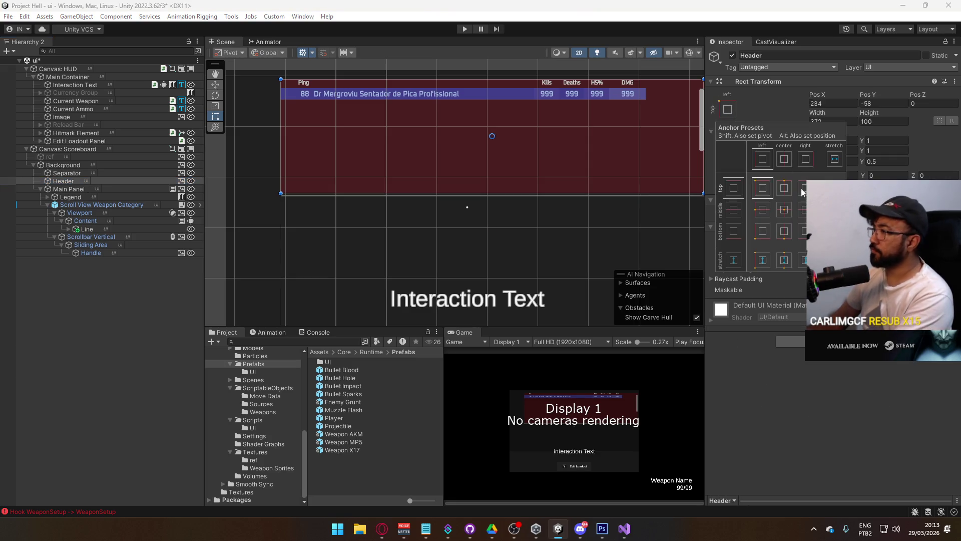
pyautogui.click(834, 259)
pyautogui.click(846, 114)
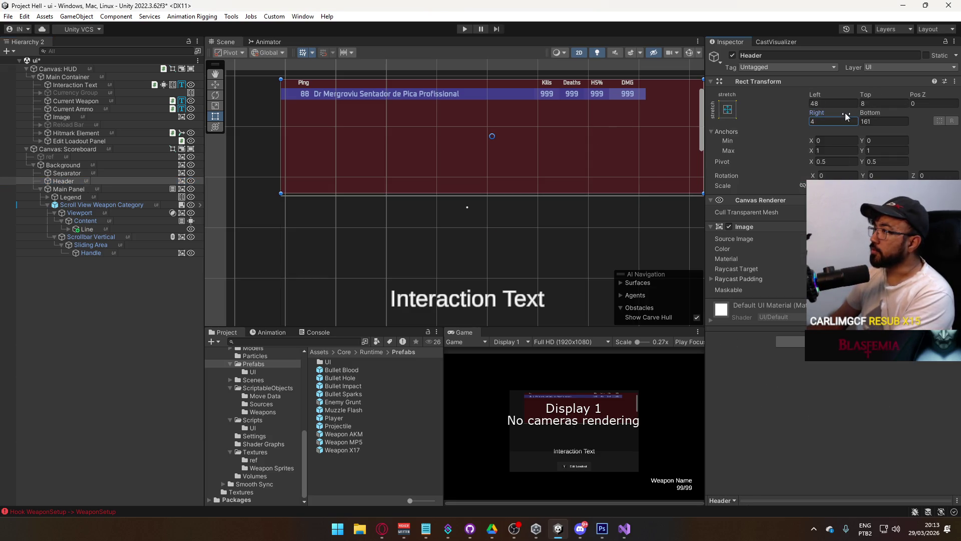
pyautogui.write('4')
pyautogui.press('BackSpace')
pyautogui.write('8')
pyautogui.moveTo(813, 113); pyautogui.dragTo(786, 120)
pyautogui.write('8')
pyautogui.press('Tab')
# Step: Frame Main Panel and push its top edge down below the header
pyautogui.moveTo(614, 129); pyautogui.dragTo(500, 159)
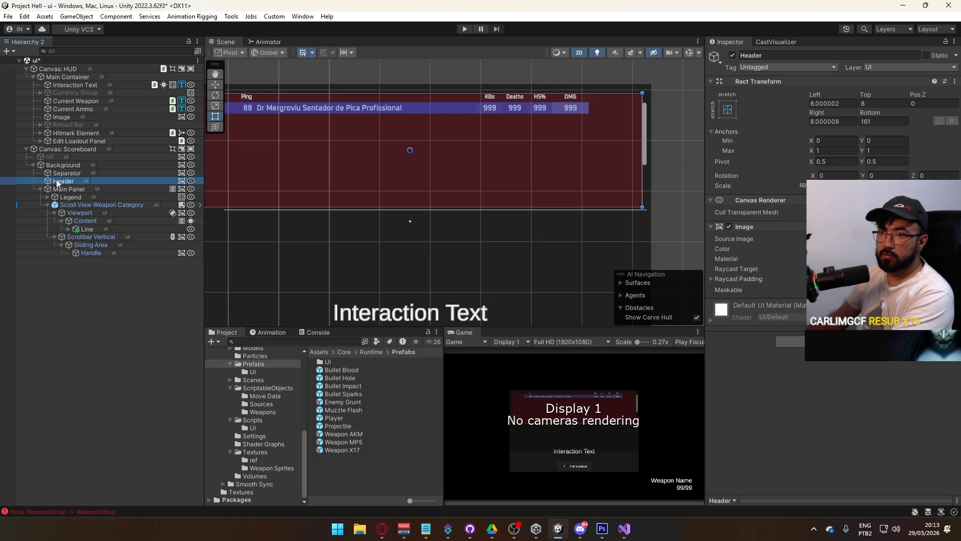
pyautogui.click(65, 189)
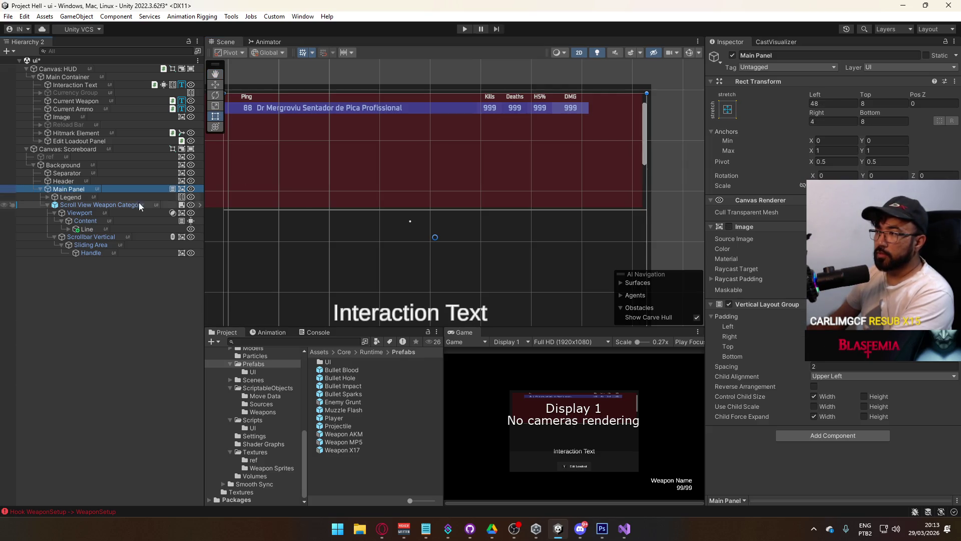
pyautogui.press('f')
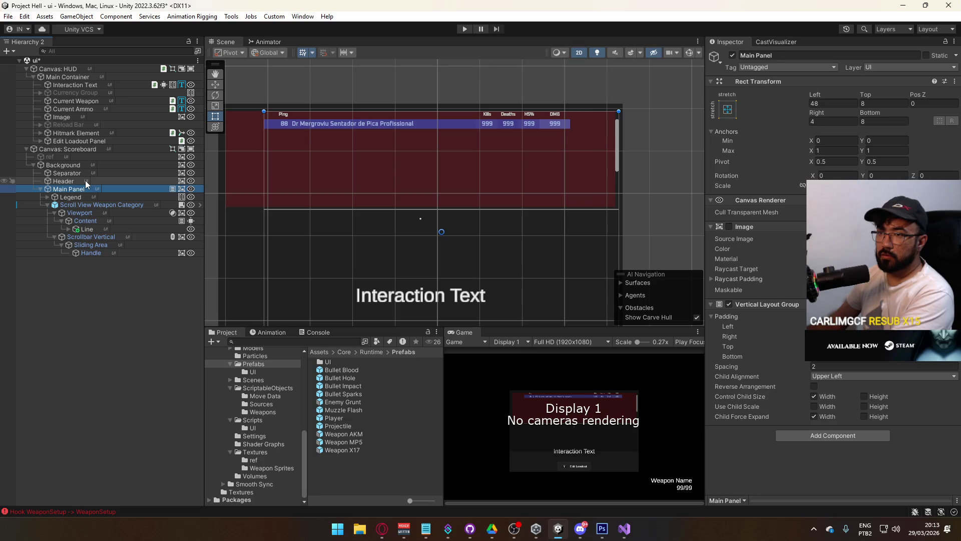
pyautogui.click(86, 182)
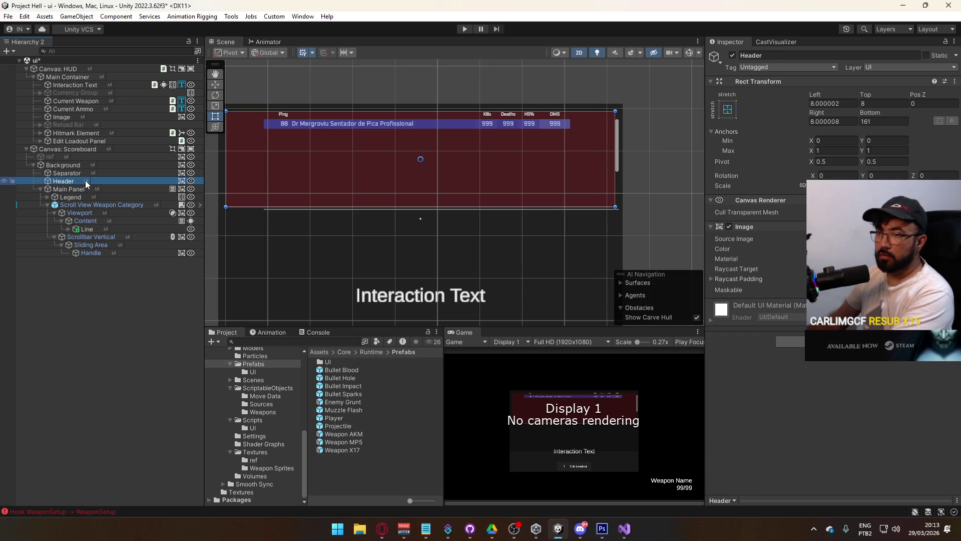
pyautogui.click(96, 205)
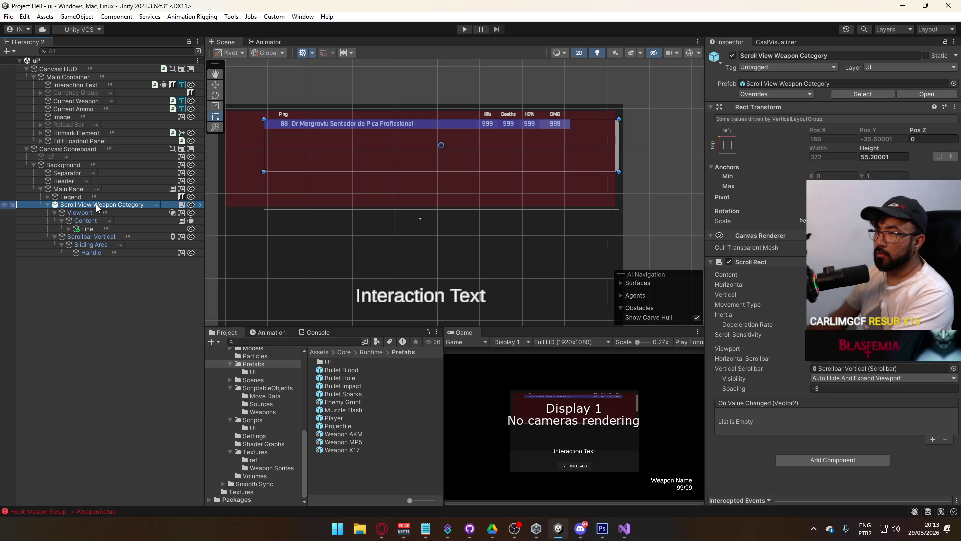
pyautogui.click(85, 189)
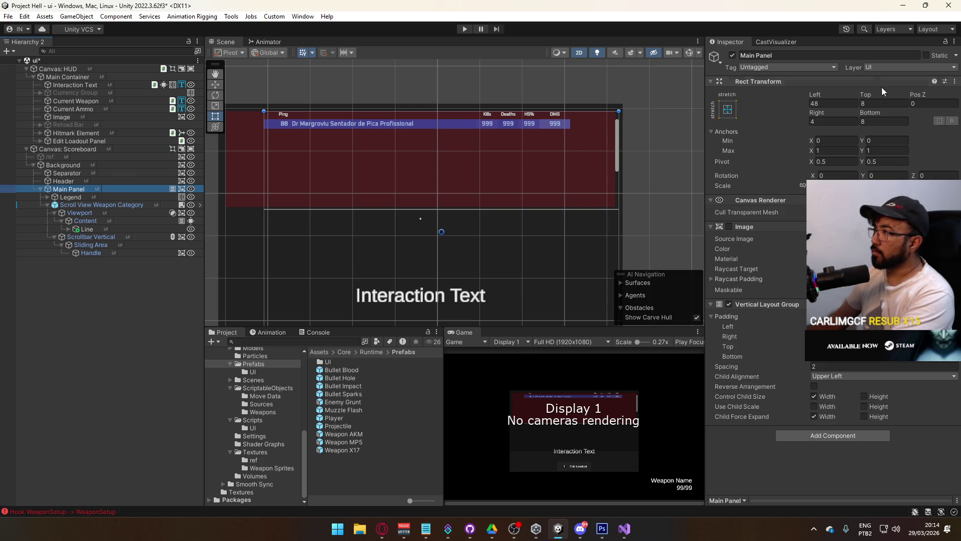
pyautogui.moveTo(867, 94)
pyautogui.mouseDown()
pyautogui.moveTo(615, 281)
pyautogui.moveTo(614, 289)
pyautogui.moveTo(780, 324)
pyautogui.mouseUp()
# Step: Anchor Header to stretch along the top with Height 20 and pivot X 0
pyautogui.click(83, 179)
pyautogui.click(844, 107)
pyautogui.moveTo(875, 115)
pyautogui.mouseDown()
pyautogui.moveTo(271, 182)
pyautogui.moveTo(456, 157)
pyautogui.mouseUp()
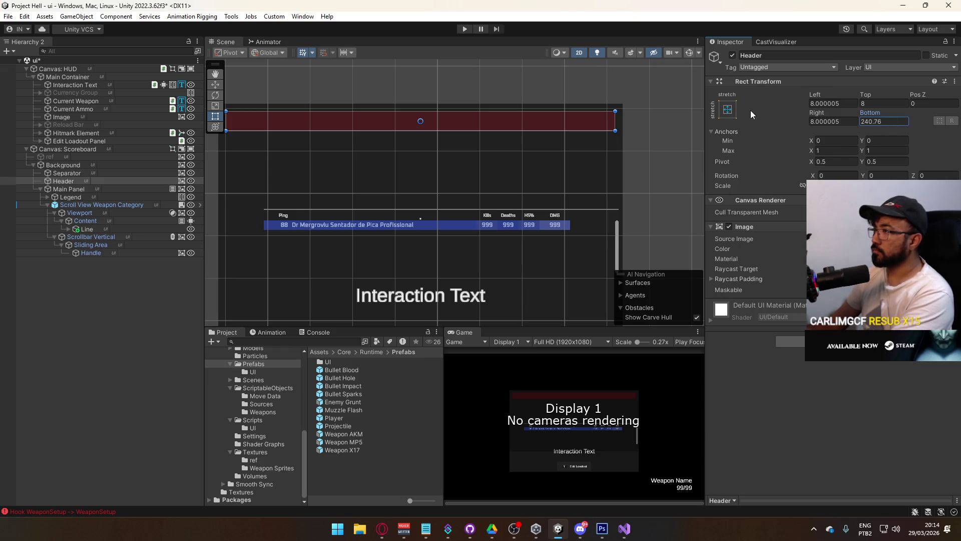
pyautogui.click(727, 109)
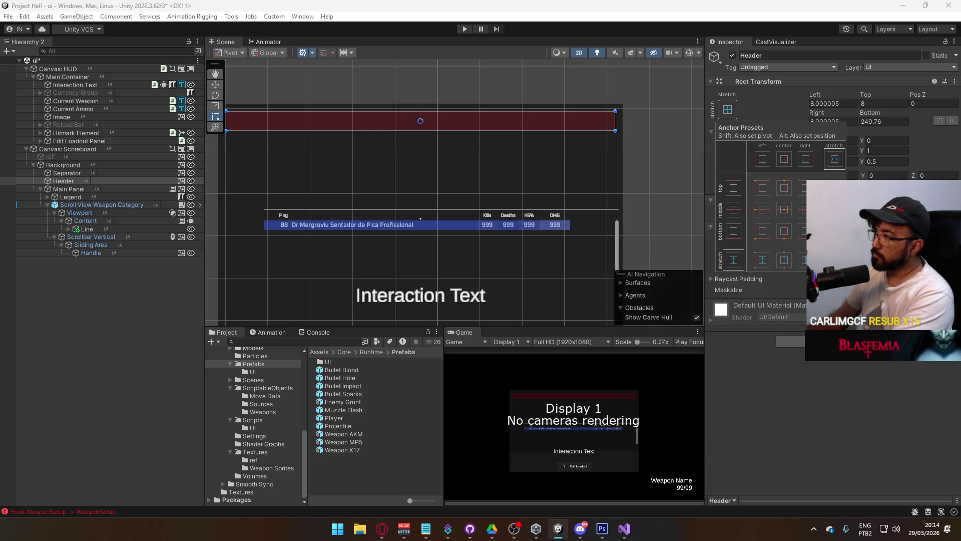
pyautogui.click(834, 188)
pyautogui.click(884, 121)
pyautogui.write('20')
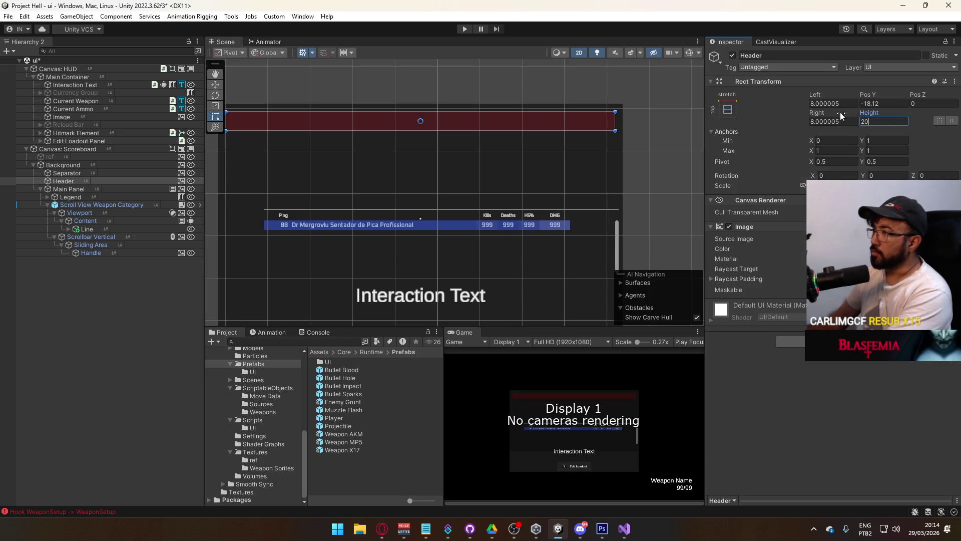
pyautogui.click(869, 104)
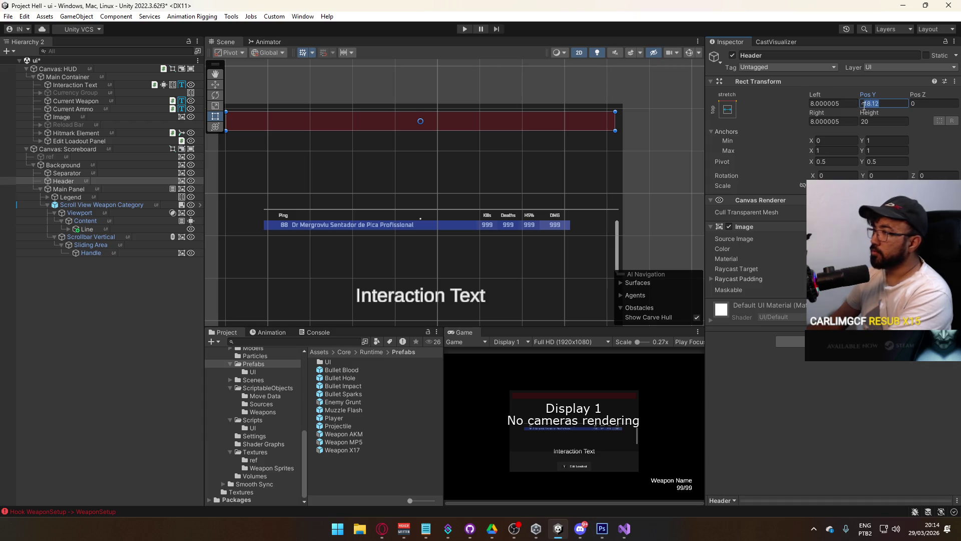
pyautogui.click(834, 161)
pyautogui.write('0')
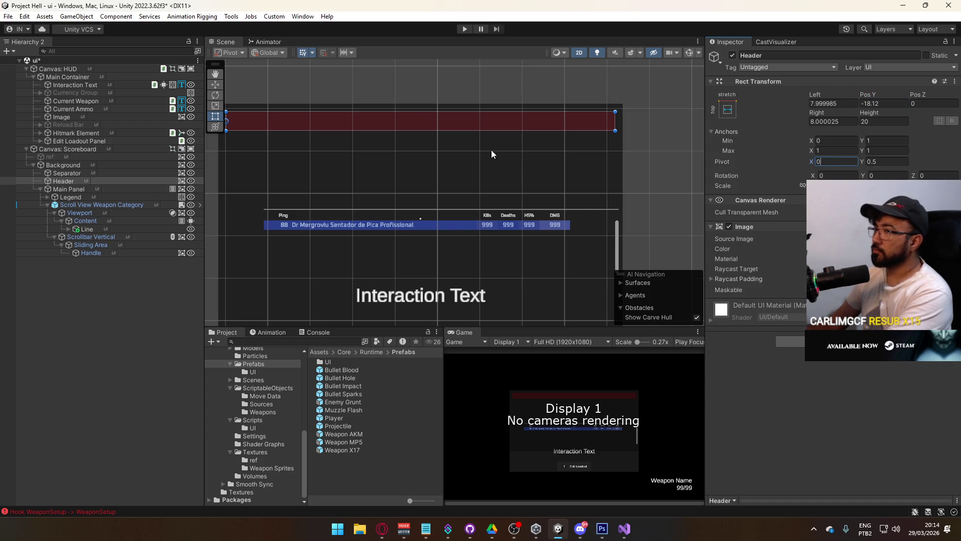
pyautogui.moveTo(518, 150); pyautogui.dragTo(553, 161)
# Step: Give Header pivot Y 1, Pos Y -8 and a left inset of 8
pyautogui.click(884, 162)
pyautogui.write('1')
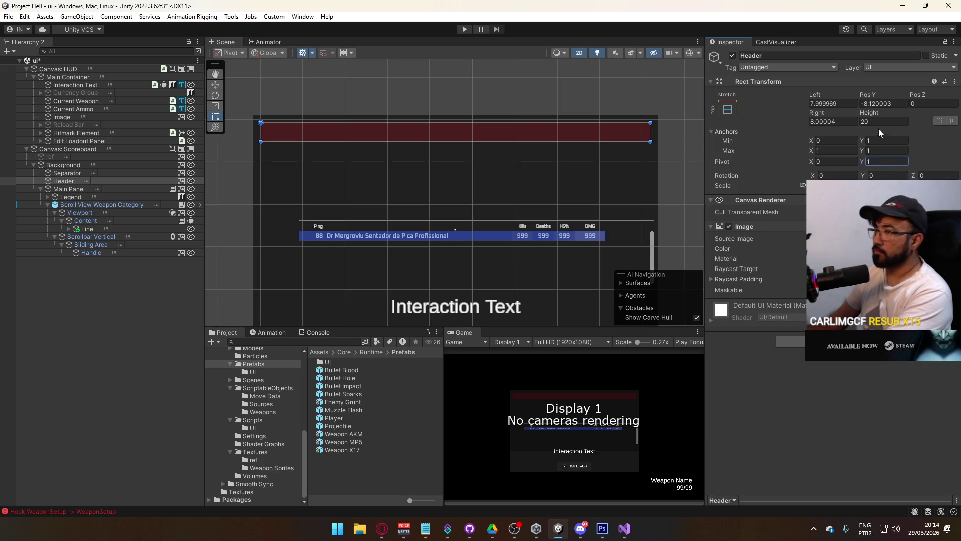
pyautogui.click(884, 105)
pyautogui.press('BackSpace')
pyautogui.press('BackSpace')
pyautogui.press('BackSpace')
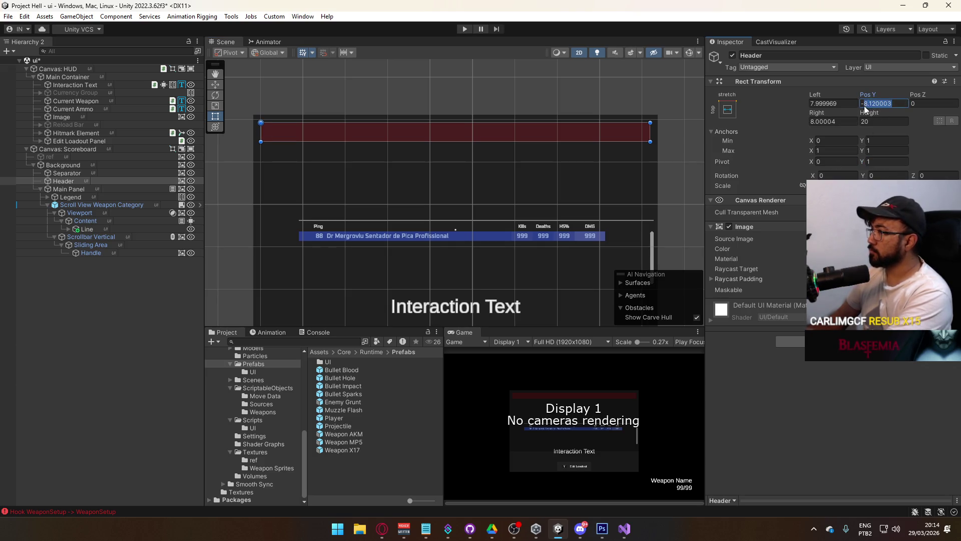
pyautogui.write('-8')
pyautogui.click(850, 103)
pyautogui.write('8')
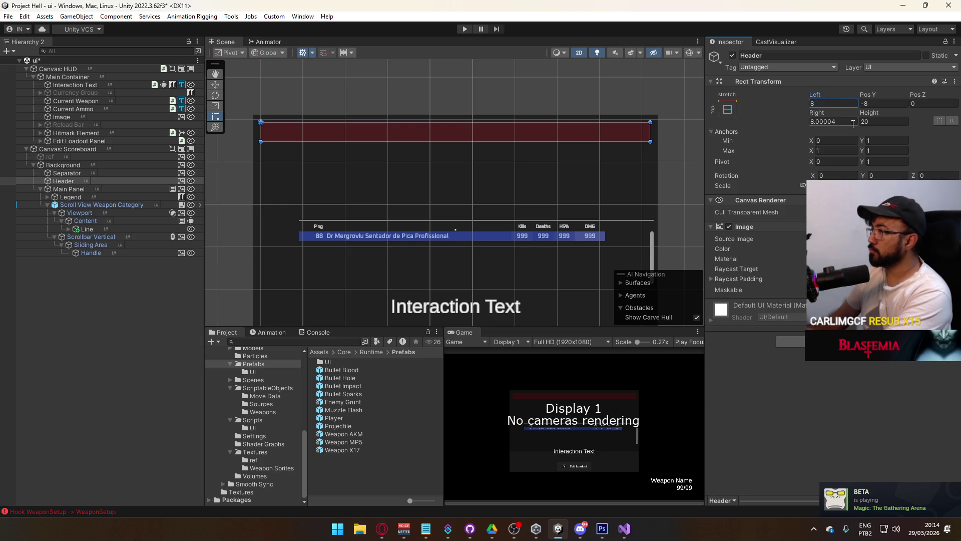
pyautogui.write('8')
pyautogui.press('Return')
pyautogui.moveTo(557, 169)
pyautogui.mouseDown()
pyautogui.moveTo(528, 188)
pyautogui.moveTo(581, 166)
pyautogui.mouseUp()
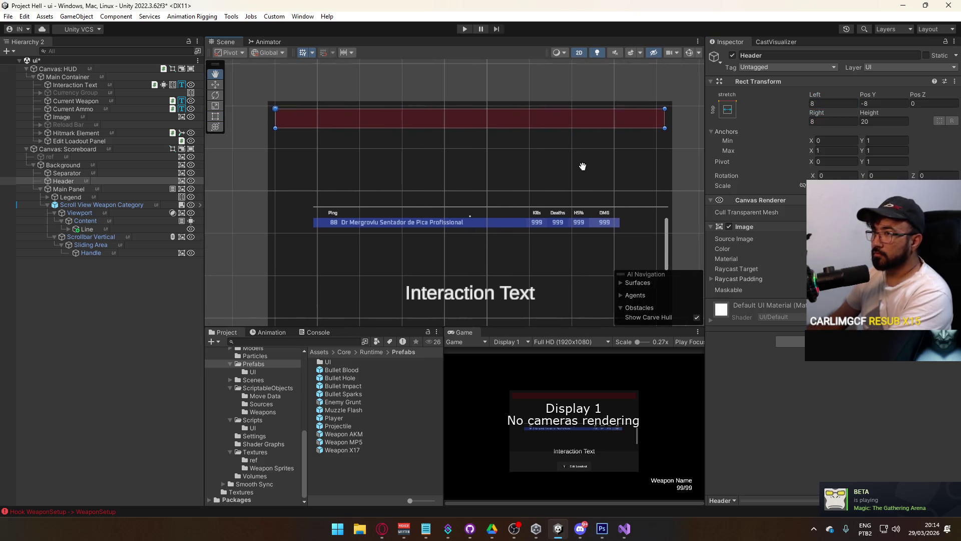
# Step: Try nudging Main Panel's top edge down, then revert that change
pyautogui.click(98, 189)
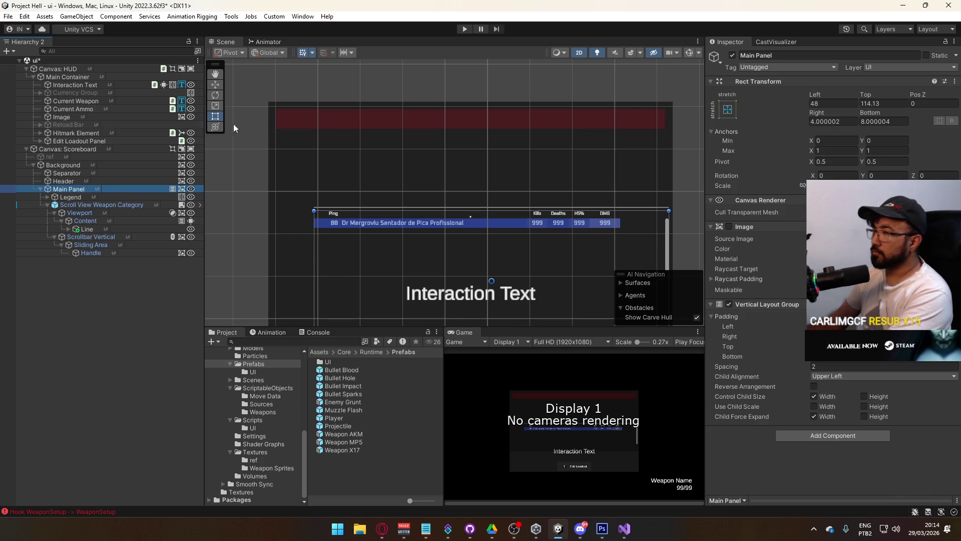
pyautogui.click(85, 182)
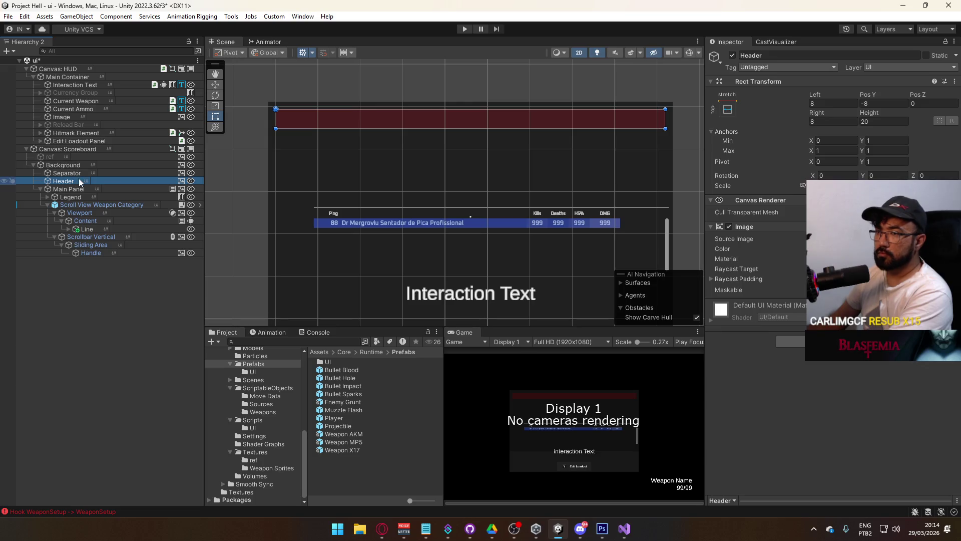
pyautogui.click(84, 188)
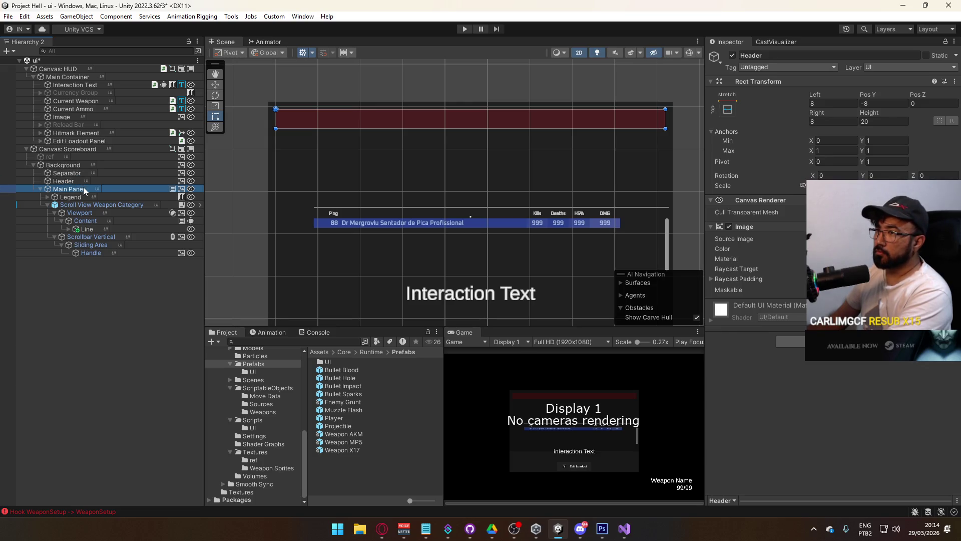
pyautogui.moveTo(877, 94)
pyautogui.mouseDown()
pyautogui.moveTo(794, 96)
pyautogui.moveTo(873, 99)
pyautogui.mouseUp()
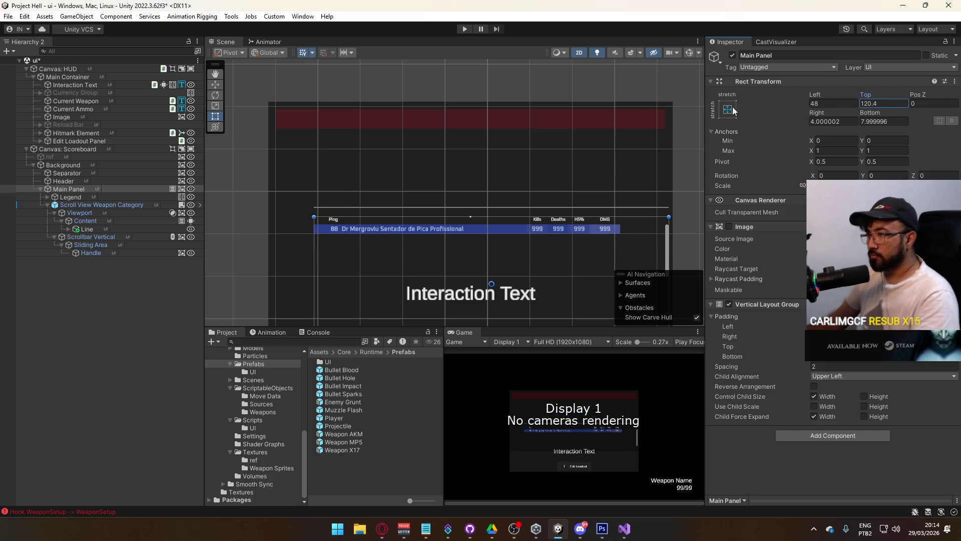
pyautogui.hotkey('ctrl', 'z')
pyautogui.click(89, 175)
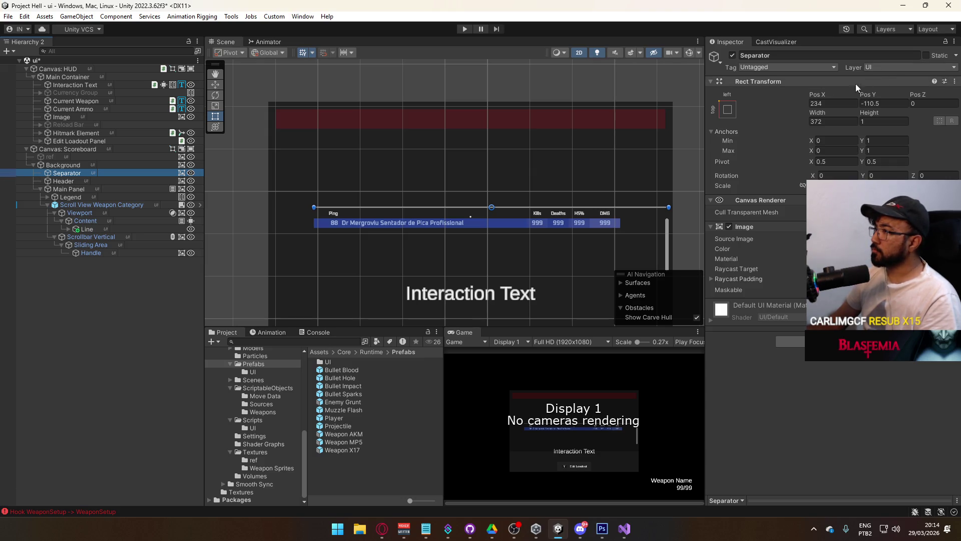
# Step: Set the Separator's pivot to (0, 1) and its Pos Y to -32
pyautogui.click(883, 160)
pyautogui.write('0')
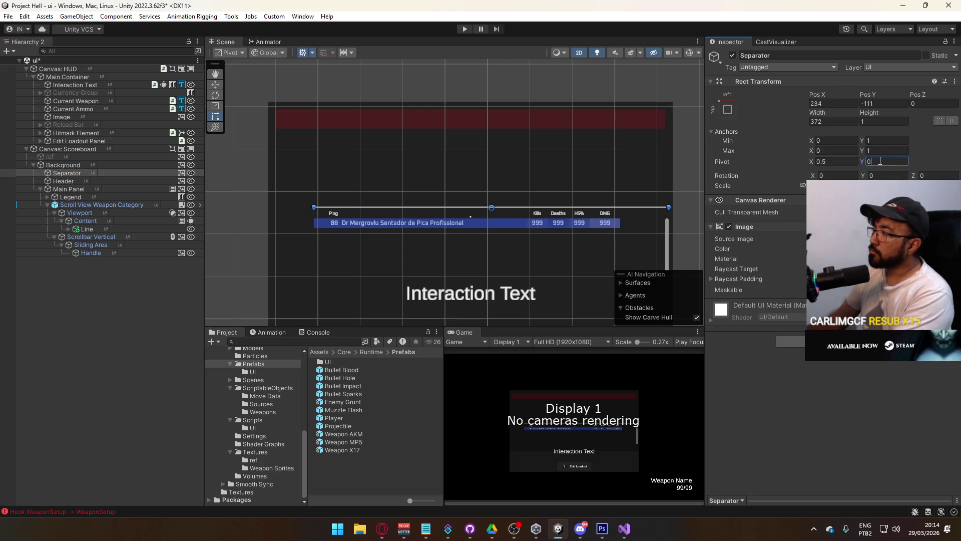
pyautogui.click(836, 161)
pyautogui.write('0')
pyautogui.click(888, 160)
pyautogui.write('1')
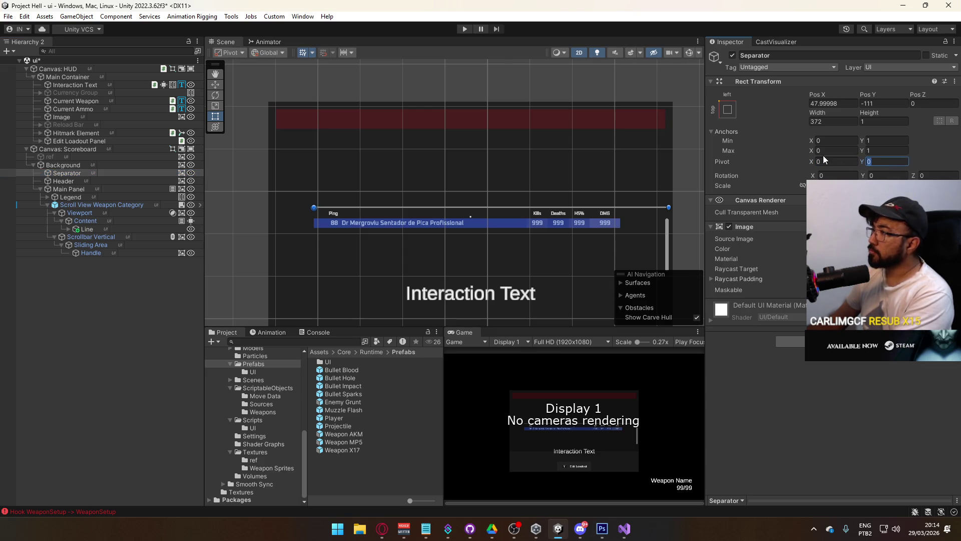
pyautogui.click(889, 103)
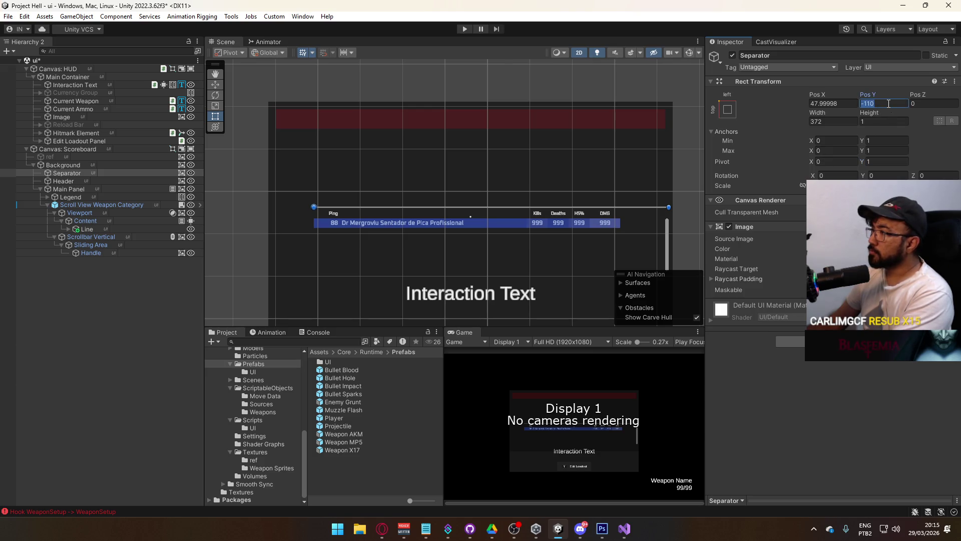
pyautogui.write('-32.3')
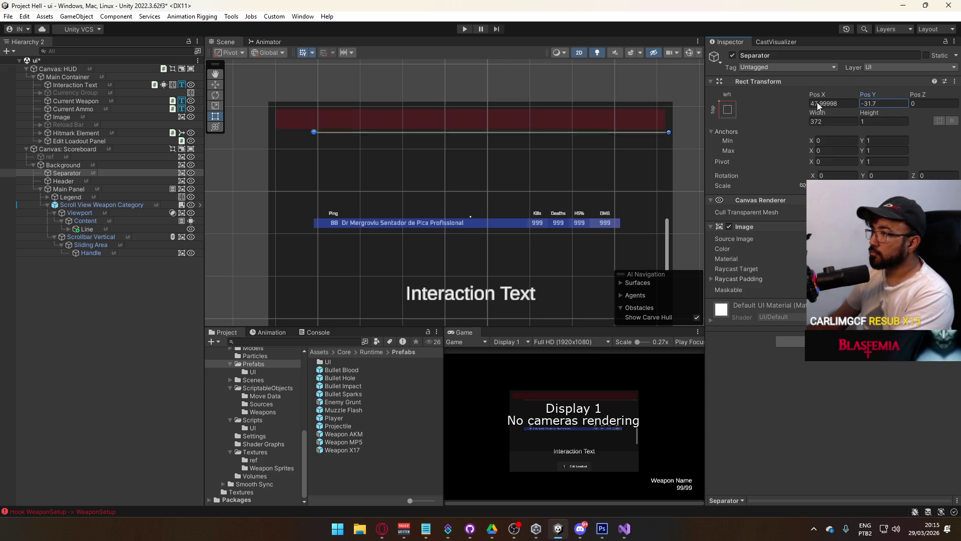
pyautogui.press('BackSpace')
pyautogui.press('BackSpace')
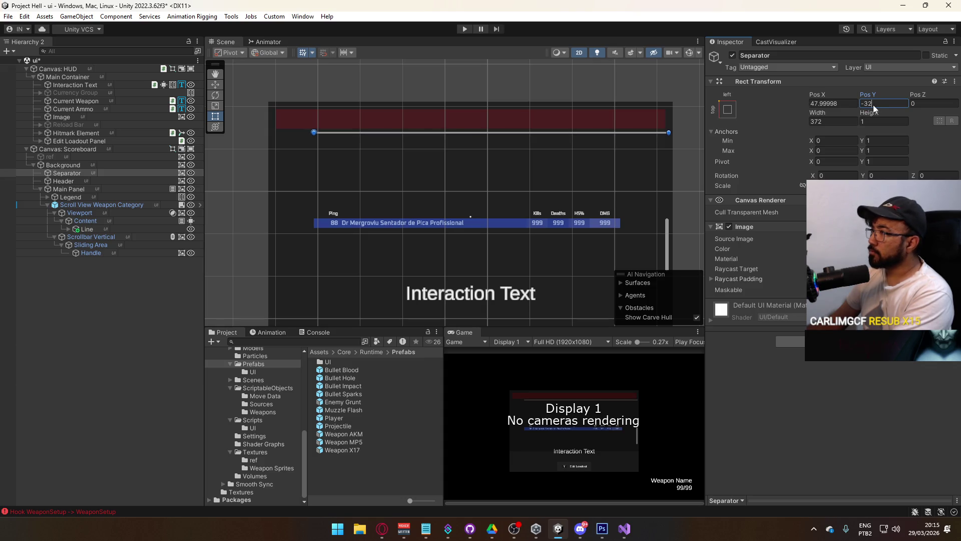
# Step: Make Separator a child of Header and anchor it bottom-stretch
pyautogui.click(72, 174)
pyautogui.moveTo(72, 179); pyautogui.dragTo(72, 180)
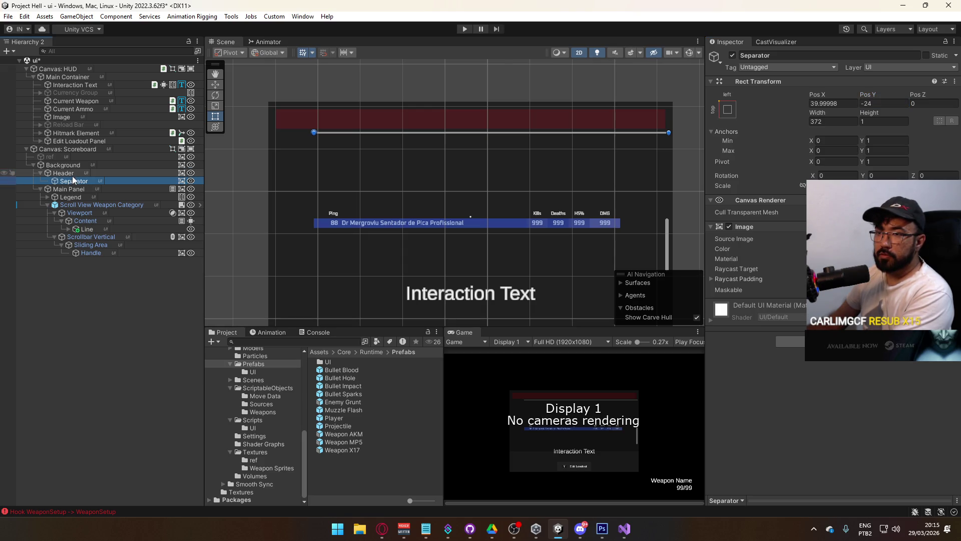
pyautogui.click(729, 110)
pyautogui.click(788, 234)
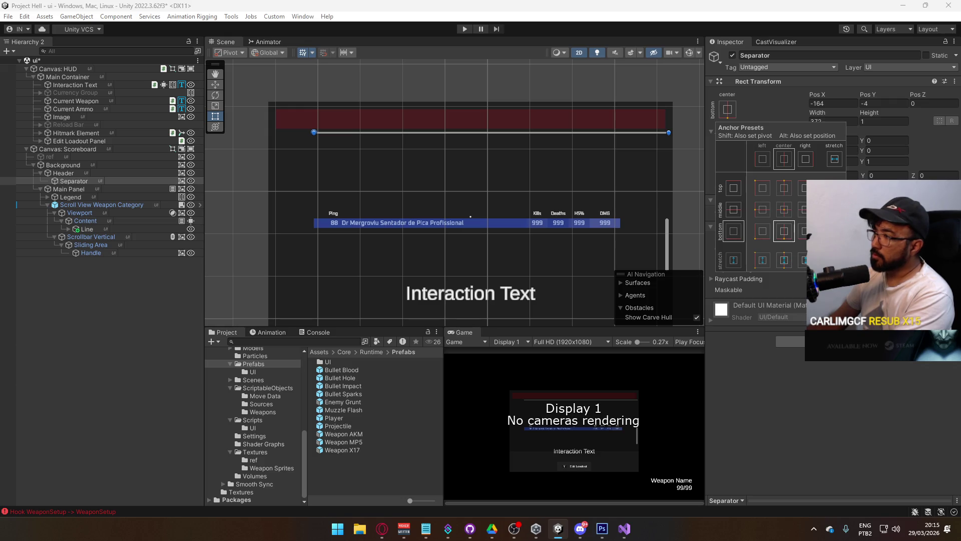
pyautogui.click(835, 159)
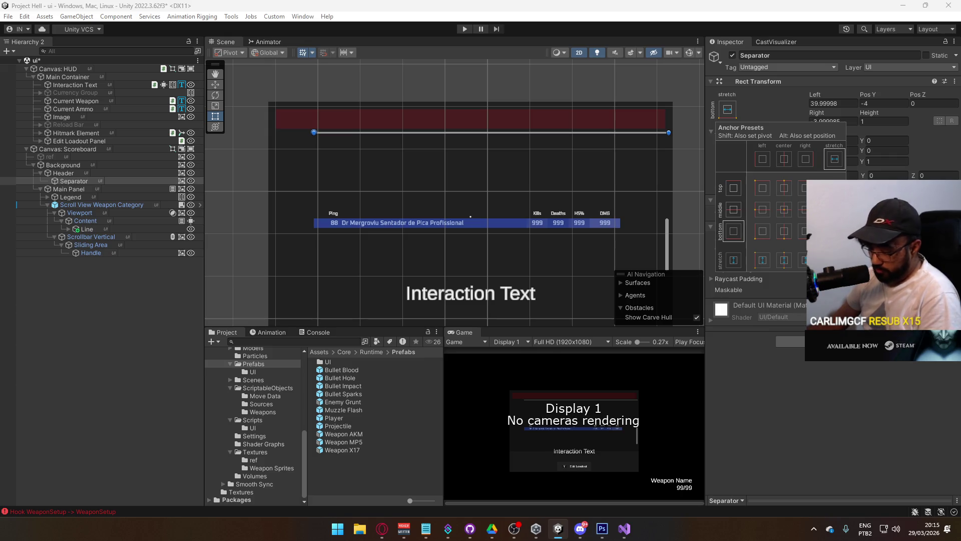
# Step: Zero the Separator's Right, Left and Pos Y so it spans Header's bottom edge
pyautogui.click(846, 120)
pyautogui.write('0')
pyautogui.click(842, 104)
pyautogui.write('0')
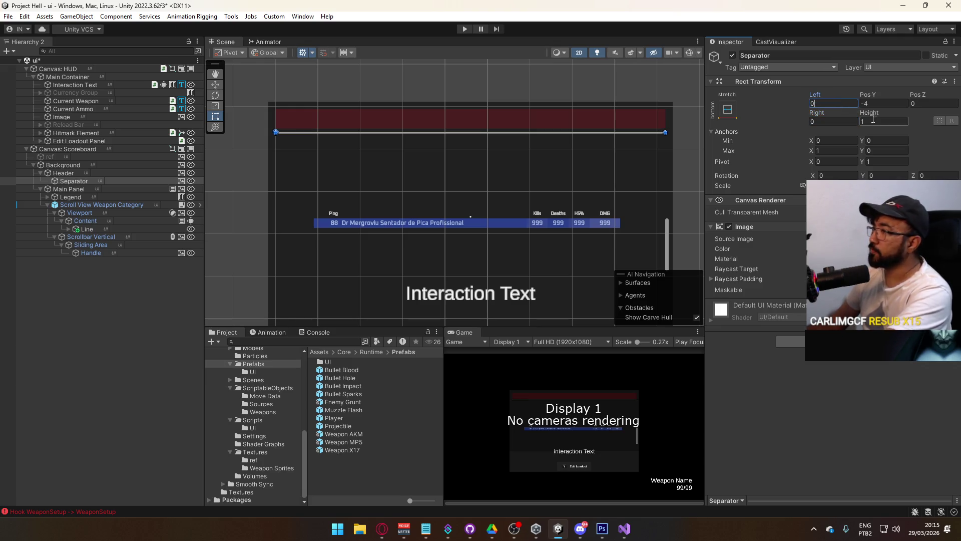
pyautogui.click(881, 103)
pyautogui.write('0')
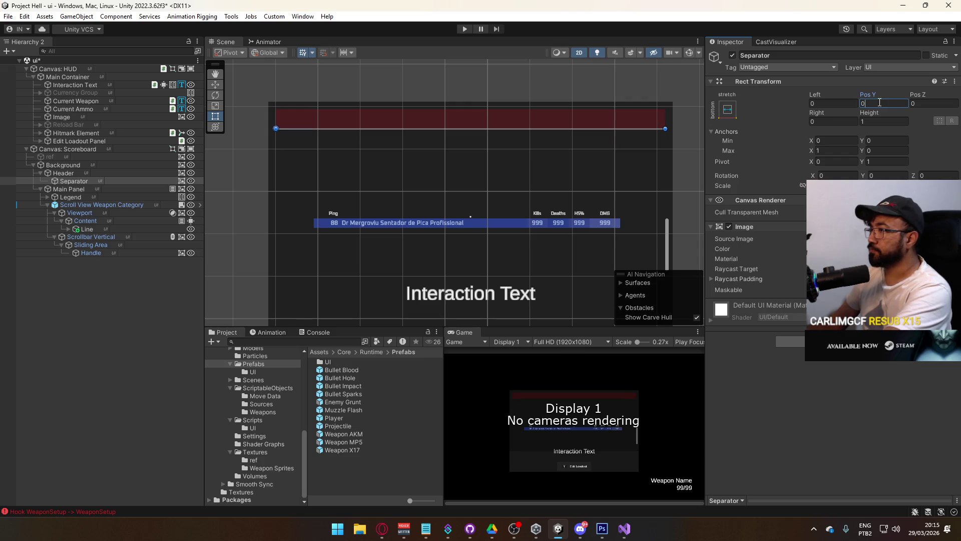
pyautogui.press('Return')
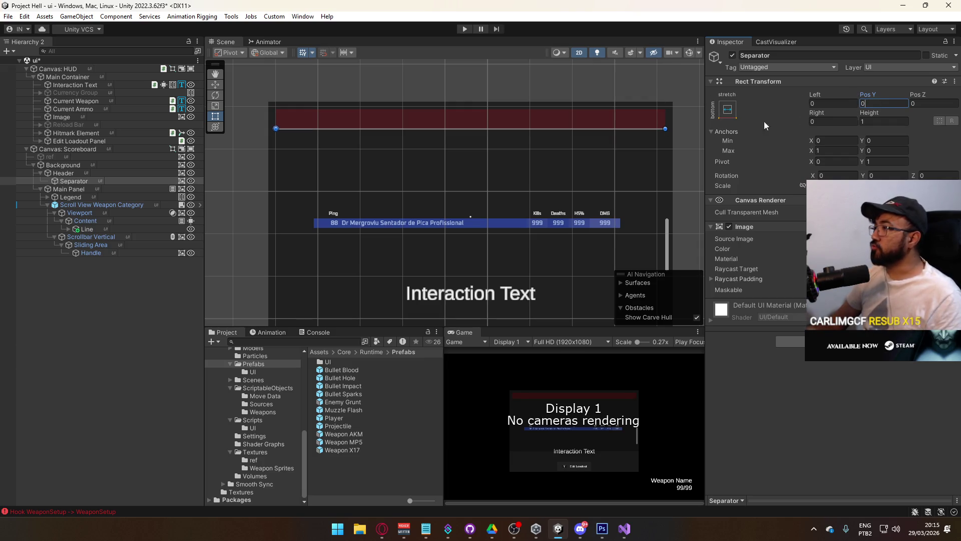
pyautogui.scroll(5, 368, 161)
pyautogui.scroll(5, 435, 191)
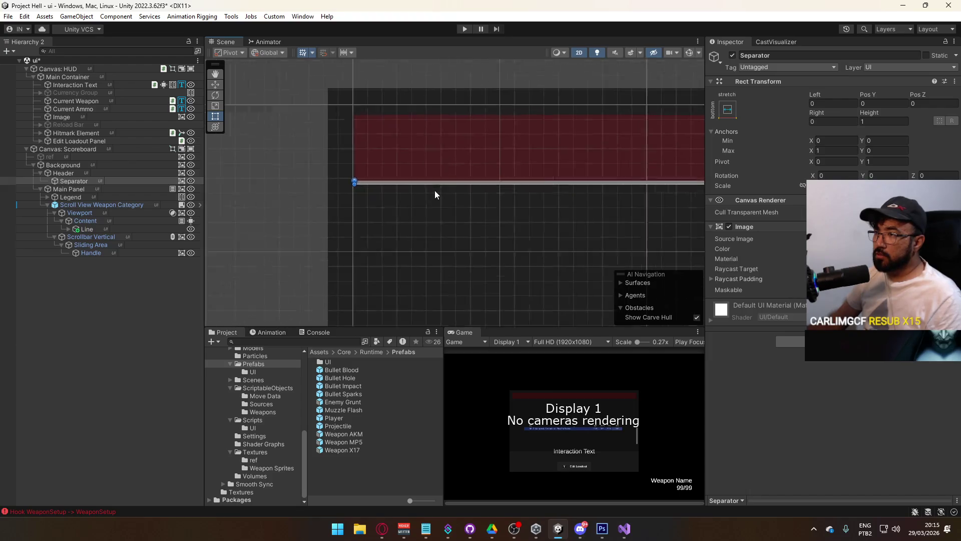
pyautogui.scroll(-5, 438, 164)
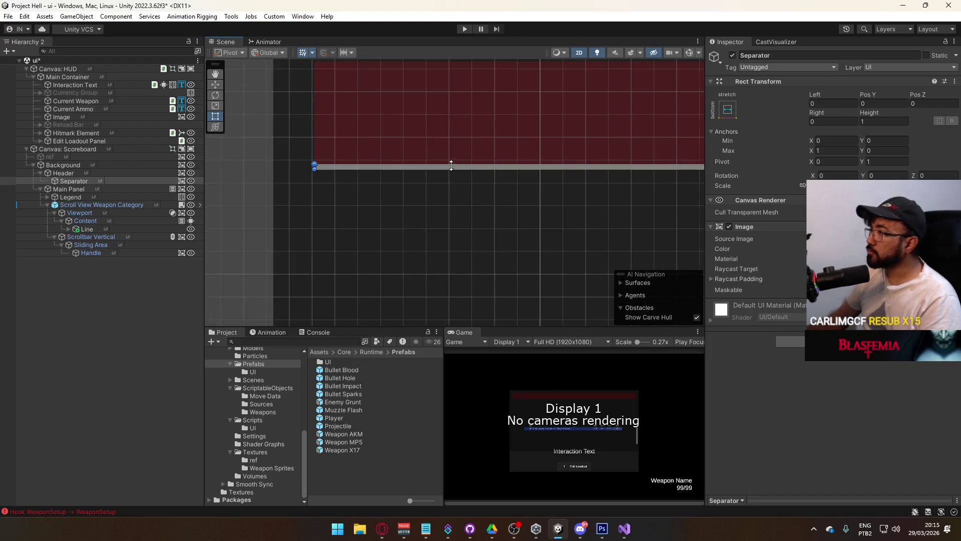
pyautogui.scroll(-3, 461, 161)
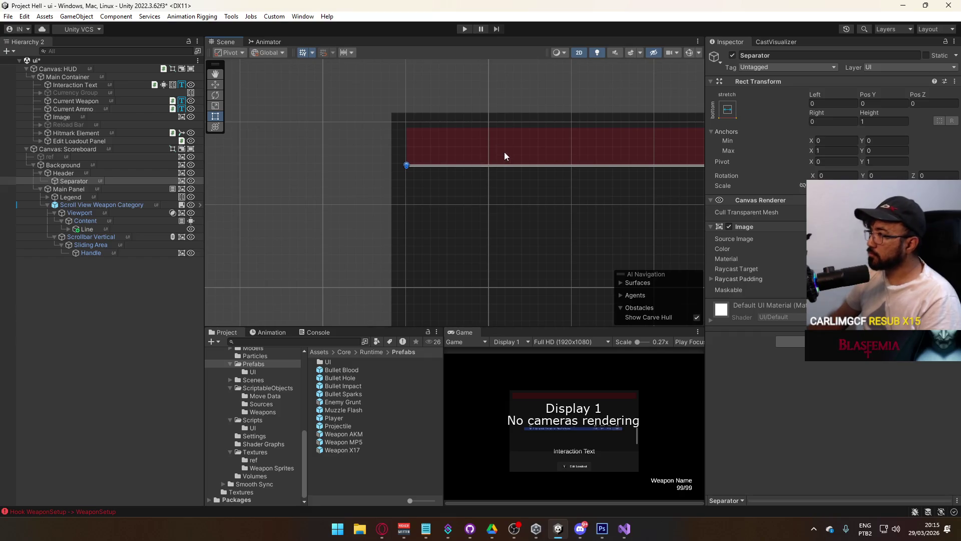
pyautogui.click(85, 173)
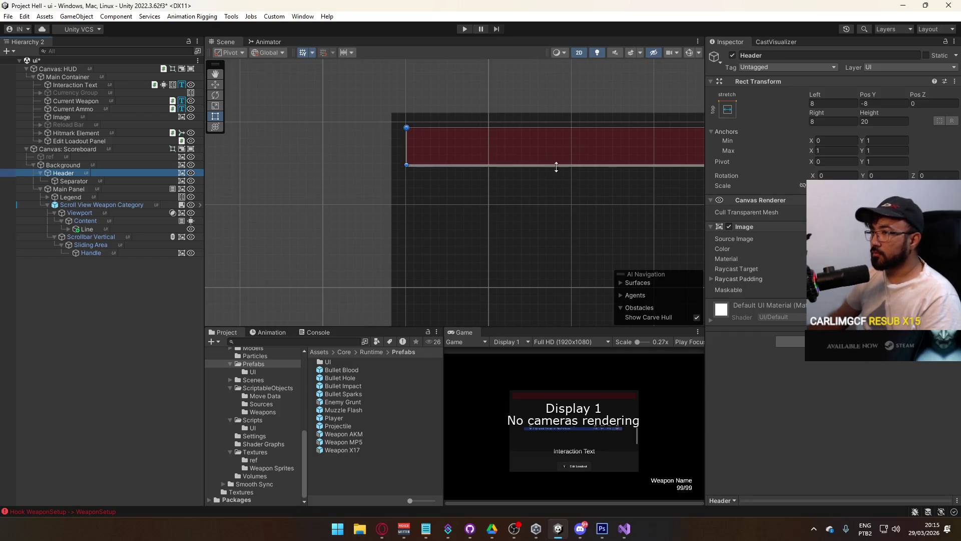
# Step: Disable and then remove Header's red Image component
pyautogui.click(729, 226)
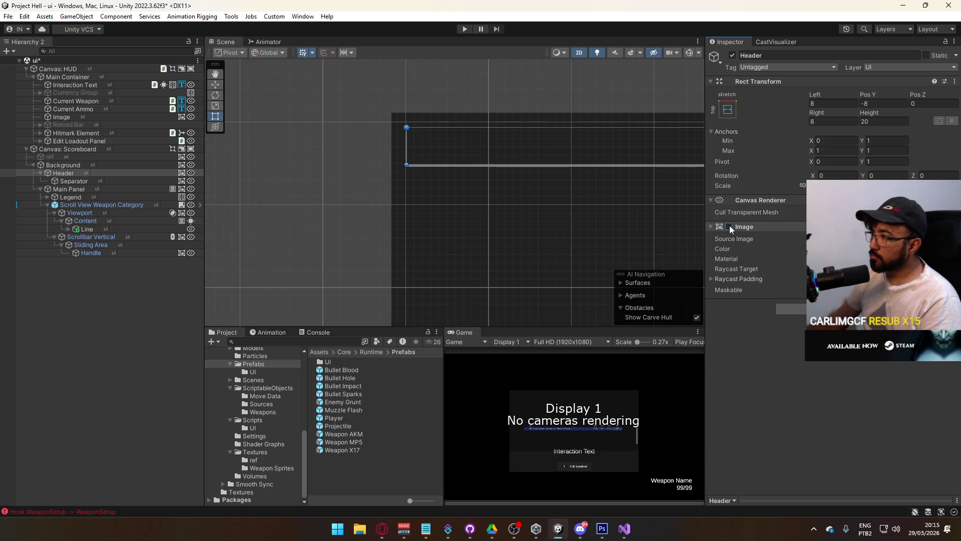
pyautogui.rightClick(731, 227)
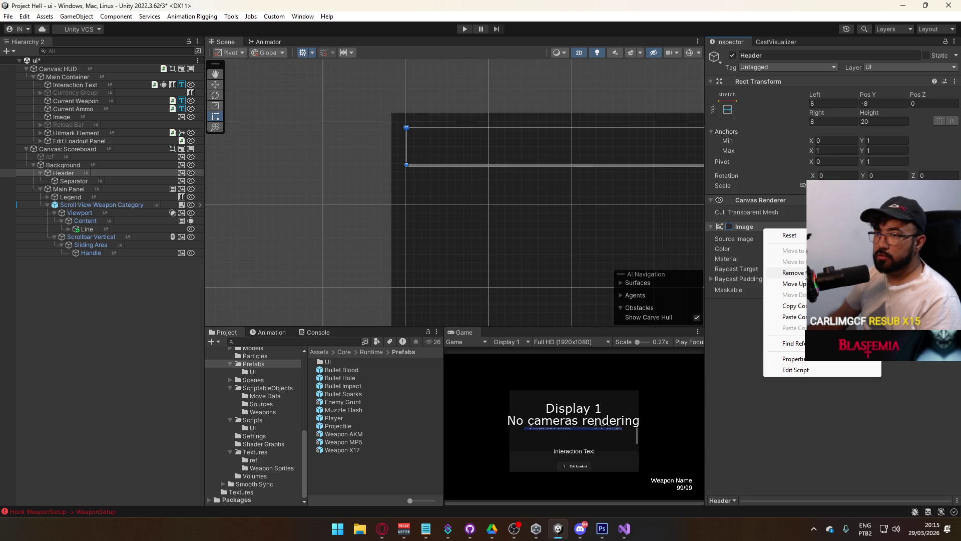
pyautogui.click(795, 273)
# Step: Lower the Separator line to Pos Y -4
pyautogui.click(101, 183)
pyautogui.click(875, 103)
pyautogui.write('2')
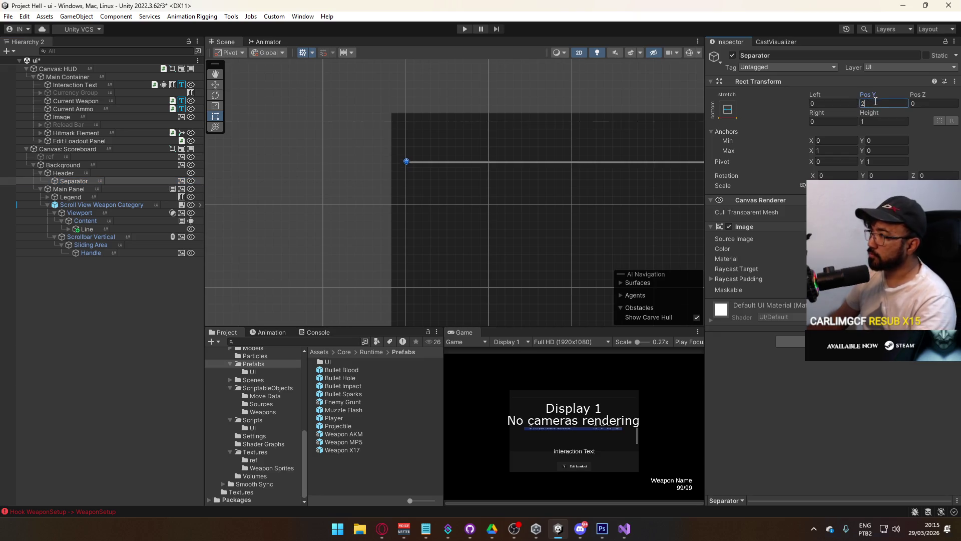
pyautogui.press('BackSpace')
pyautogui.write('-4')
pyautogui.click(92, 173)
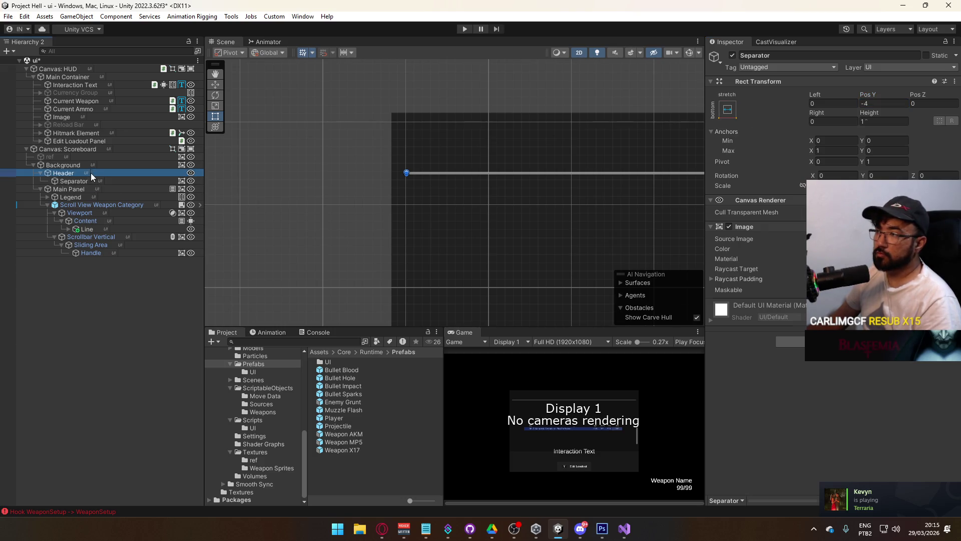
pyautogui.scroll(-2, 439, 179)
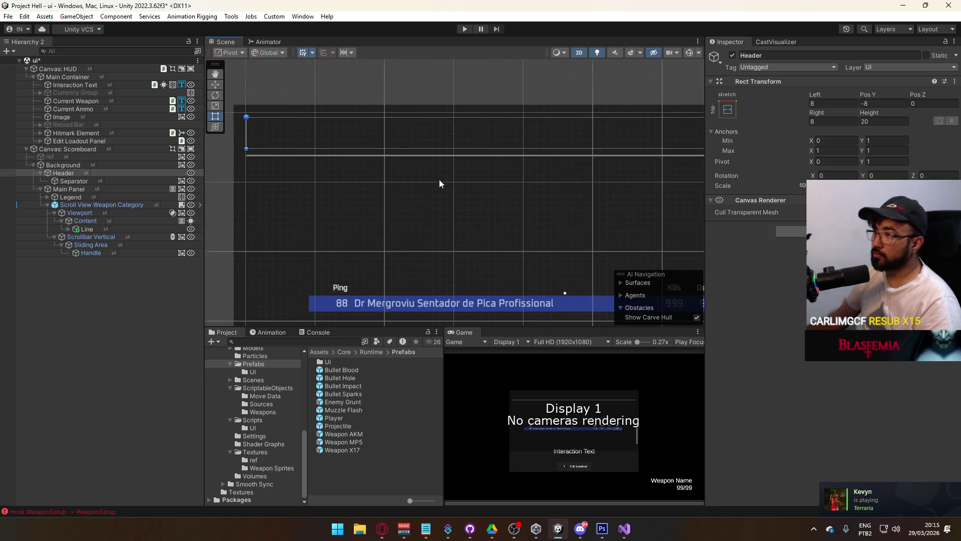
pyautogui.click(71, 188)
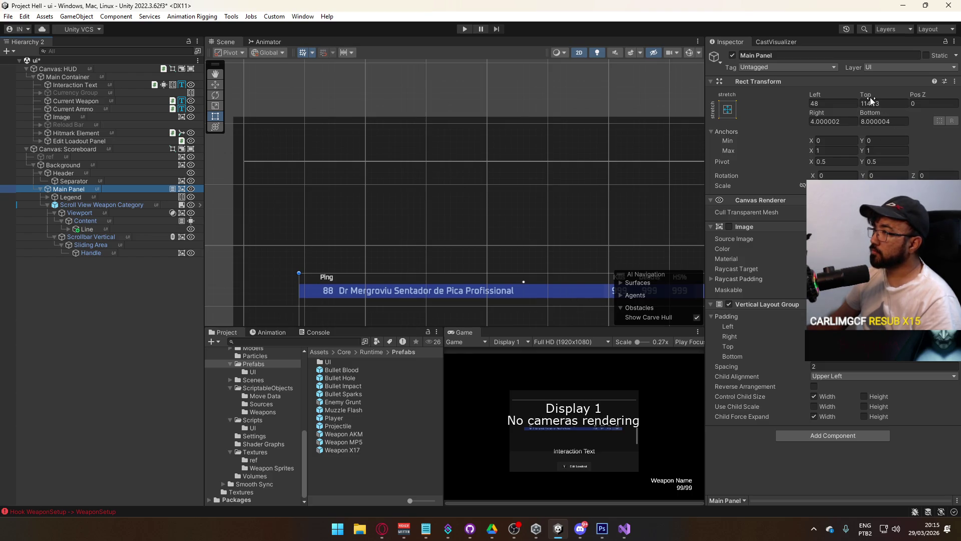
# Step: Anchor Main Panel top-stretch, set its right offset to 4, and move it up toward the header
pyautogui.click(731, 113)
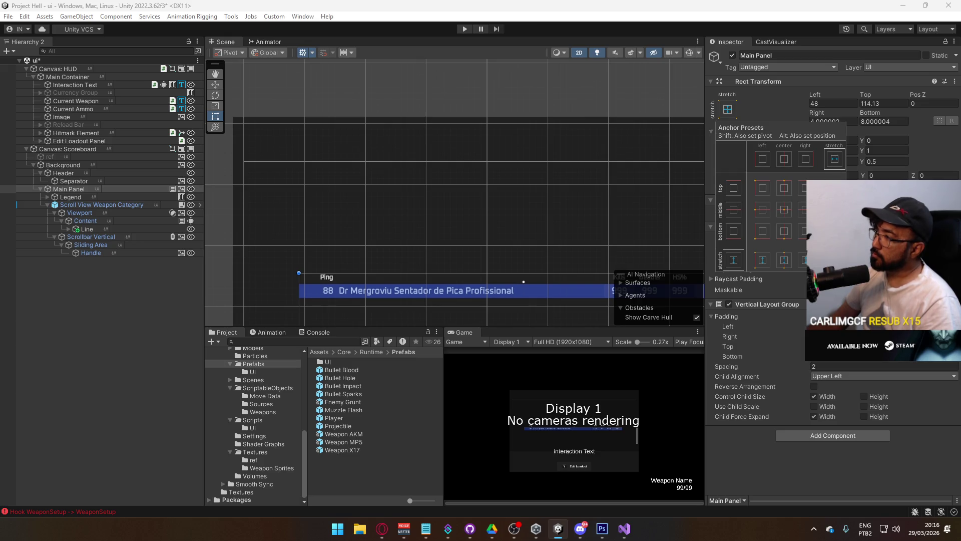
pyautogui.click(733, 188)
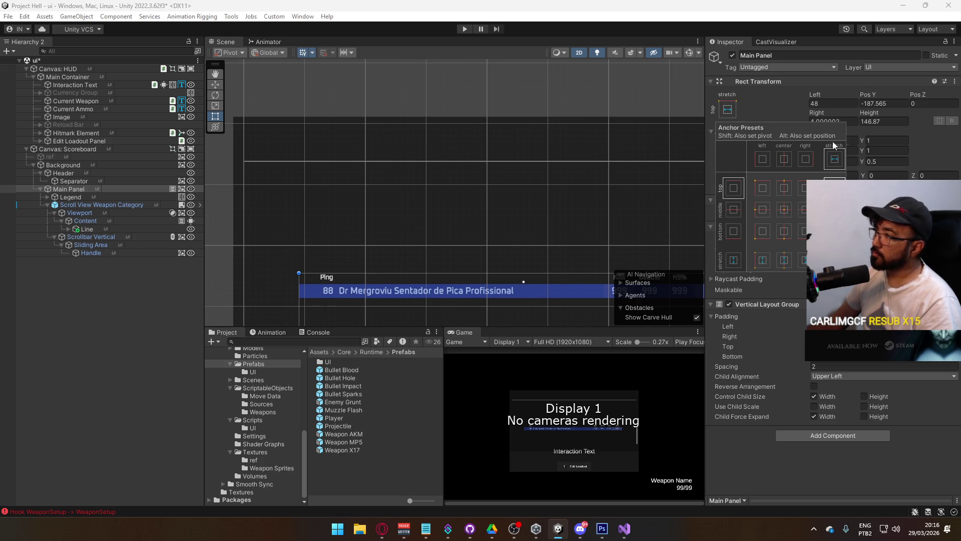
pyautogui.click(884, 100)
pyautogui.click(846, 122)
pyautogui.write('4')
pyautogui.press('Return')
pyautogui.scroll(-3, 544, 178)
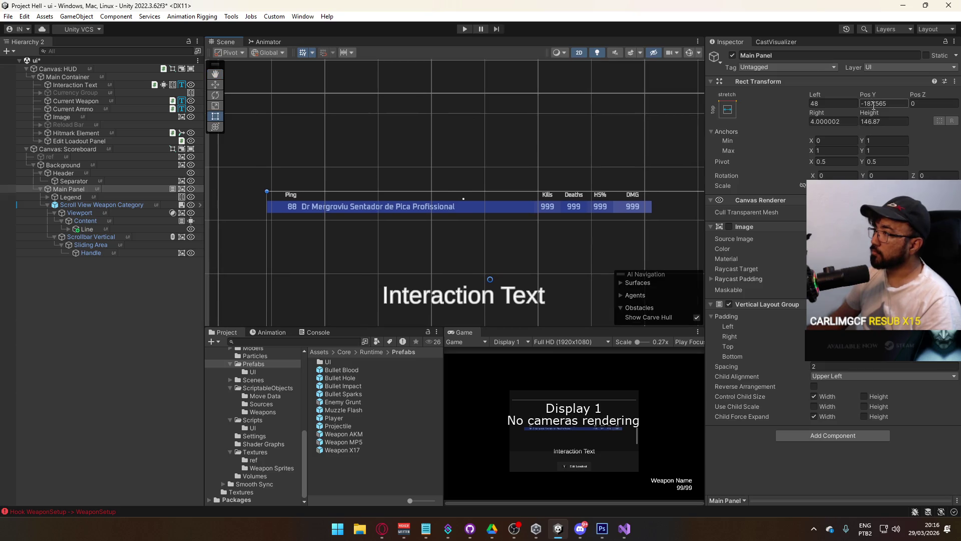
pyautogui.moveTo(872, 95)
pyautogui.mouseDown()
pyautogui.moveTo(956, 93)
pyautogui.moveTo(3, 94)
pyautogui.moveTo(12, 93)
pyautogui.mouseUp()
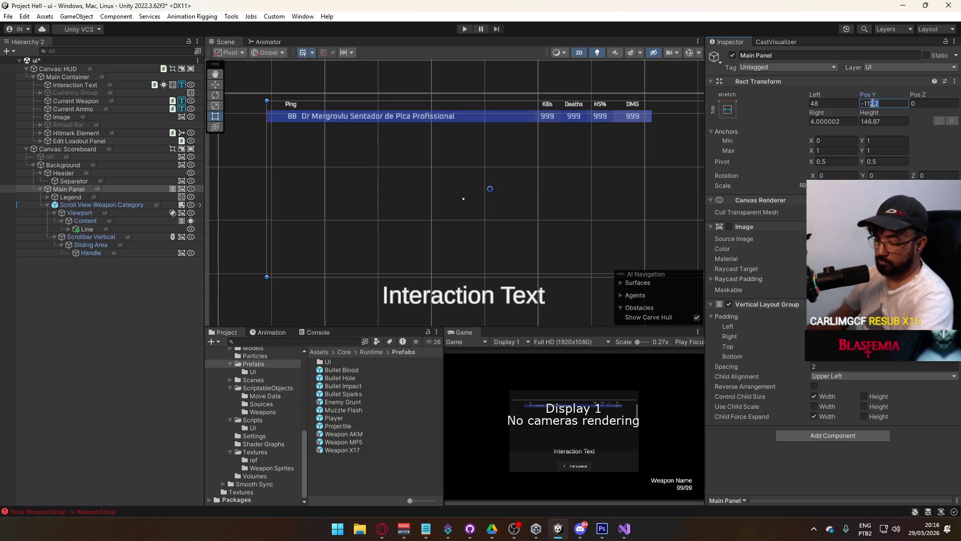
# Step: Give Main Panel pivot Y 0 and right offset 8, then watch the YouTube video full screen
pyautogui.write('0')
pyautogui.click(889, 161)
pyautogui.write('0')
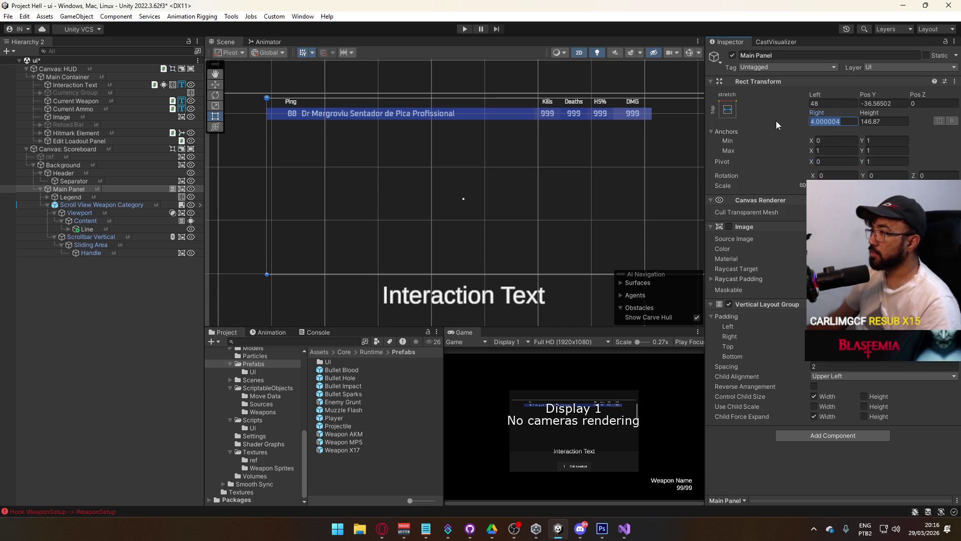
pyautogui.press('Return')
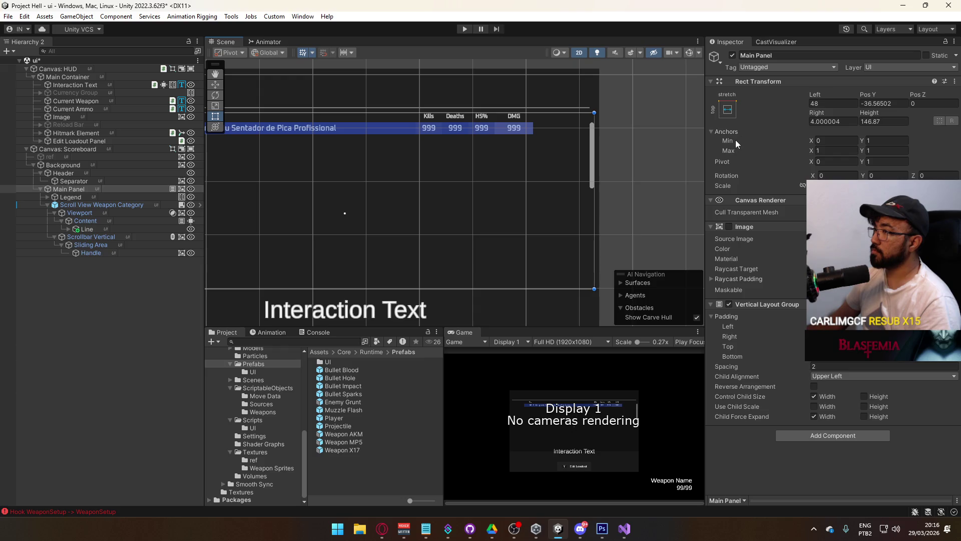
pyautogui.write('8')
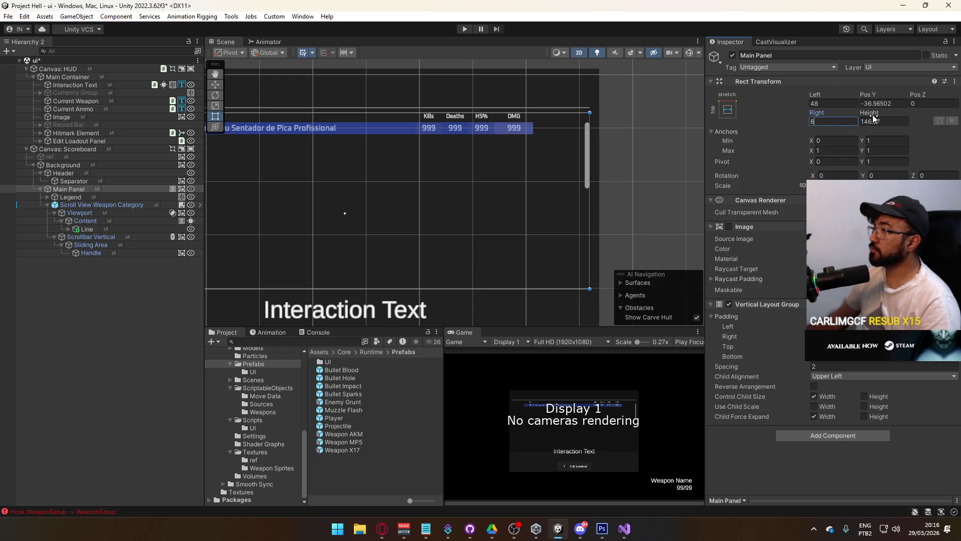
pyautogui.press('Return')
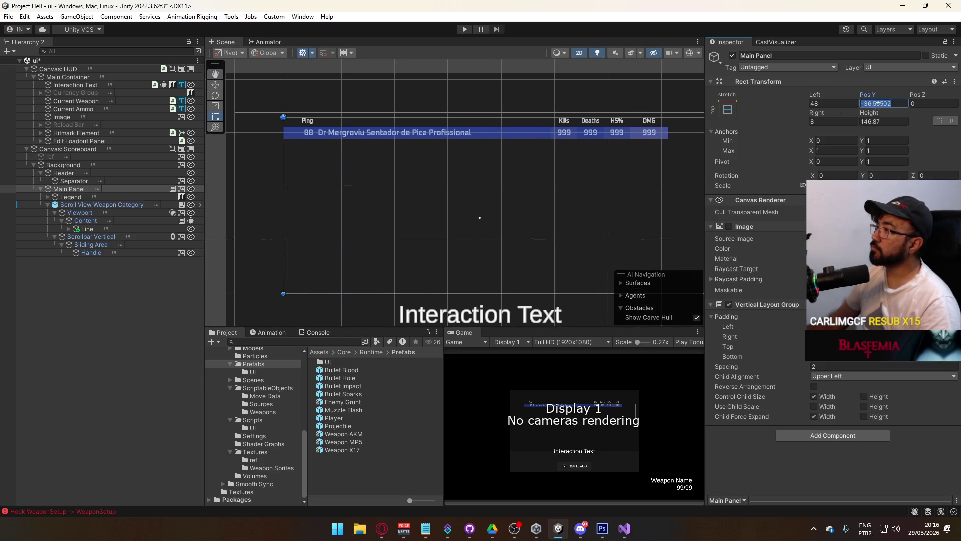
pyautogui.press('Return')
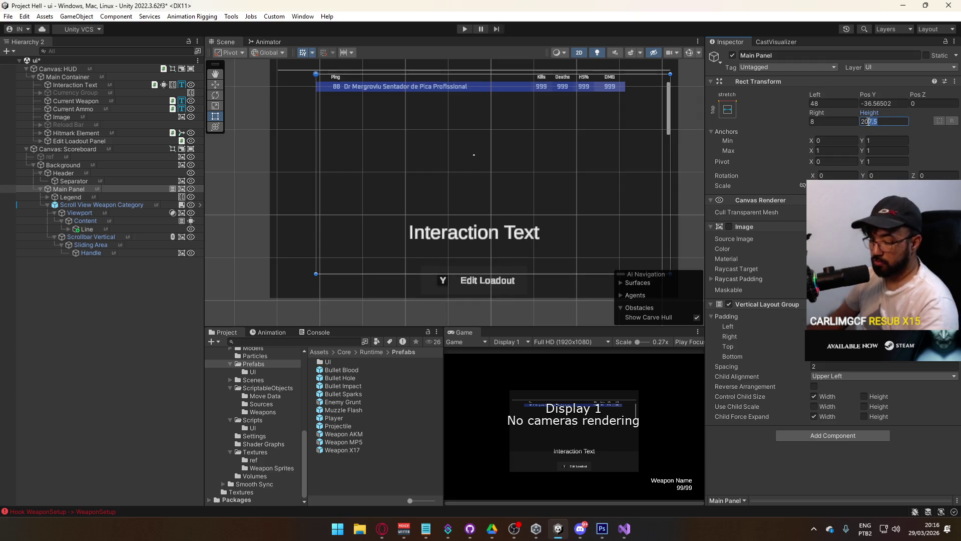
pyautogui.hotkey('alt', 'Tab')
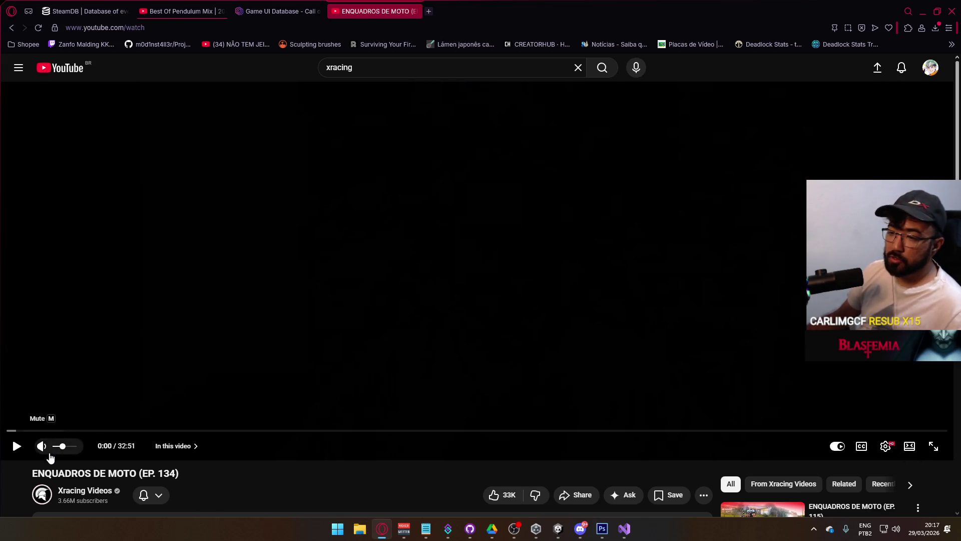
pyautogui.click(934, 447)
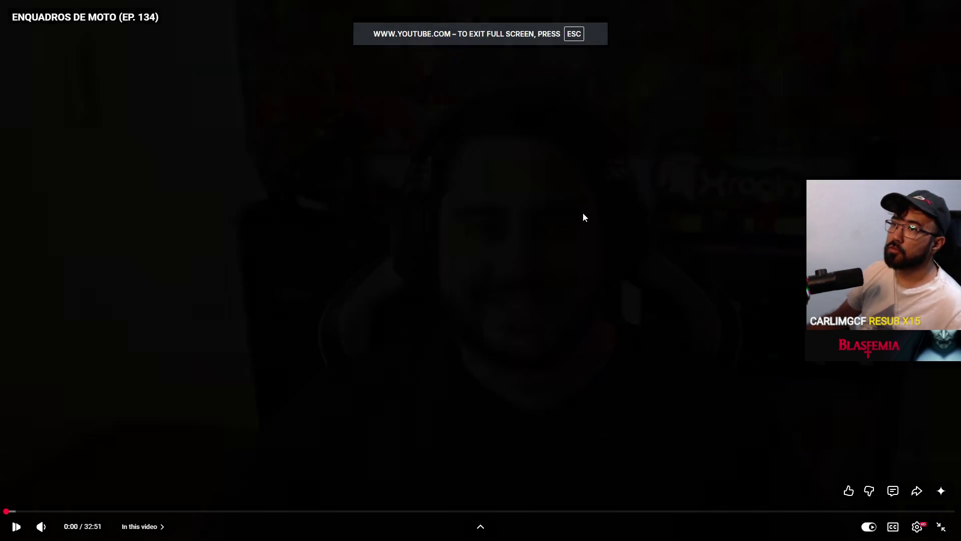
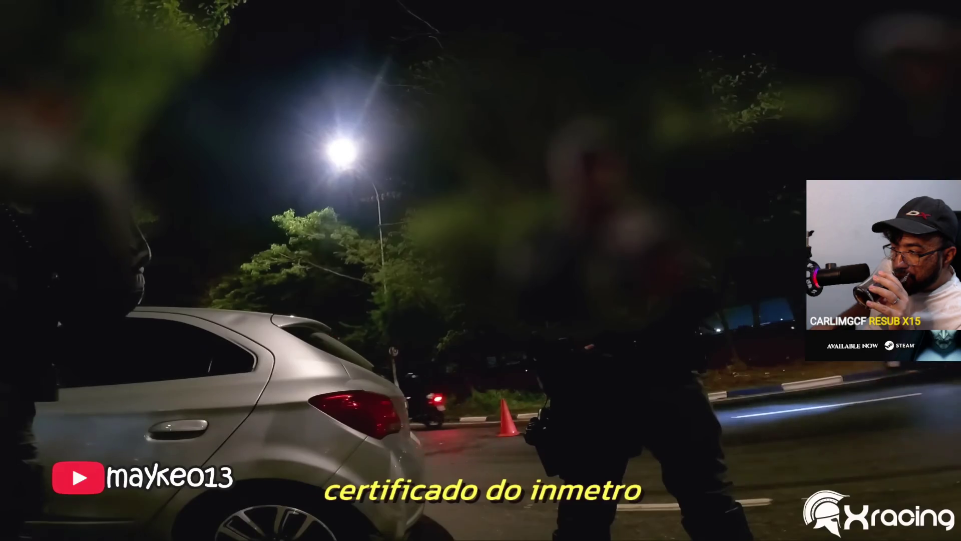
# Step: Pause and resume the YouTube episode a few times, then jump back five seconds
pyautogui.click(286, 218)
pyautogui.click(287, 218)
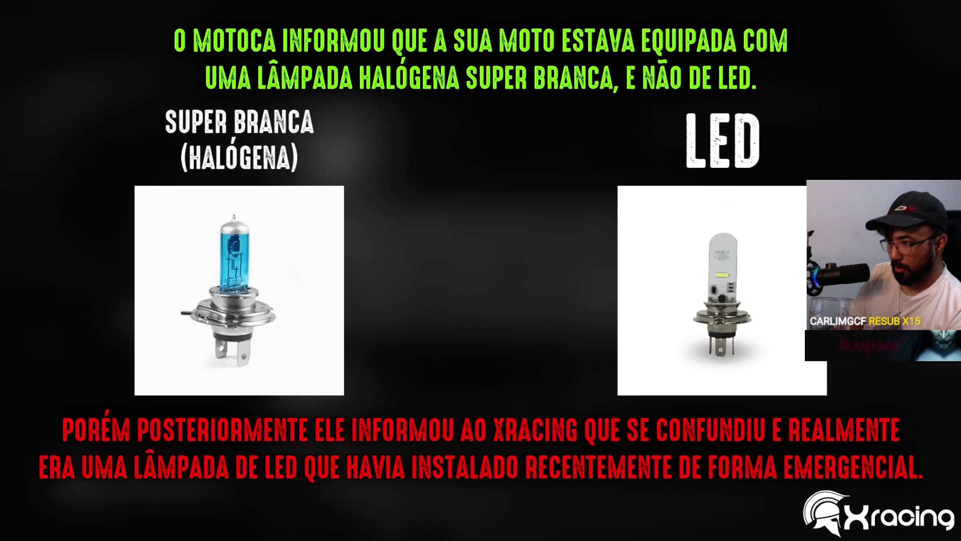
pyautogui.click(286, 218)
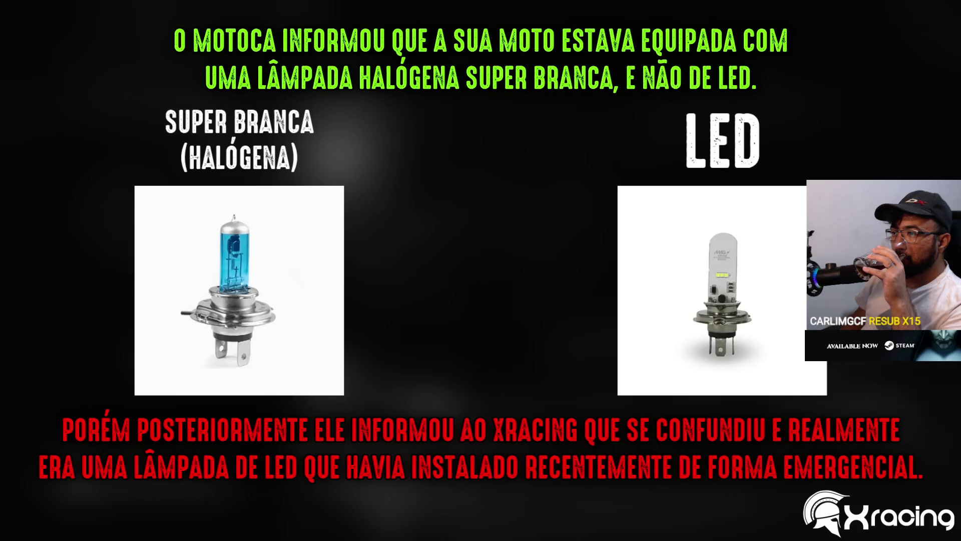
pyautogui.click(284, 213)
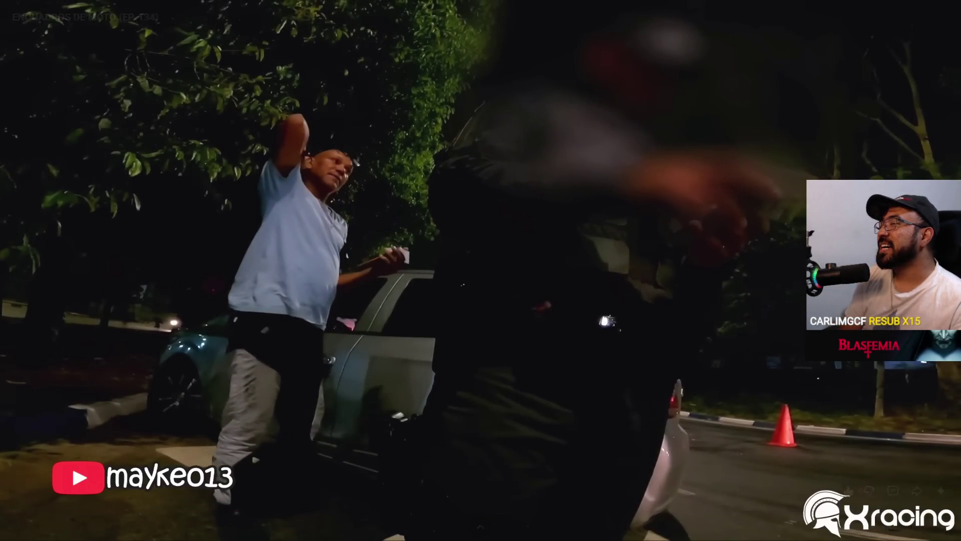
pyautogui.click(284, 214)
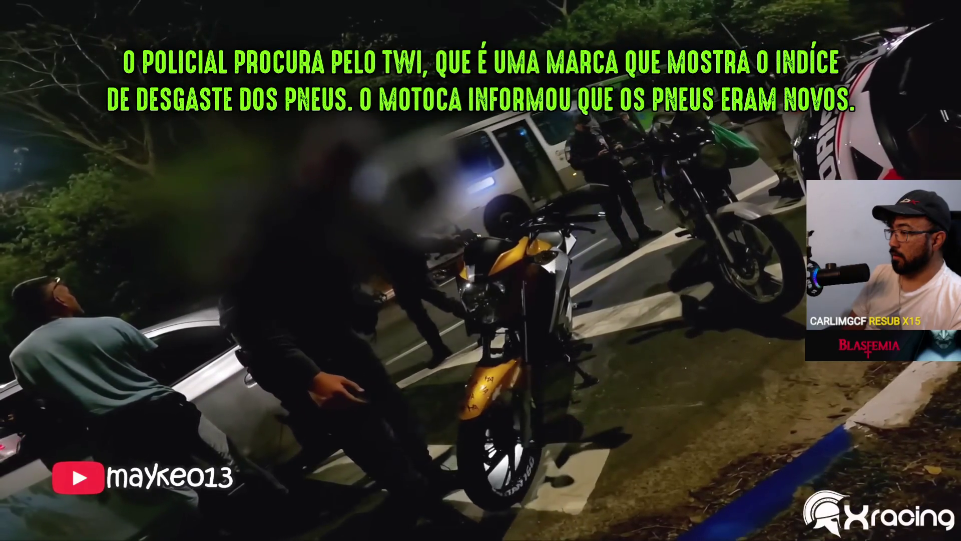
pyautogui.click(285, 214)
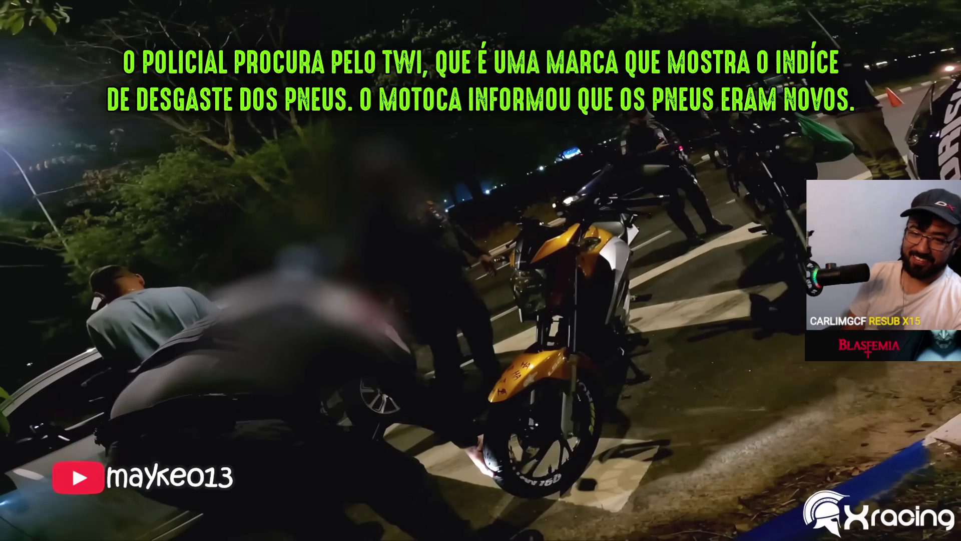
pyautogui.moveTo(284, 214)
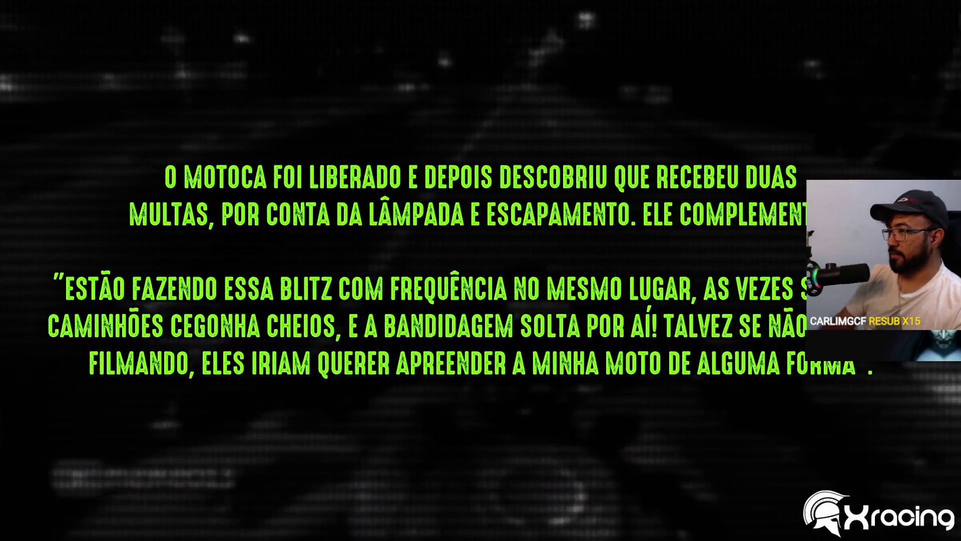
pyautogui.press('Left')
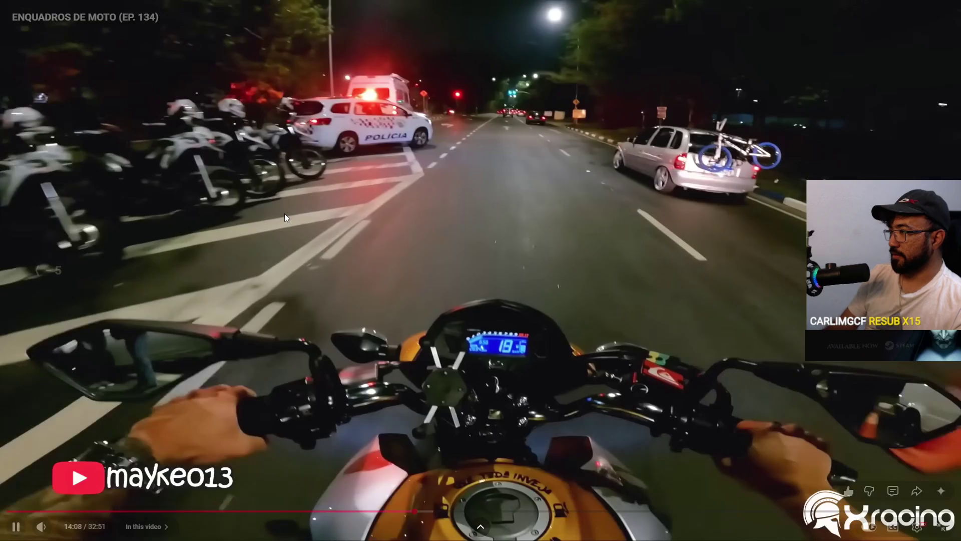
# Step: Rewind another five seconds, resume, and pause on the rider's closing statement at 14:19
pyautogui.press('space')
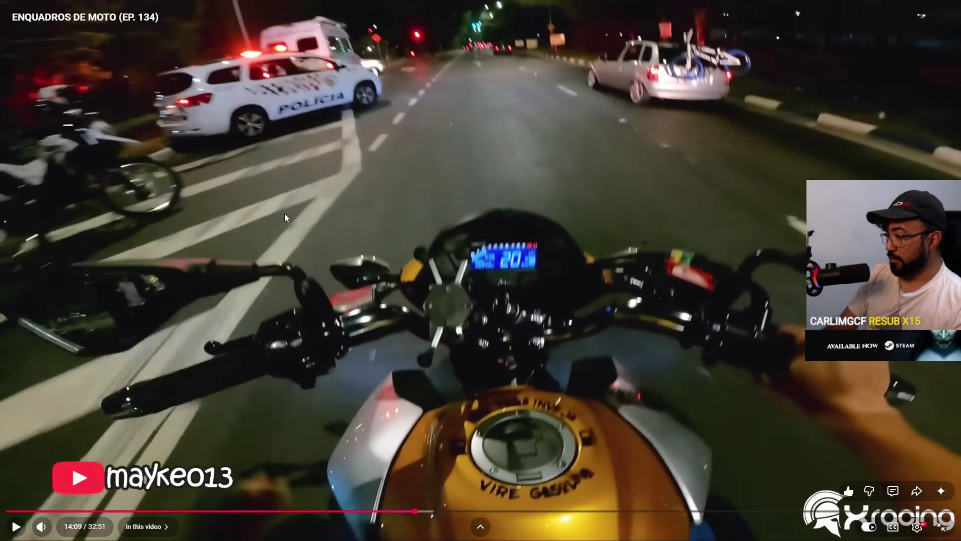
pyautogui.press('space')
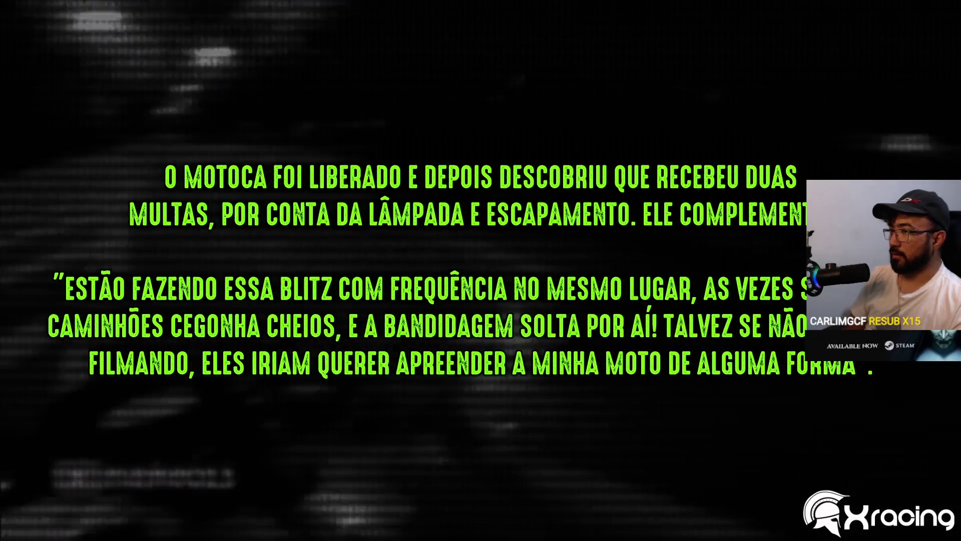
pyautogui.click(285, 218)
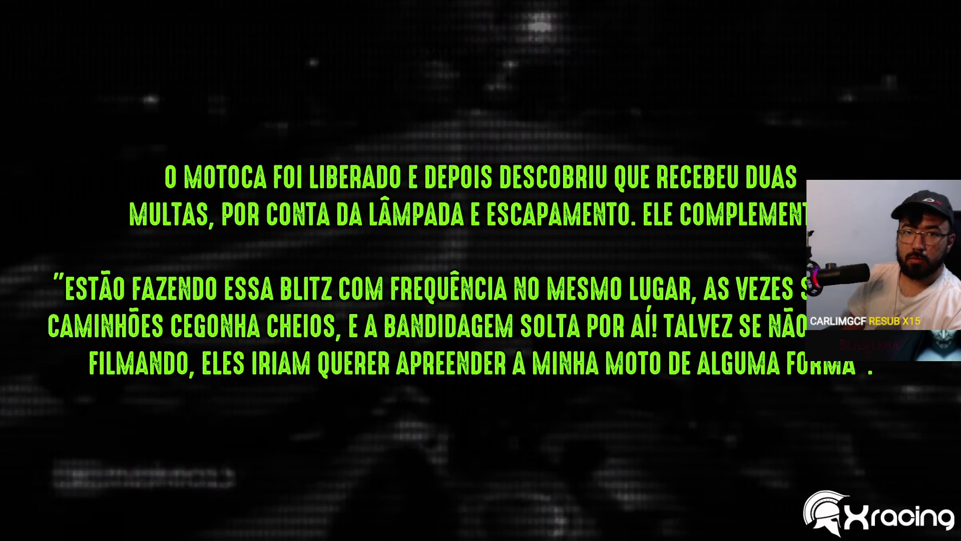
pyautogui.click(286, 218)
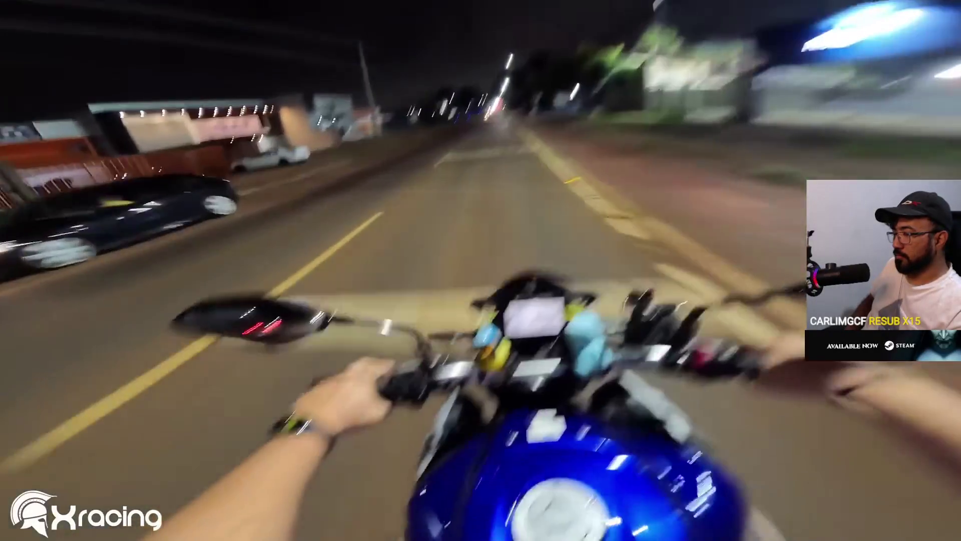
# Step: Play the motorcycle video until the night police stop, then pause it there
pyautogui.click(285, 214)
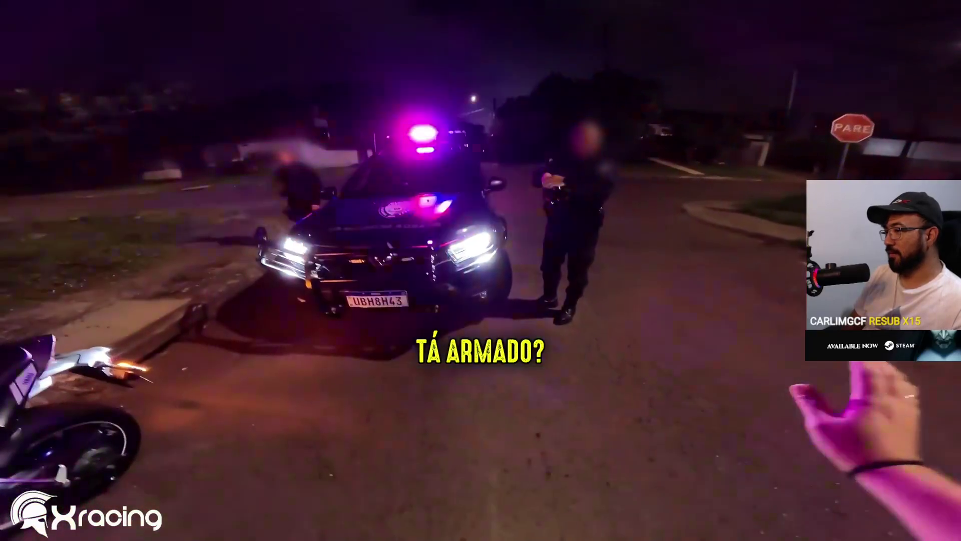
pyautogui.click(285, 213)
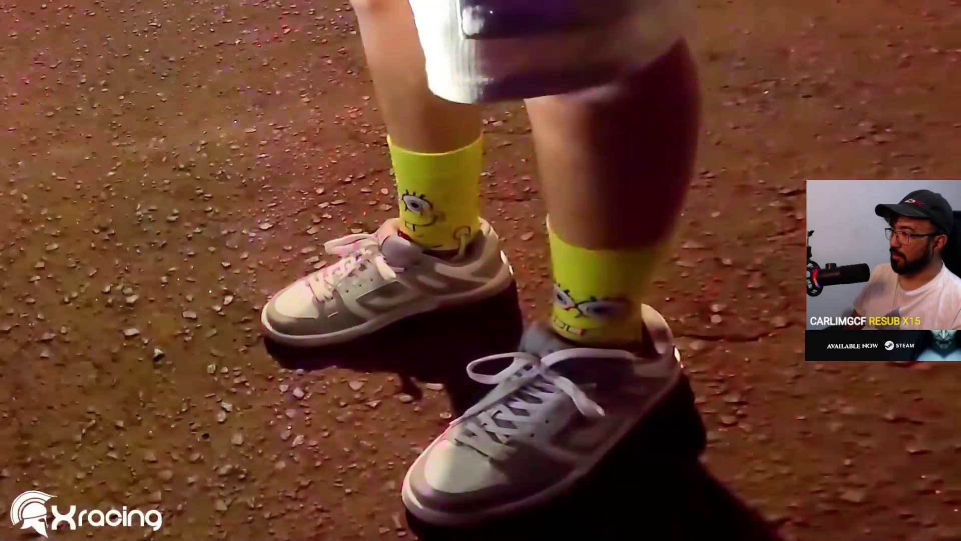
# Step: Watch the police stop until the close-up of the rider's SpongeBob socks
pyautogui.moveTo(285, 212)
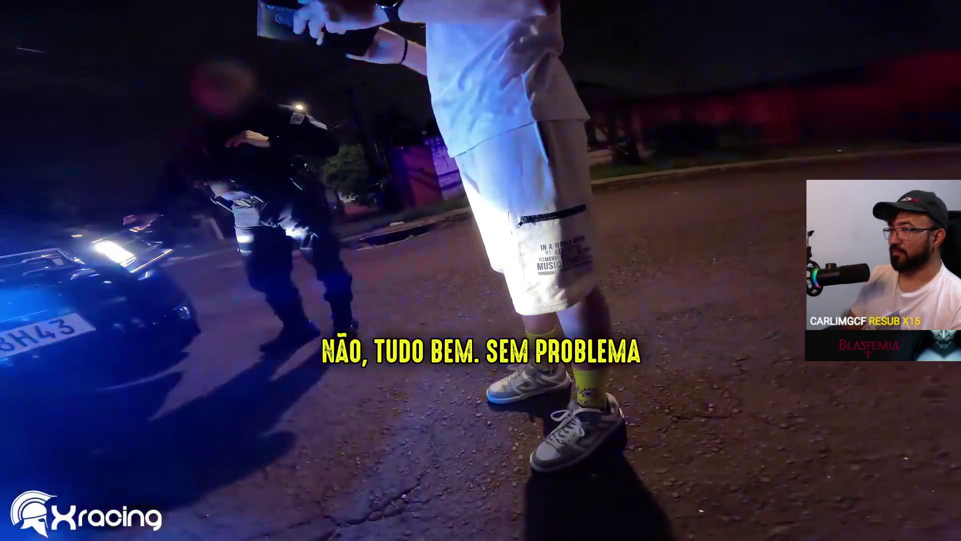
# Step: Pause the video during the roadside check, then resume watching it
pyautogui.click(284, 213)
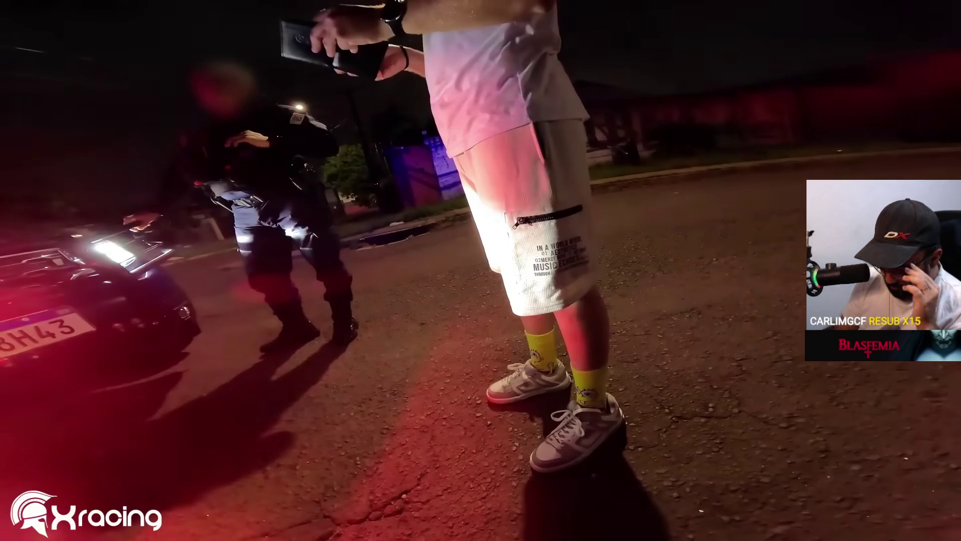
pyautogui.click(284, 213)
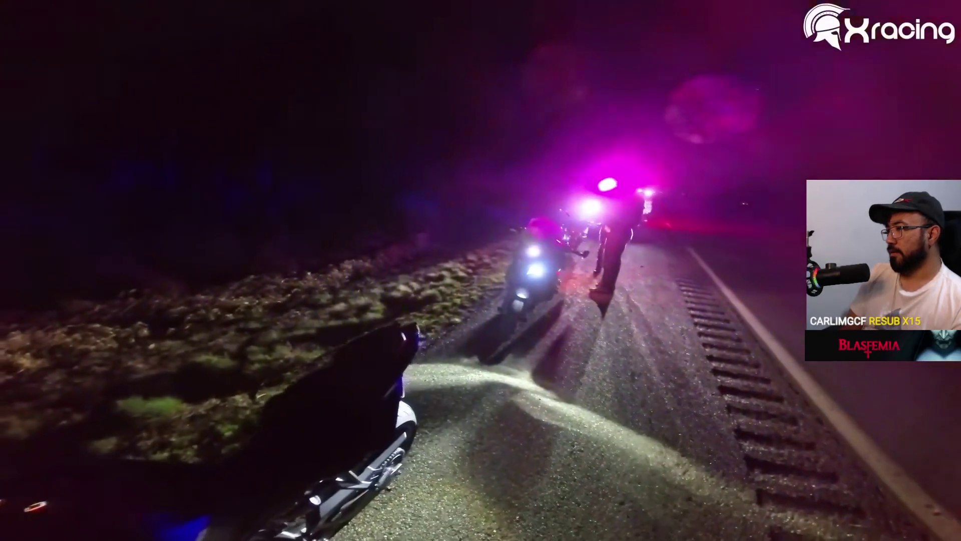
# Step: Pause the motorcycle video, exit fullscreen and close its browser tab
pyautogui.click(285, 214)
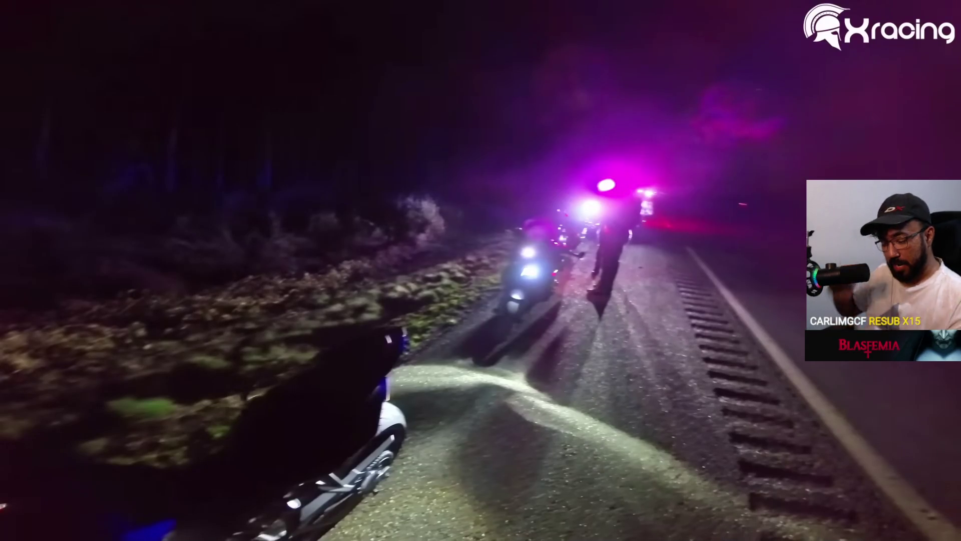
pyautogui.press('Escape')
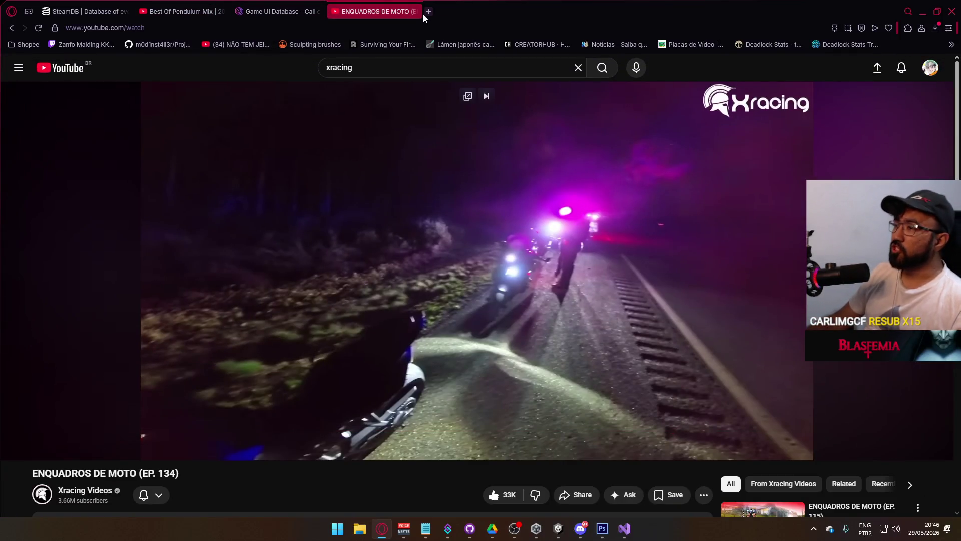
pyautogui.click(419, 11)
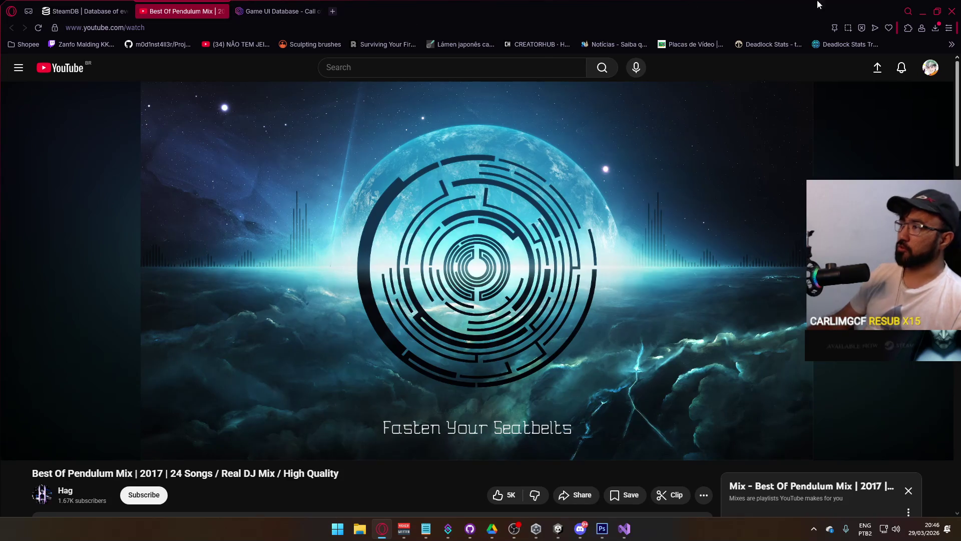
# Step: Resume the Pendulum music mix and minimize the browser to return to Unity
pyautogui.moveTo(752, 122)
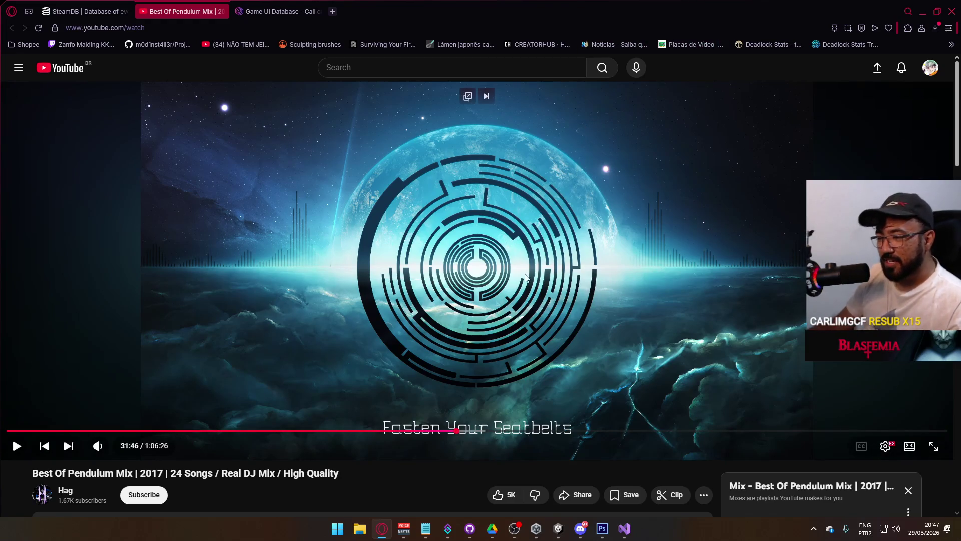
pyautogui.click(814, 82)
pyautogui.click(923, 11)
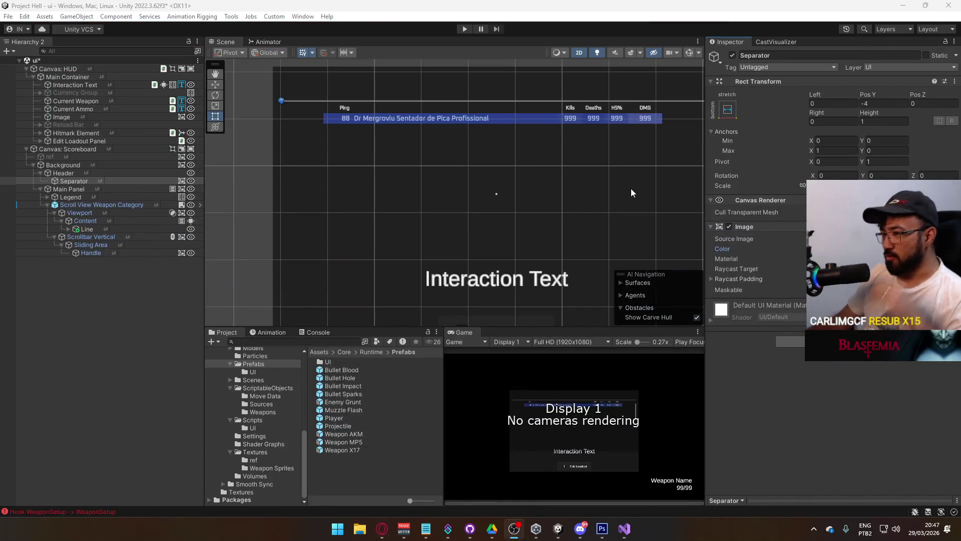
# Step: Frame the Separator line and set its left inset to 8
pyautogui.press('f')
pyautogui.moveTo(445, 217); pyautogui.dragTo(390, 248)
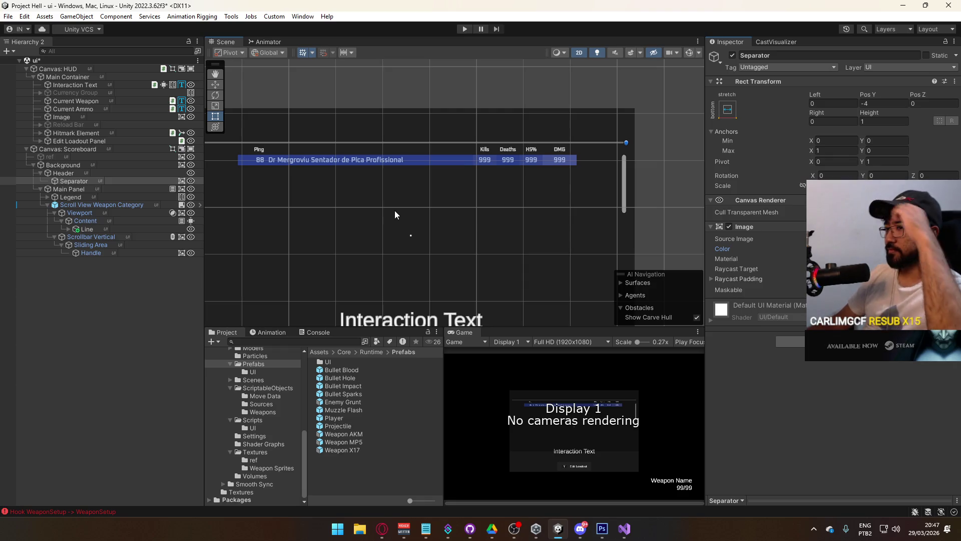
pyautogui.moveTo(395, 210)
pyautogui.mouseDown()
pyautogui.moveTo(379, 238)
pyautogui.moveTo(457, 212)
pyautogui.moveTo(426, 237)
pyautogui.moveTo(395, 234)
pyautogui.moveTo(383, 218)
pyautogui.moveTo(441, 215)
pyautogui.mouseUp()
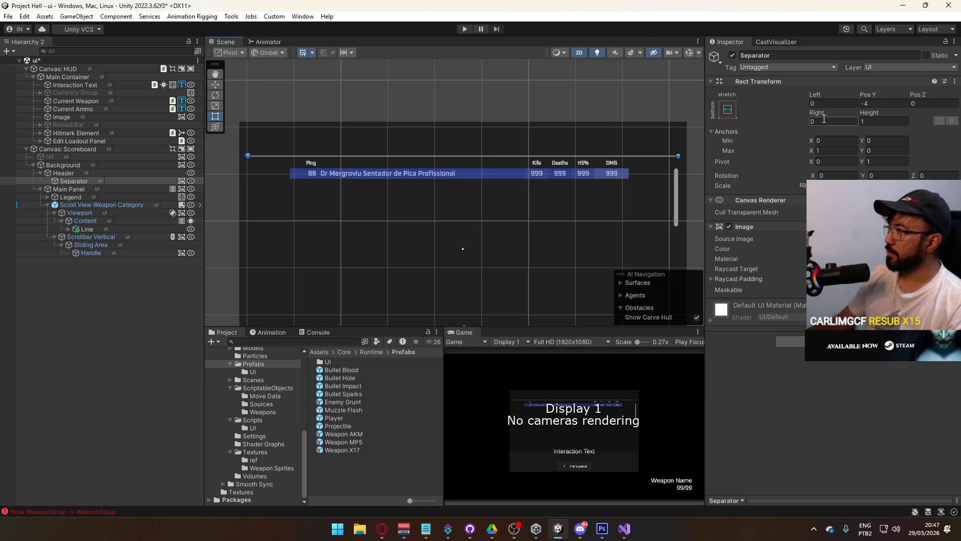
pyautogui.click(830, 104)
pyautogui.write('4')
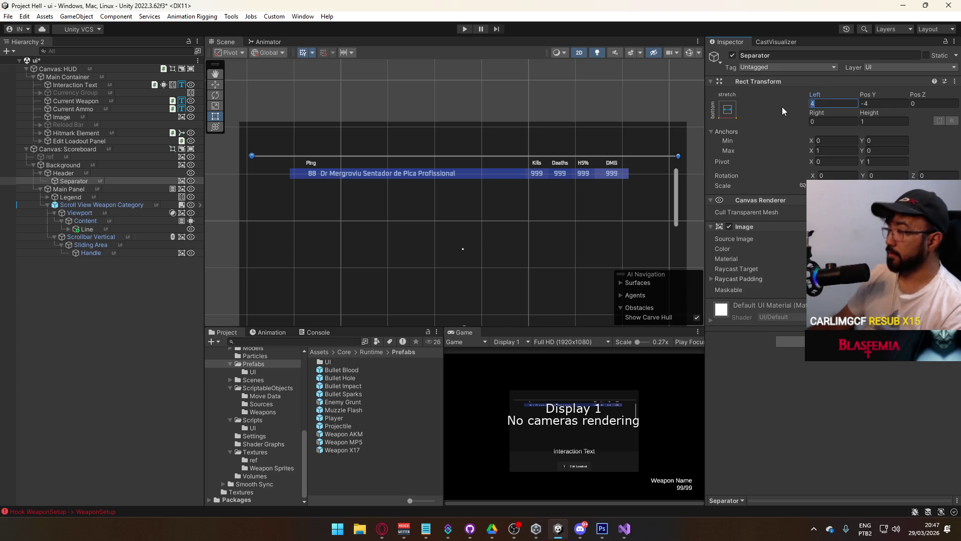
pyautogui.write('8')
pyautogui.click(832, 120)
pyautogui.write('8')
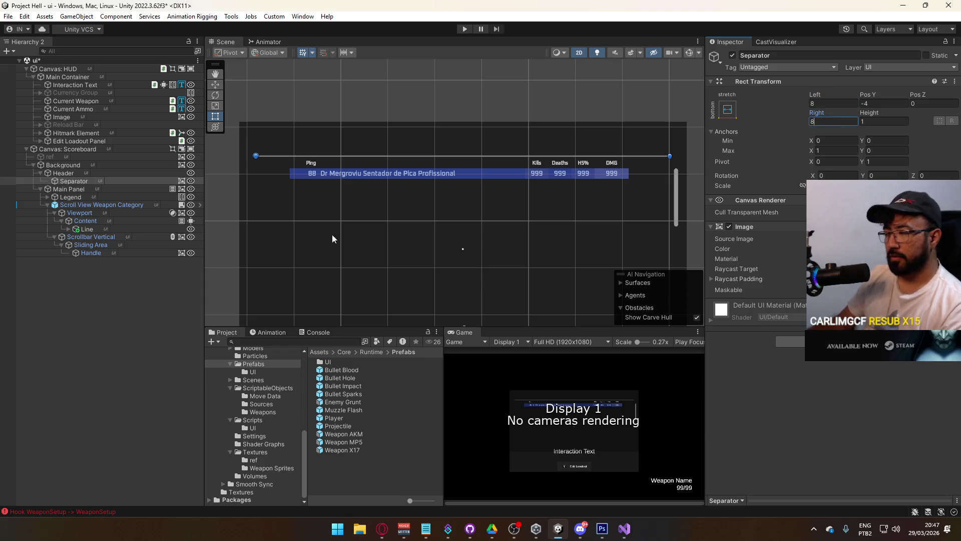
# Step: Move the Main Panel lower by setting its Pos Y to -52
pyautogui.click(149, 315)
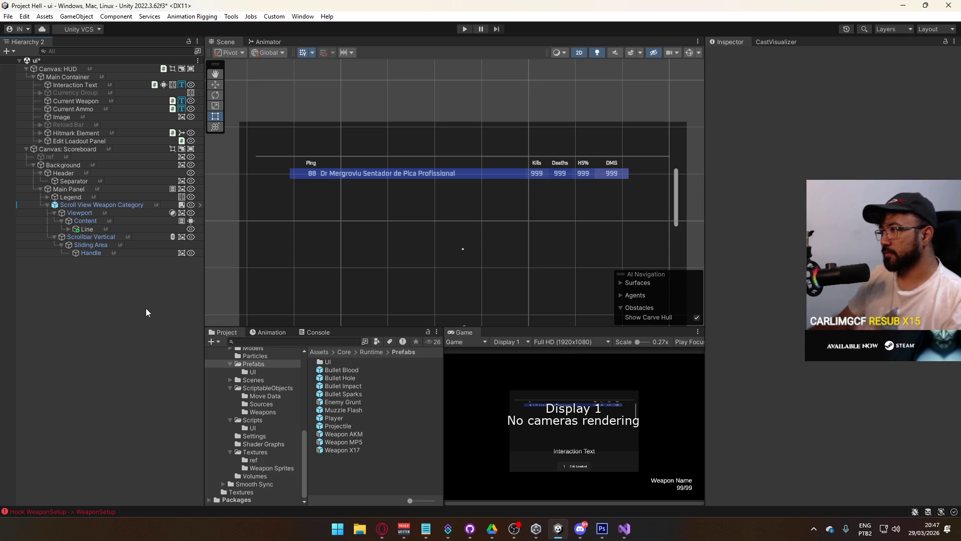
pyautogui.click(83, 190)
pyautogui.click(867, 105)
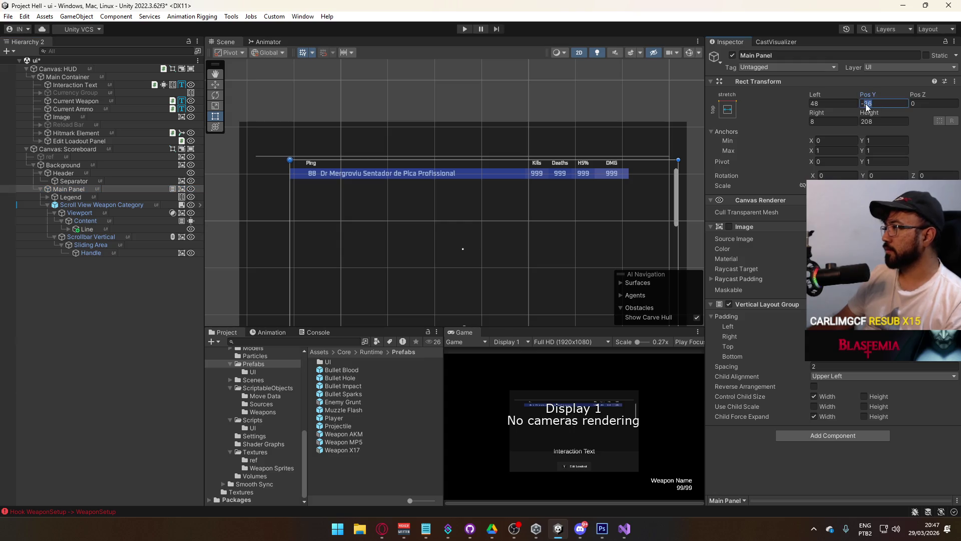
pyautogui.write('-52')
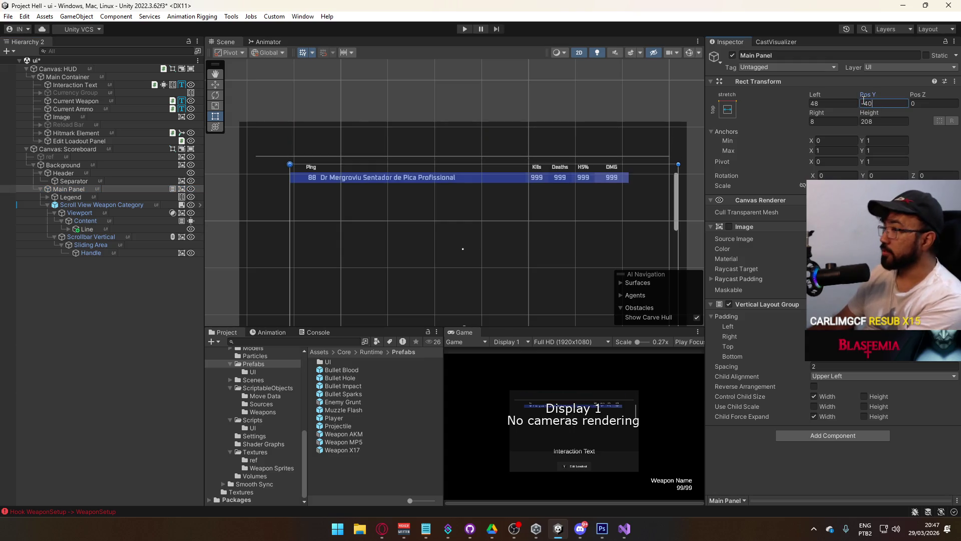
pyautogui.click(107, 297)
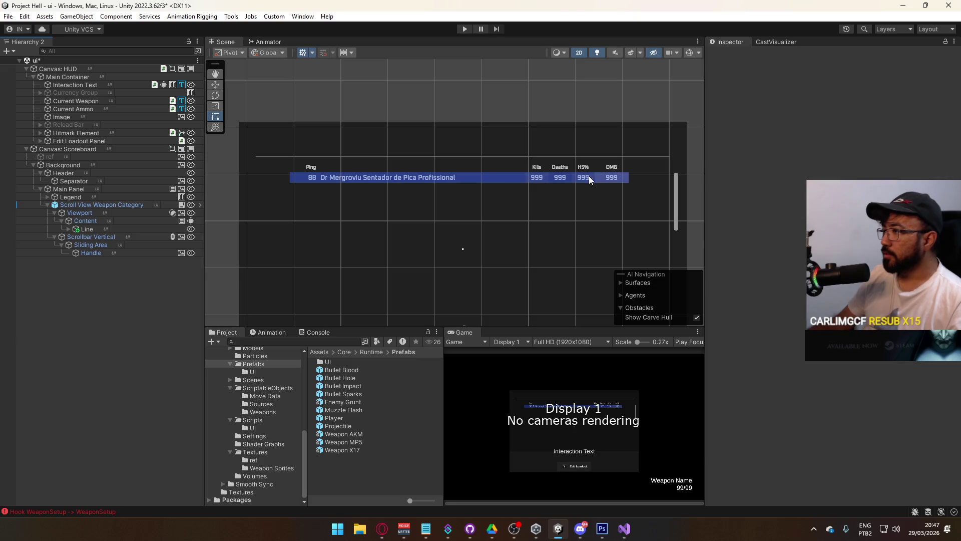
# Step: Select the Header object and bring up its context menu
pyautogui.click(324, 170)
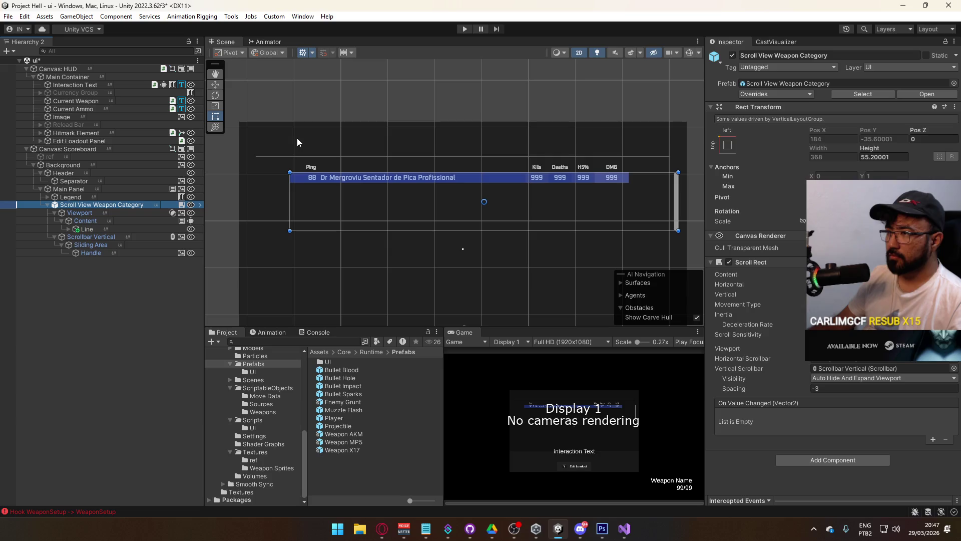
pyautogui.press('Up')
pyautogui.press('Up')
pyautogui.press('Up')
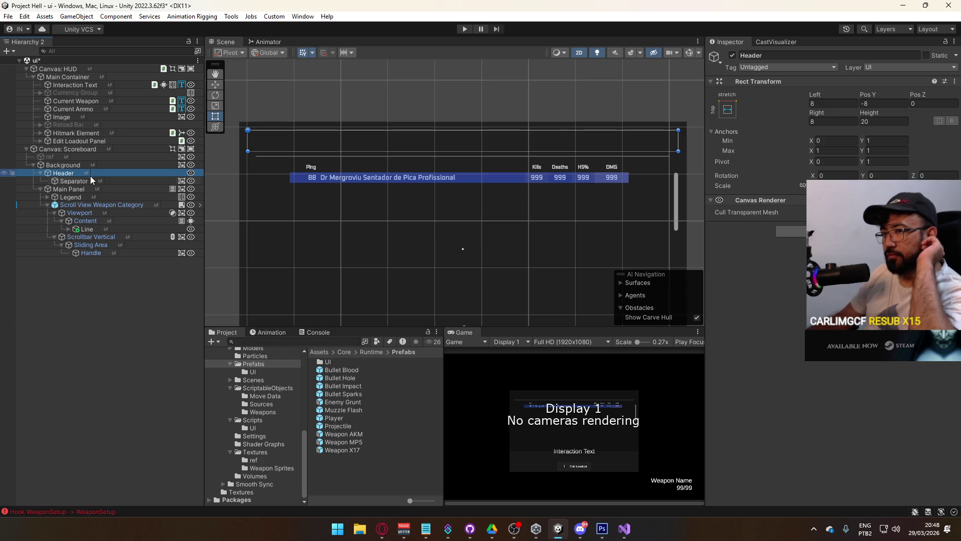
pyautogui.rightClick(77, 171)
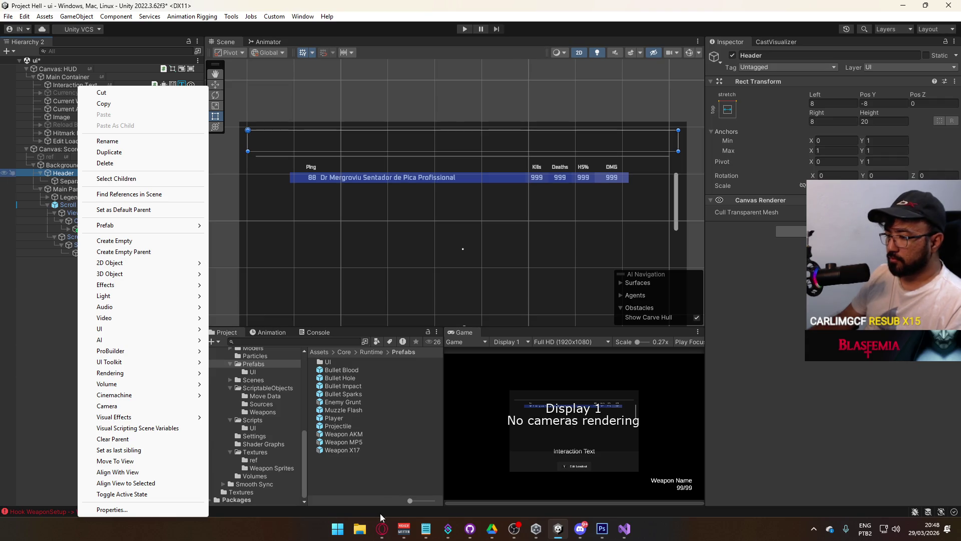
pyautogui.click(100, 351)
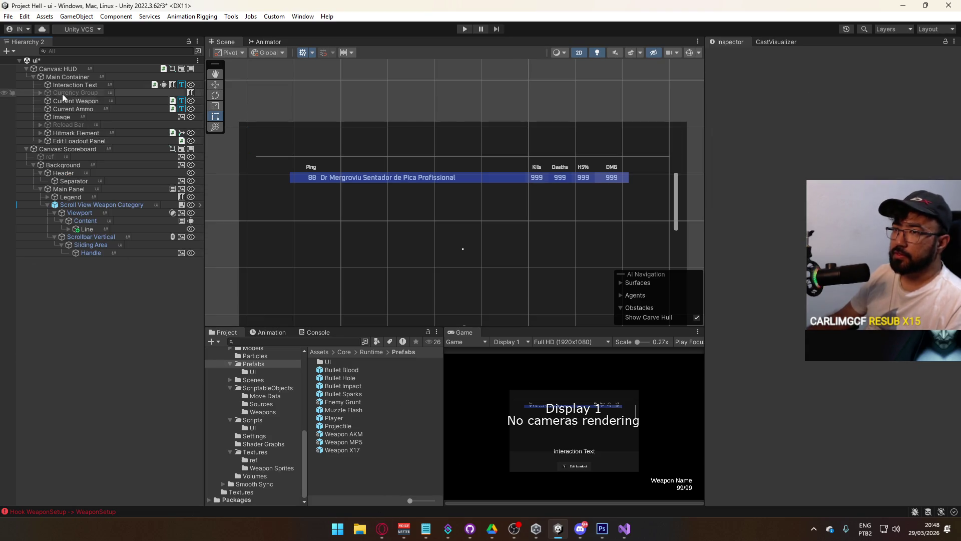
pyautogui.click(55, 157)
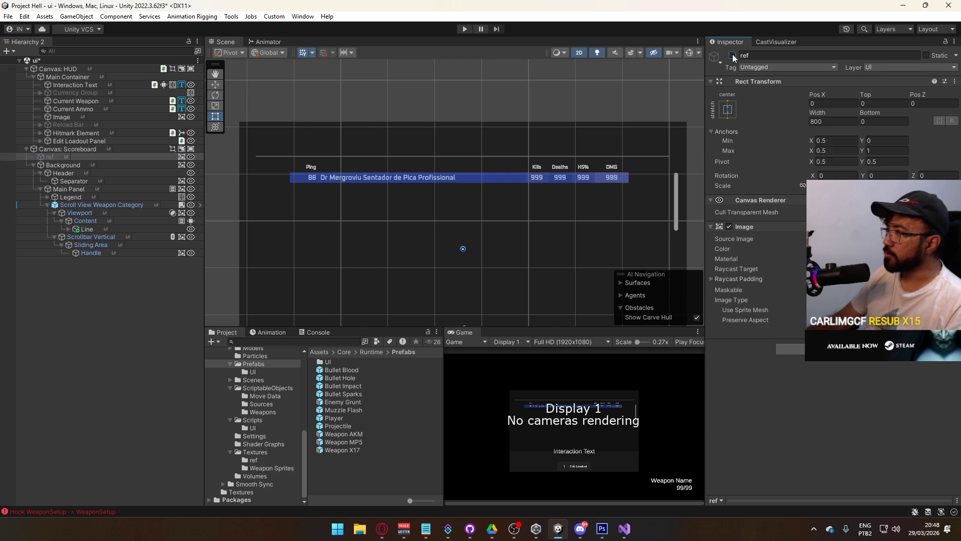
pyautogui.click(733, 56)
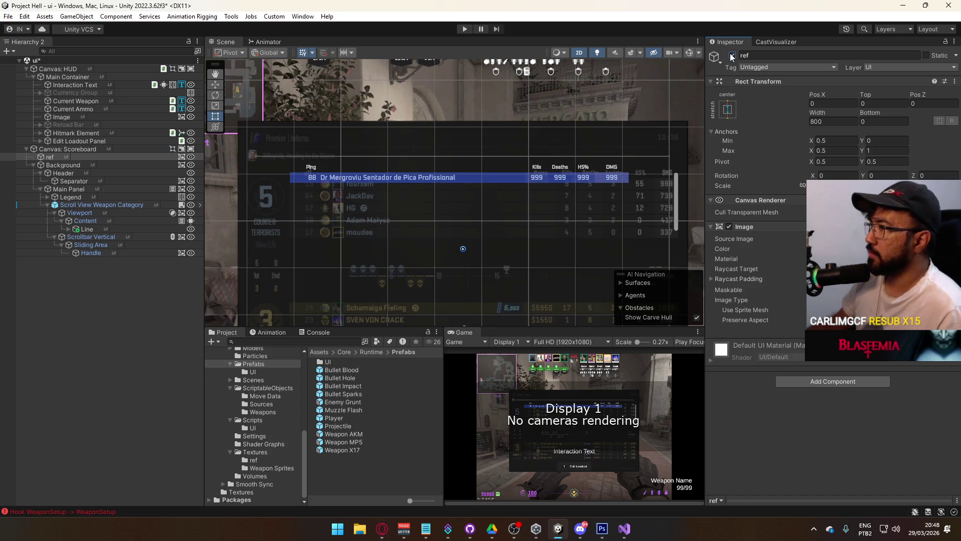
pyautogui.click(733, 55)
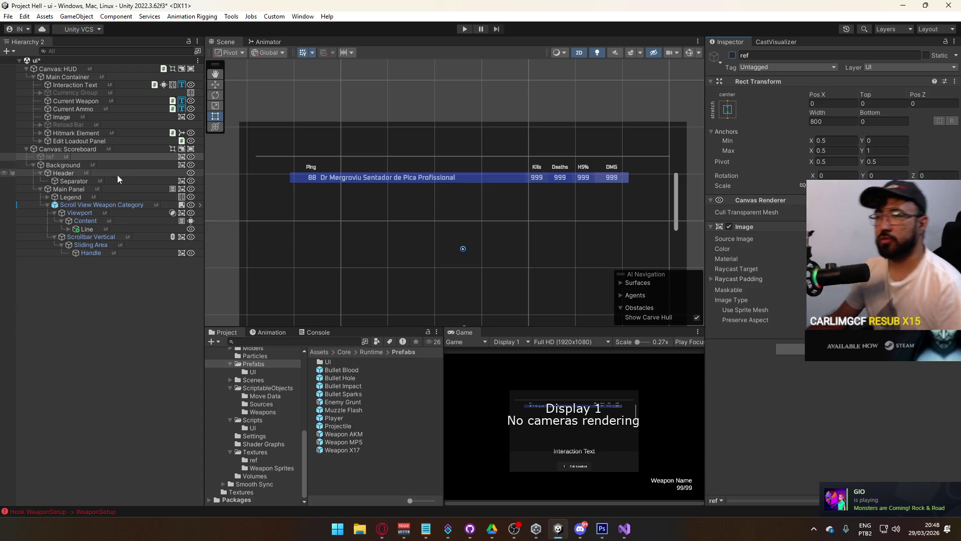
pyautogui.click(76, 173)
# Step: Create an Image under the Header and turn off the children's height expansion
pyautogui.rightClick(77, 174)
pyautogui.click(231, 329)
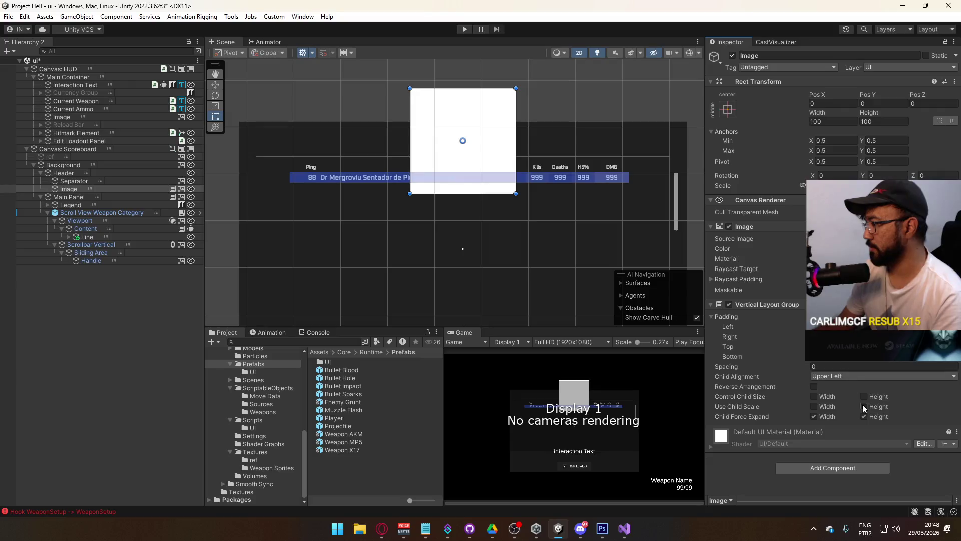
pyautogui.click(864, 416)
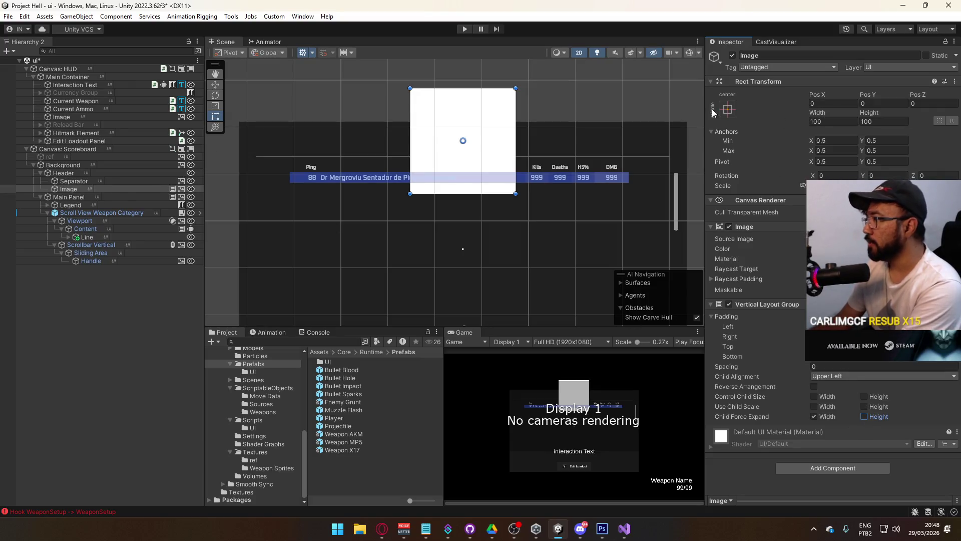
# Step: Set the new Image's pivot to (0, 1) and its X position to 0
pyautogui.click(84, 188)
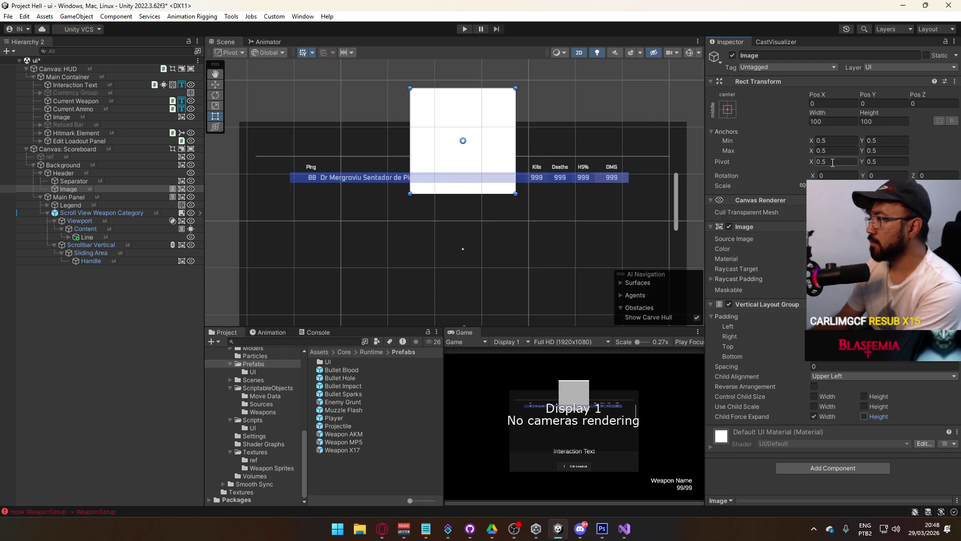
pyautogui.doubleClick(832, 163)
pyautogui.write('0')
pyautogui.press('Tab')
pyautogui.write('1')
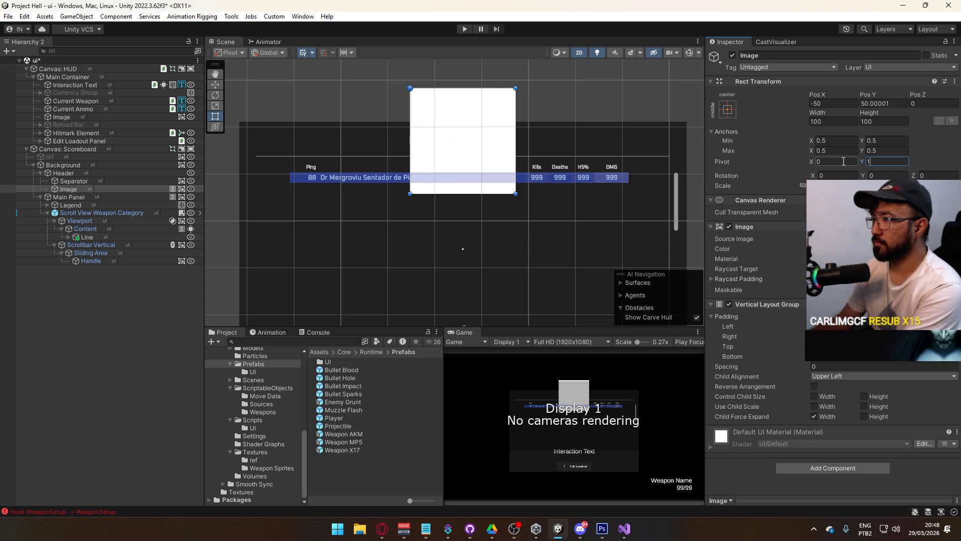
pyautogui.doubleClick(826, 103)
pyautogui.write('0')
pyautogui.press('Tab')
pyautogui.write('0')
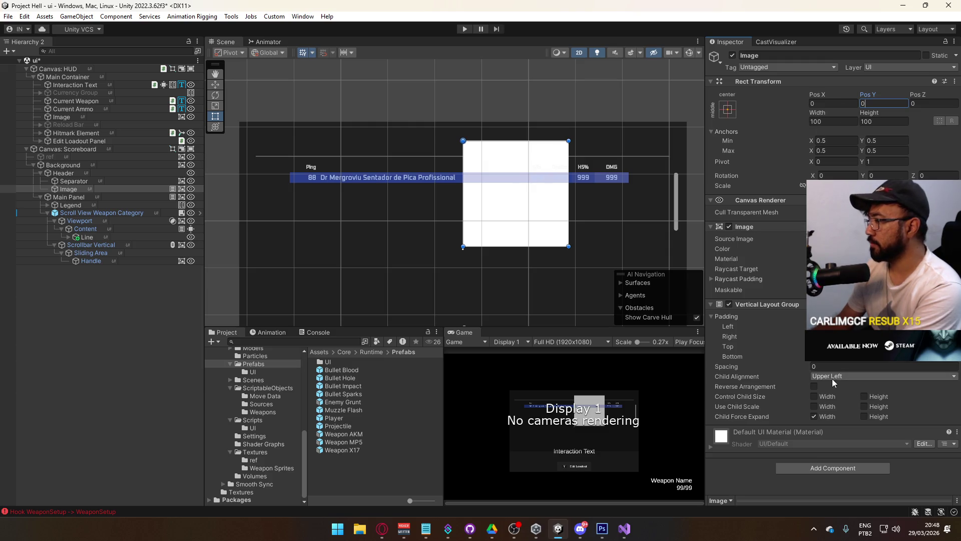
# Step: Anchor the Image stretch-left with Pos Y 0 and Bottom 0, then widen the bar
pyautogui.click(727, 109)
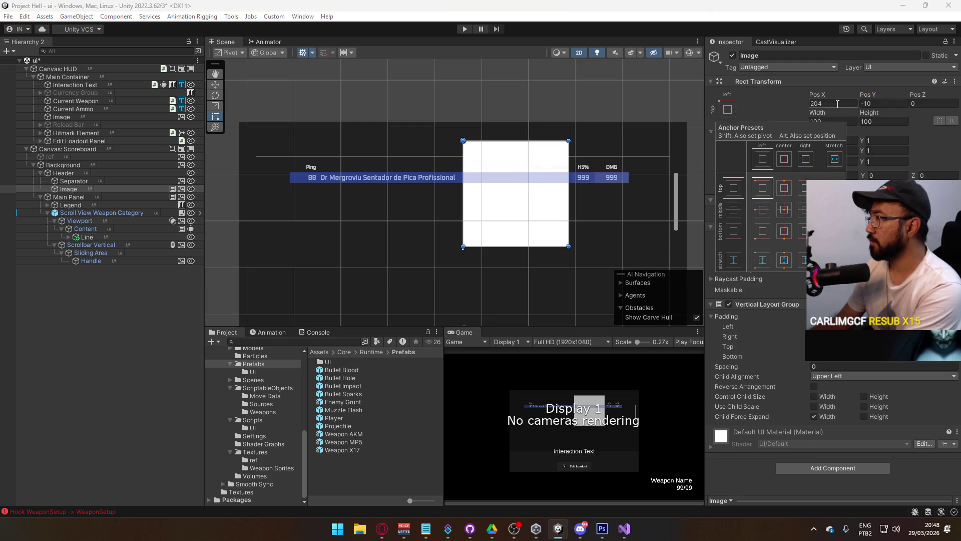
pyautogui.keyDown('alt'); pyautogui.click(773, 158); pyautogui.keyUp('alt')
pyautogui.doubleClick(891, 103)
pyautogui.write('0')
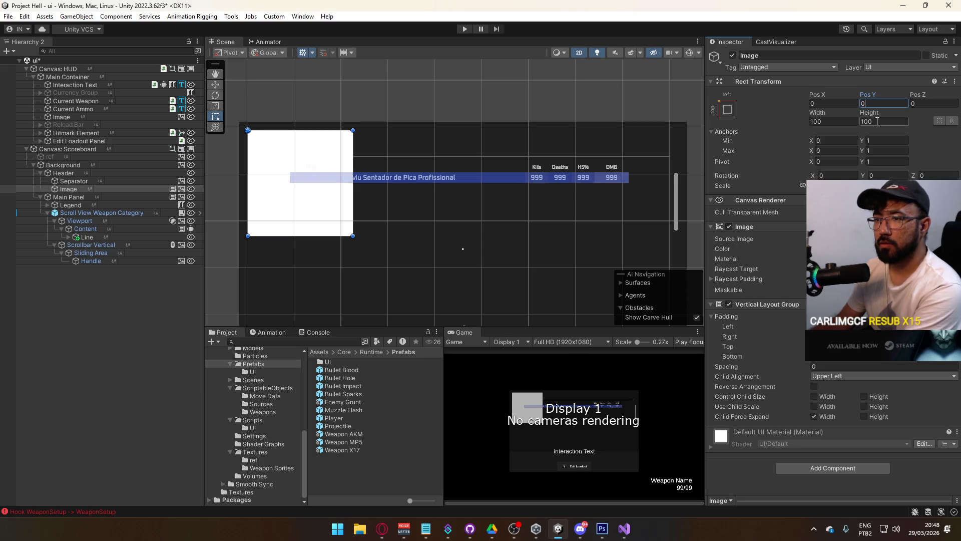
pyautogui.click(727, 109)
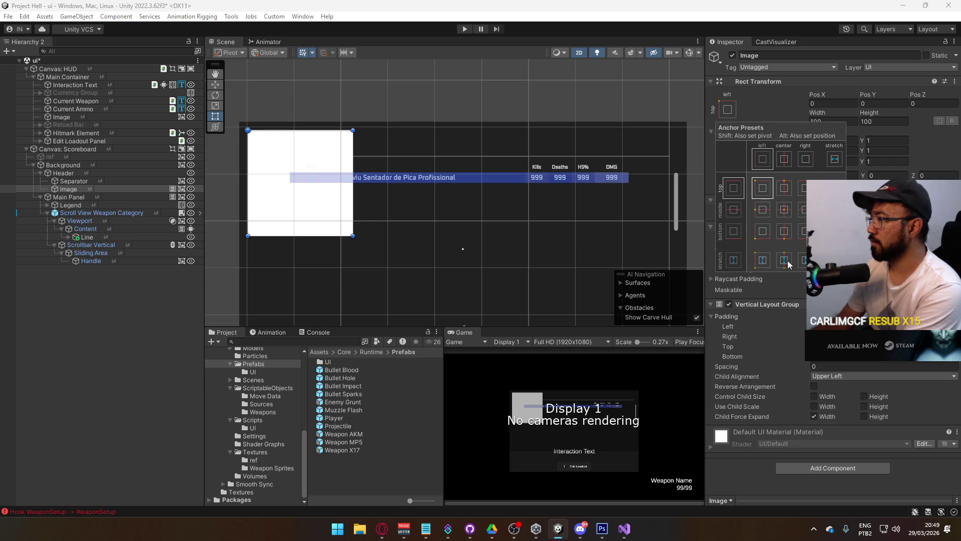
pyautogui.click(763, 259)
pyautogui.click(886, 121)
pyautogui.write('0')
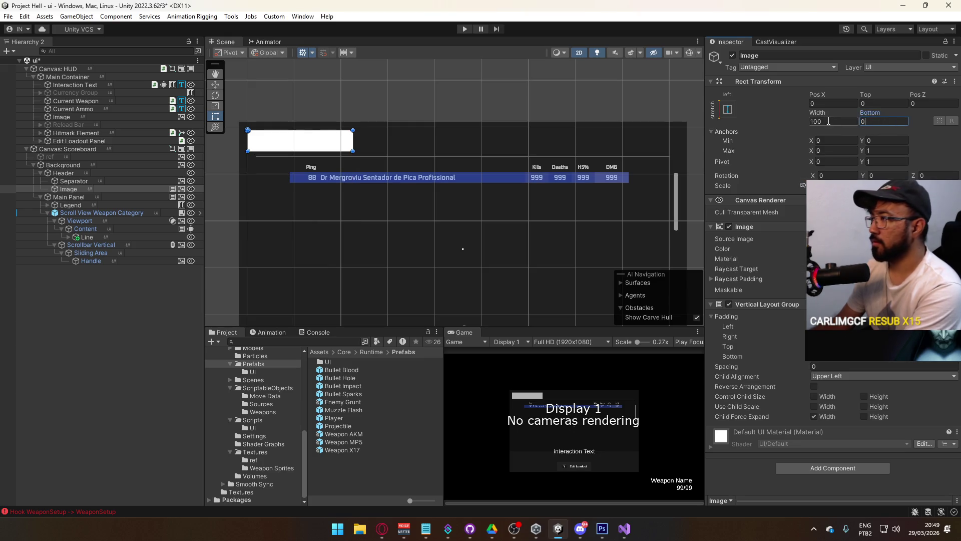
pyautogui.moveTo(820, 114); pyautogui.dragTo(880, 123)
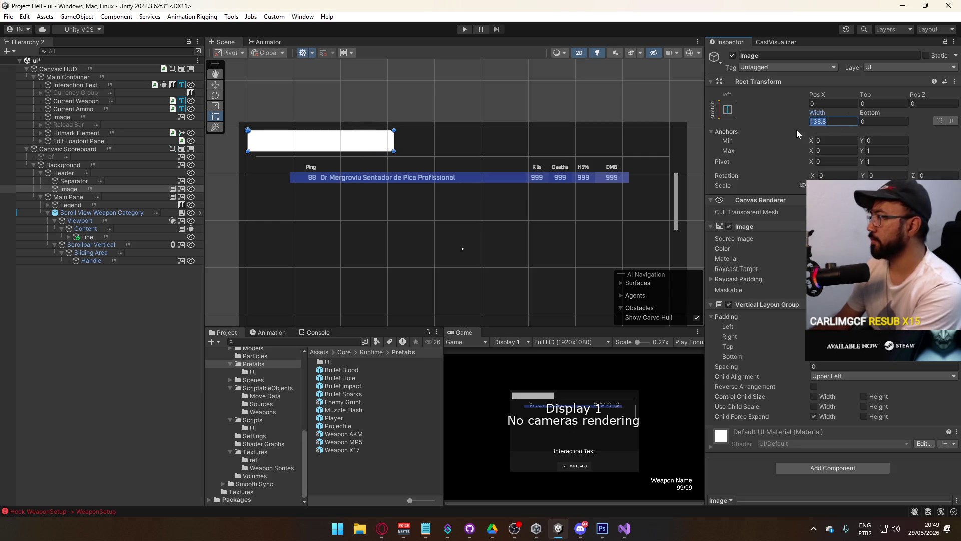
# Step: Set the bar's width to 160 and tint it pure red (FF0000)
pyautogui.write('160')
pyautogui.click(826, 249)
pyautogui.moveTo(861, 418); pyautogui.dragTo(926, 418)
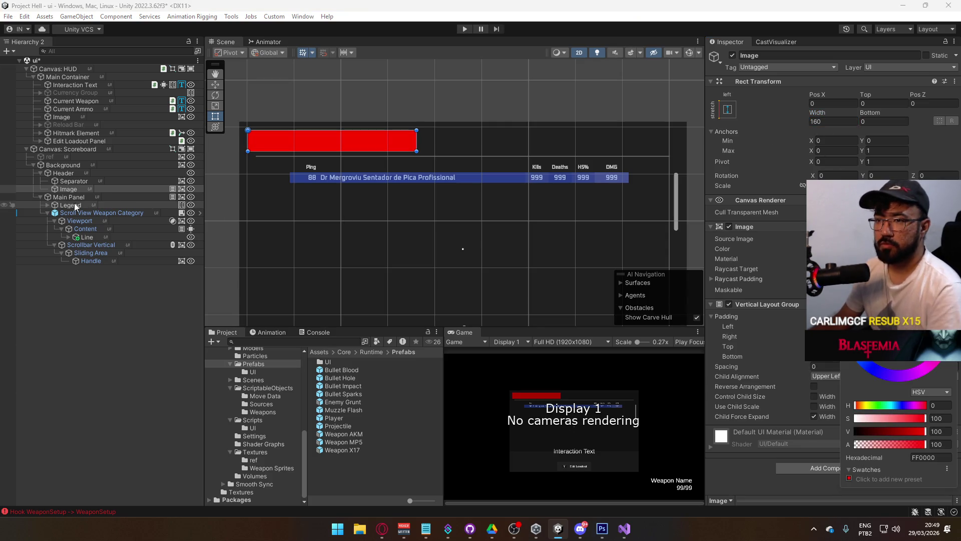
pyautogui.click(71, 189)
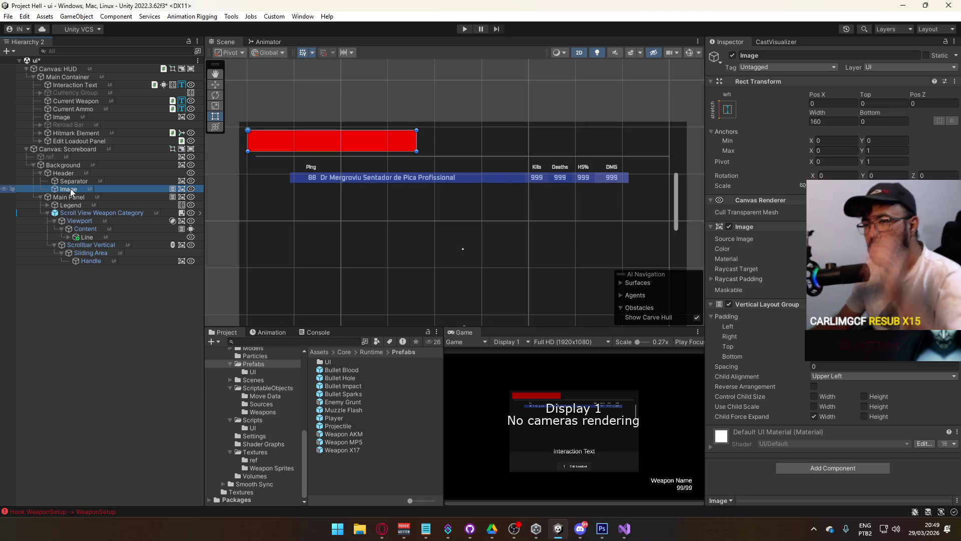
# Step: Rename the Image to 'Vertical Group' and show its layer choices
pyautogui.press('F2')
pyautogui.write('Vertical Group')
pyautogui.press('Return')
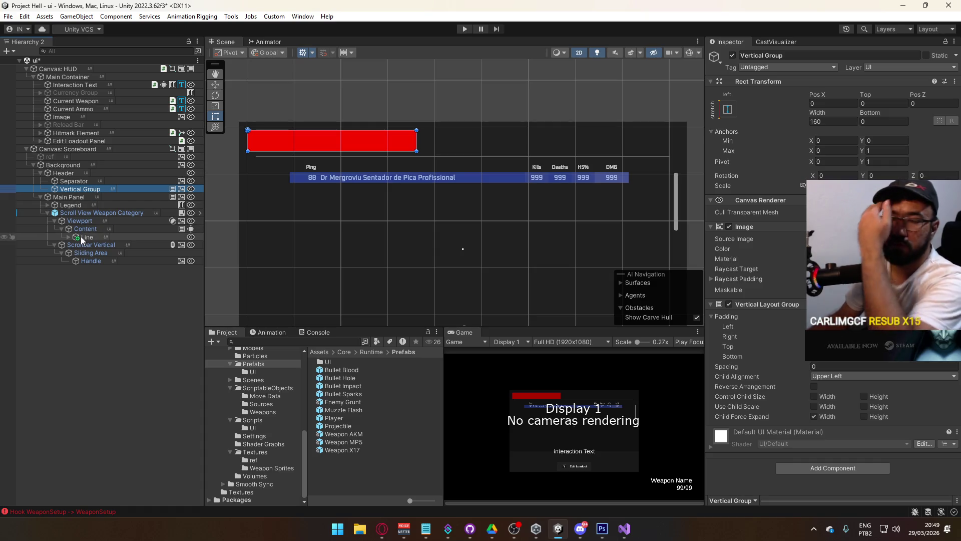
pyautogui.click(113, 189)
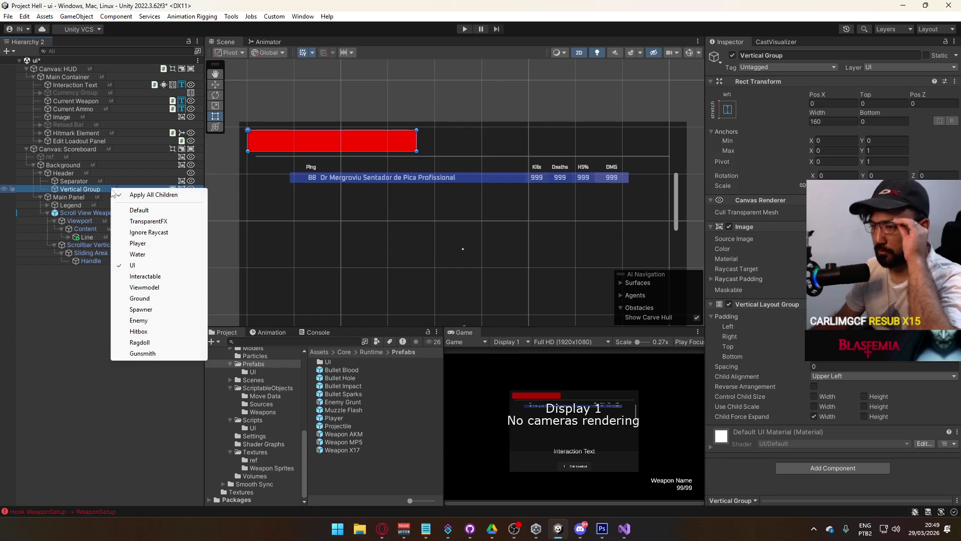
# Step: Add a TextMeshPro text under Vertical Group with font size 8 and Oxanium-Regular font
pyautogui.rightClick(68, 191)
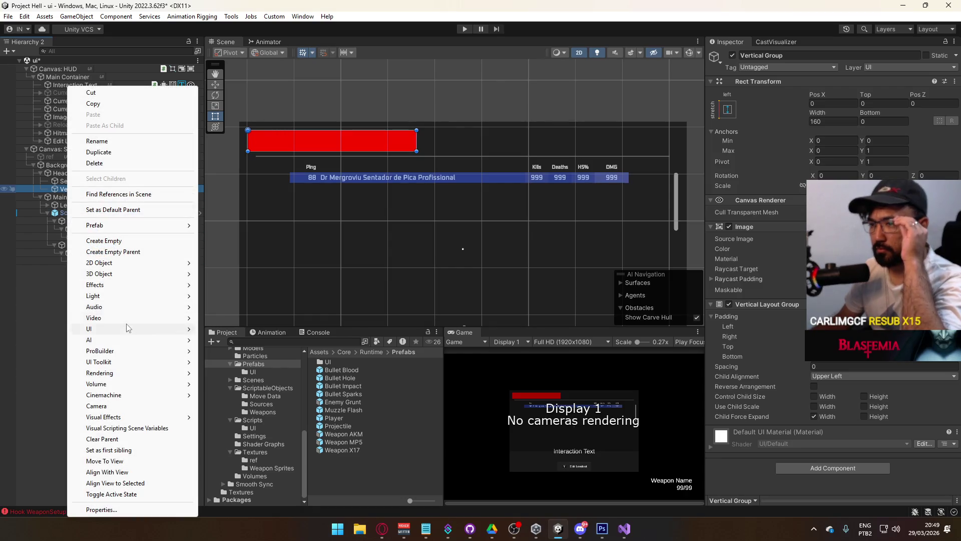
pyautogui.moveTo(128, 329)
pyautogui.click(256, 340)
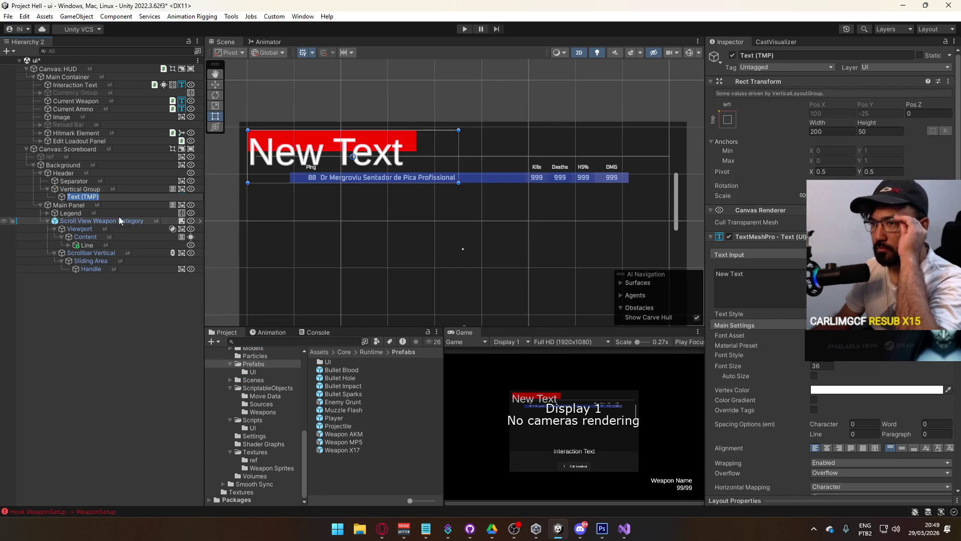
pyautogui.click(817, 365)
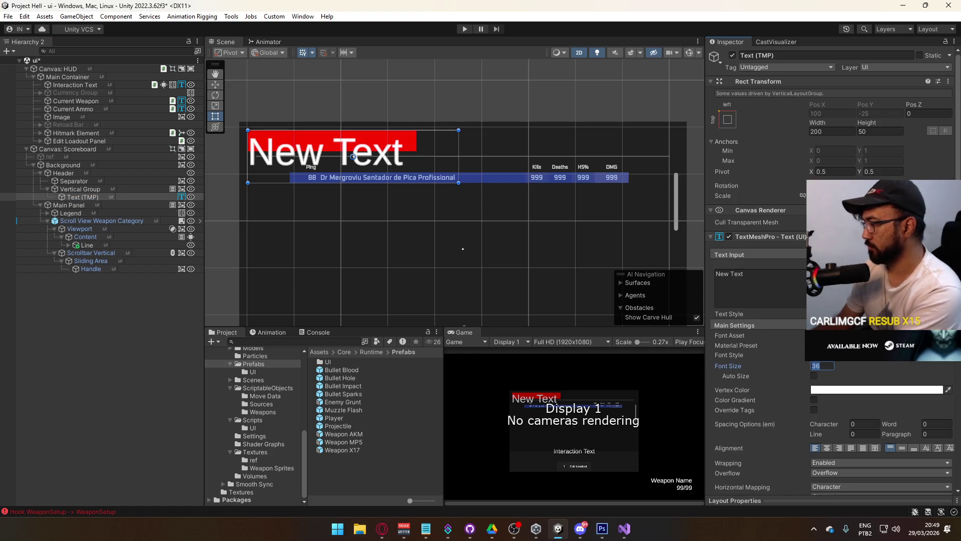
pyautogui.write('8')
pyautogui.click(948, 335)
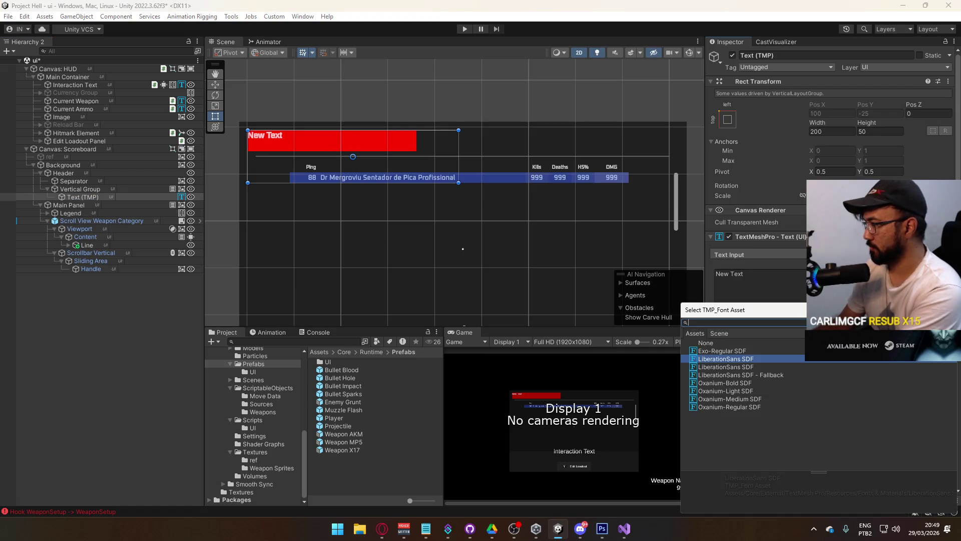
pyautogui.doubleClick(740, 406)
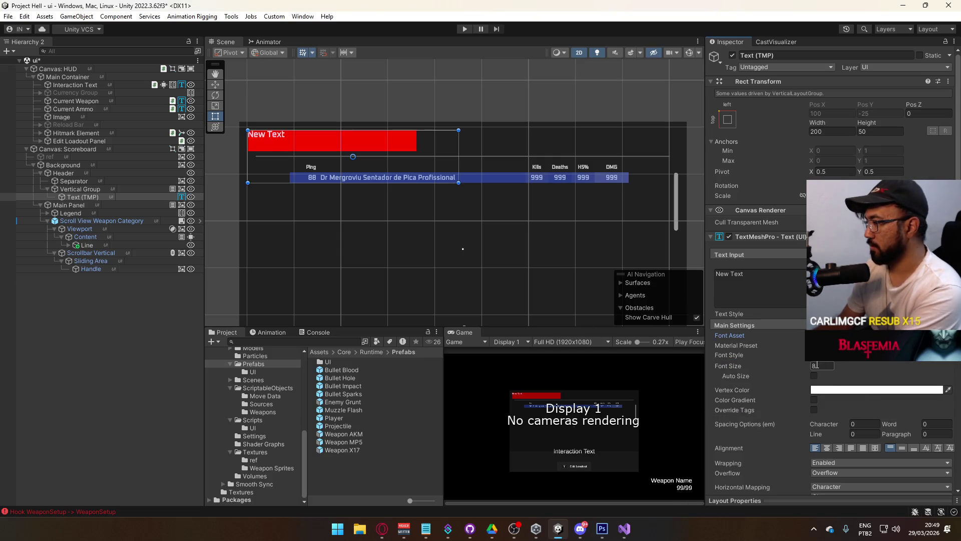
# Step: Change the label to 'Map Name' and have the group control and expand child height
pyautogui.click(789, 291)
pyautogui.write('Mapo')
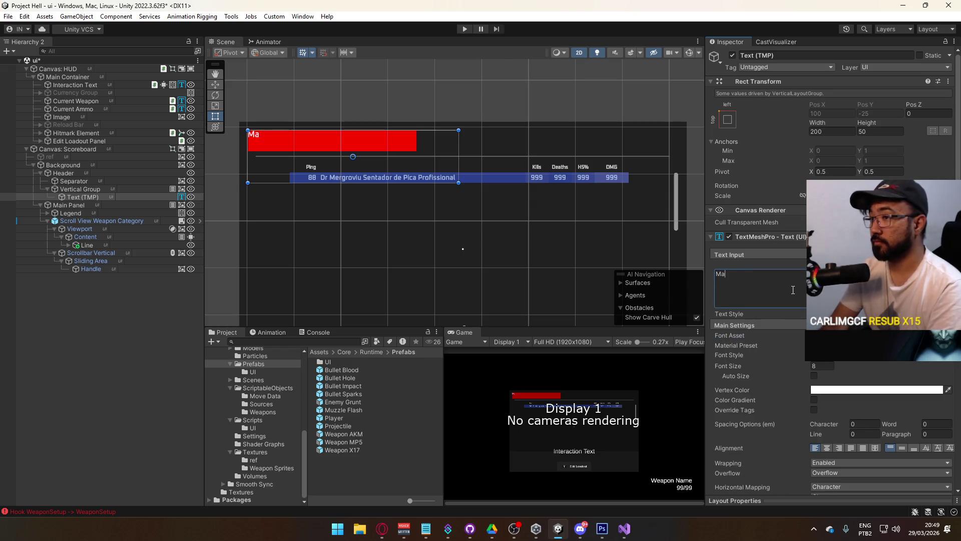
pyautogui.press('BackSpace')
pyautogui.write('Name')
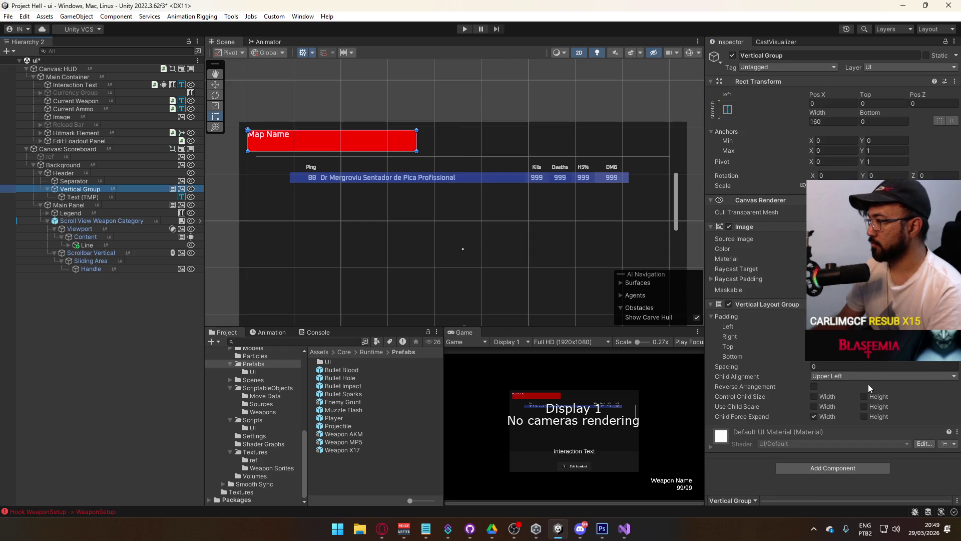
pyautogui.click(865, 416)
pyautogui.click(864, 396)
# Step: Duplicate the Map Name text and make the Vertical Group control child width
pyautogui.click(79, 196)
pyautogui.hotkey('ctrl', 'd')
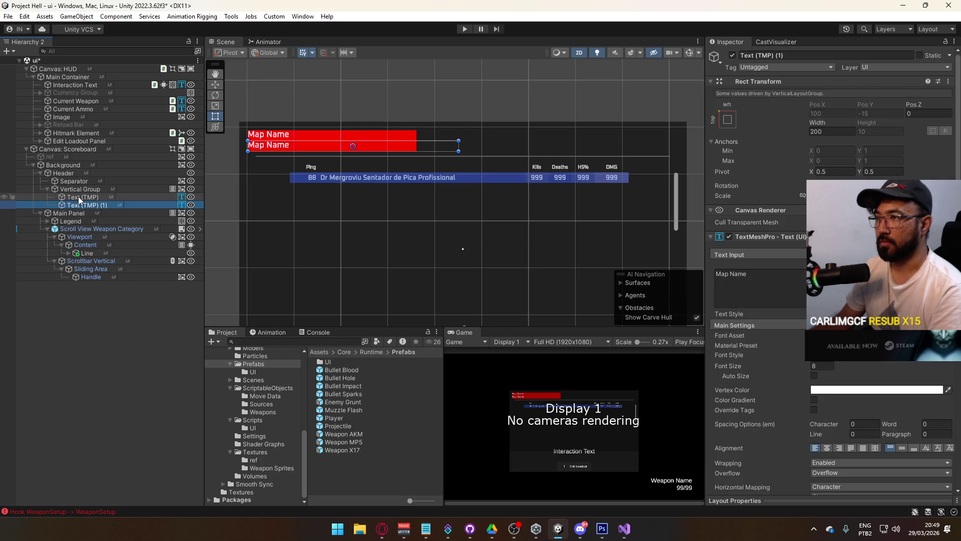
pyautogui.click(80, 189)
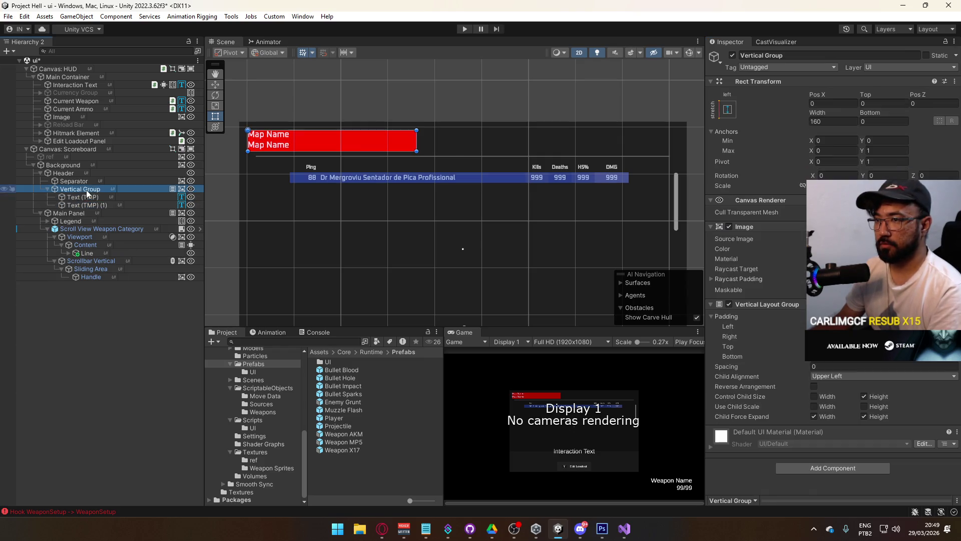
pyautogui.click(814, 396)
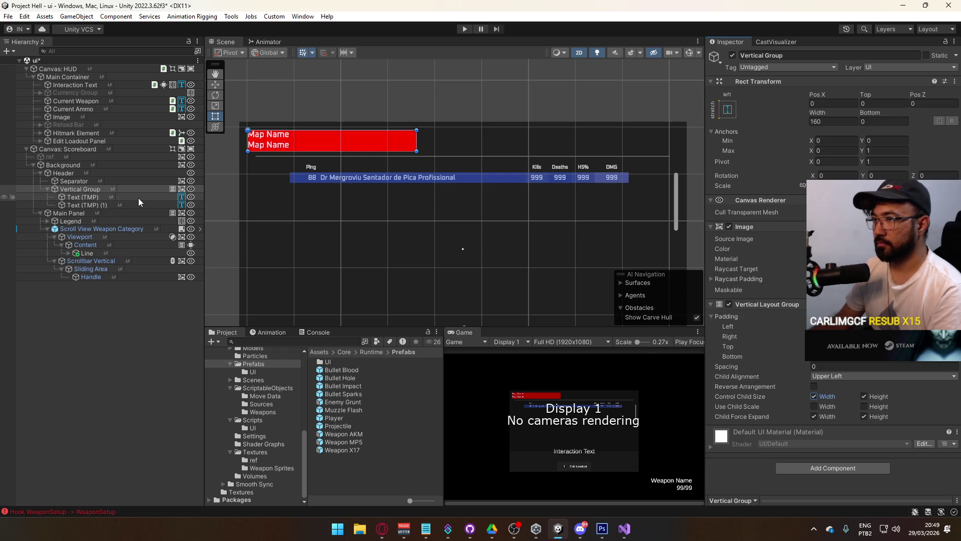
# Step: Set both Map Name texts to font size 7
pyautogui.click(91, 205)
pyautogui.keyDown('ctrl'); pyautogui.click(95, 197); pyautogui.keyUp('ctrl')
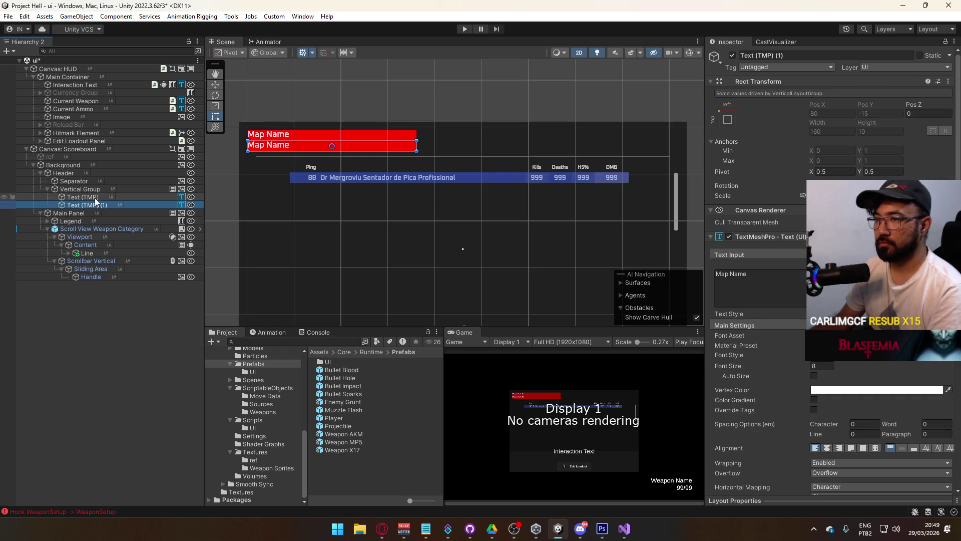
pyautogui.click(808, 366)
pyautogui.write('7')
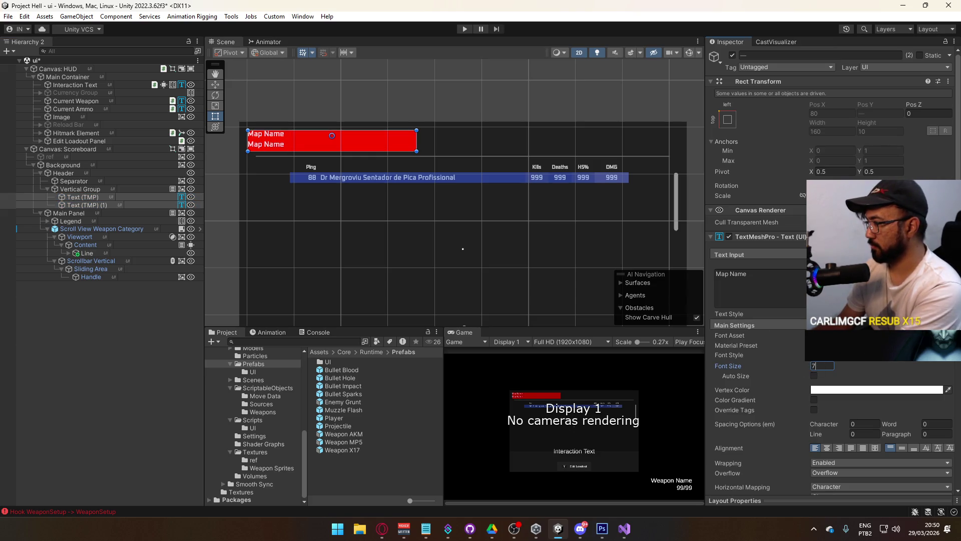
pyautogui.click(949, 335)
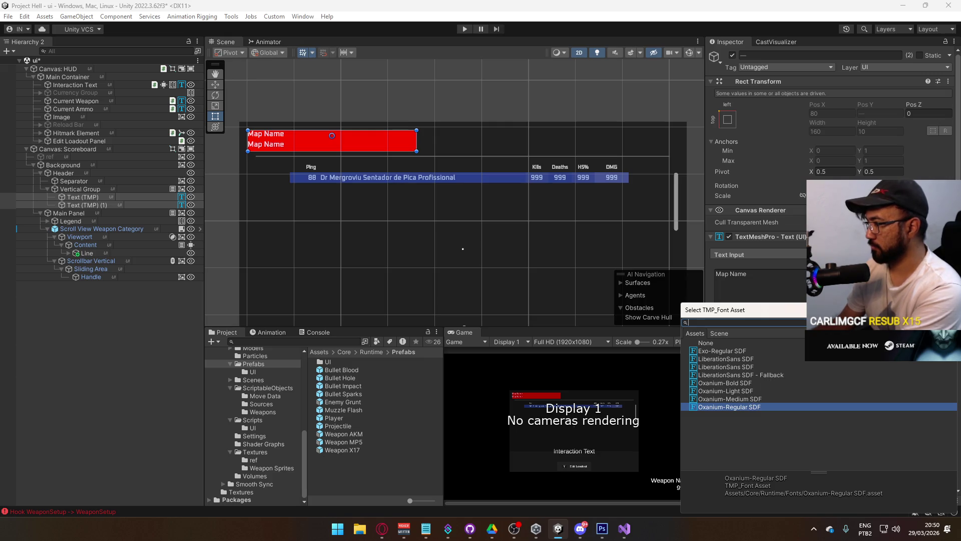
pyautogui.press('Escape')
pyautogui.click(95, 197)
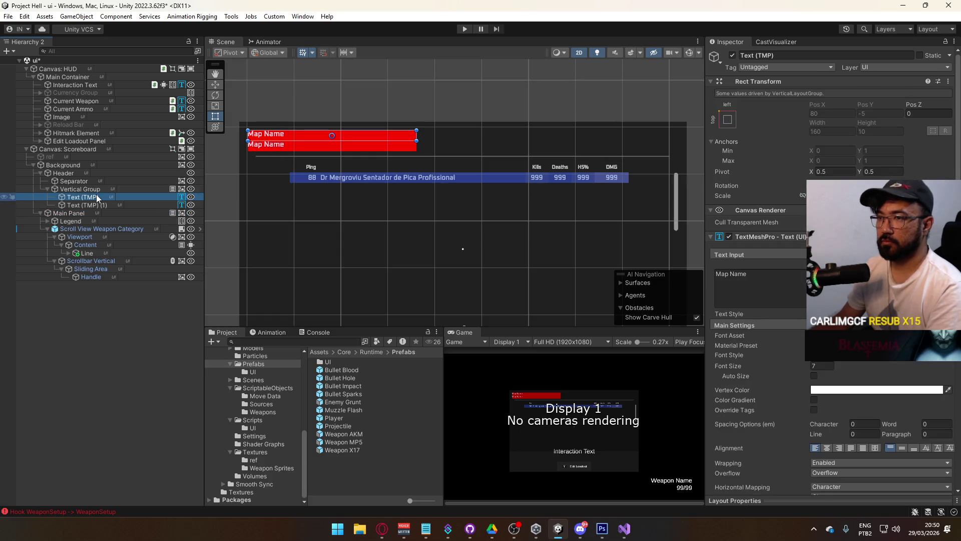
# Step: Rename the first text object under Vertical Group to 'Label Map'
pyautogui.press('F2')
pyautogui.write('P')
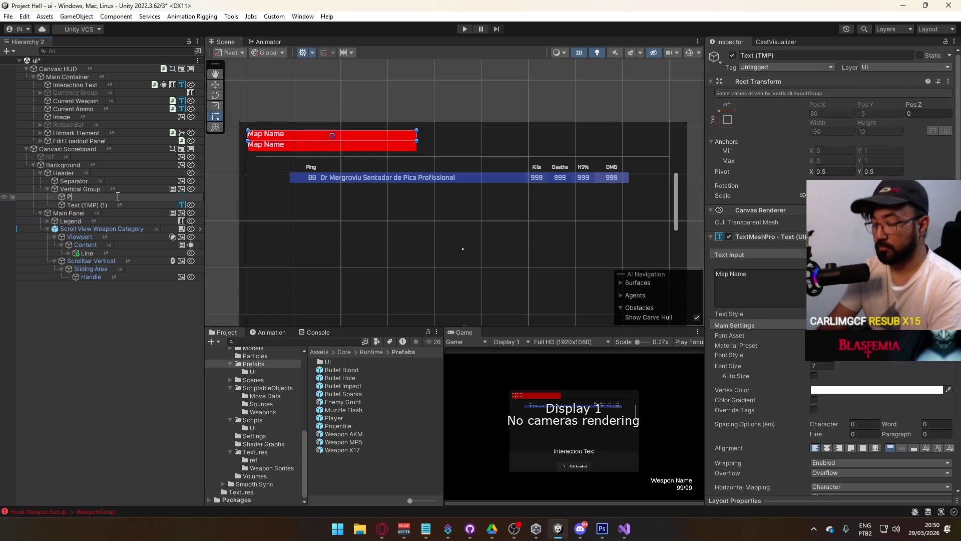
pyautogui.write('bel')
pyautogui.press('Return')
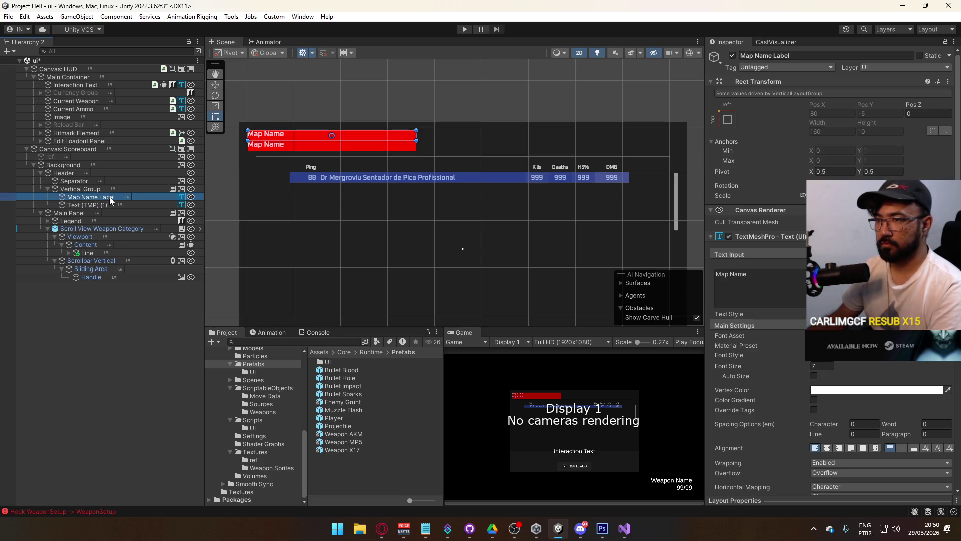
pyautogui.press('F2')
pyautogui.write('Label')
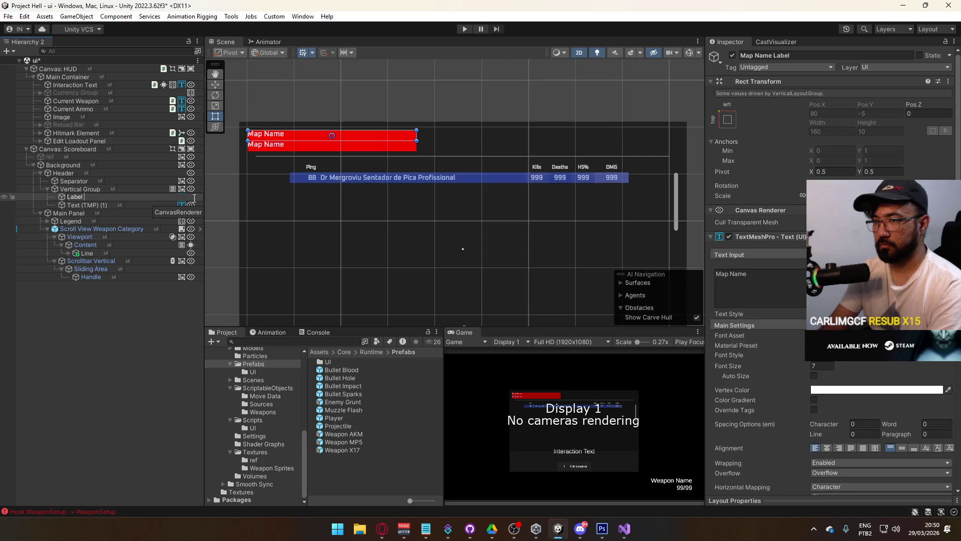
pyautogui.write('e')
pyautogui.press('Return')
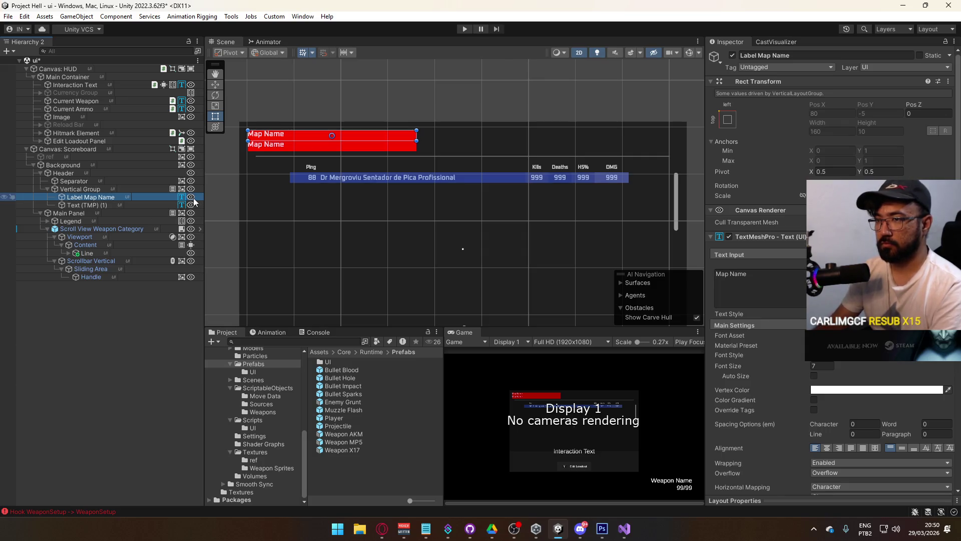
pyautogui.click(97, 205)
pyautogui.click(99, 198)
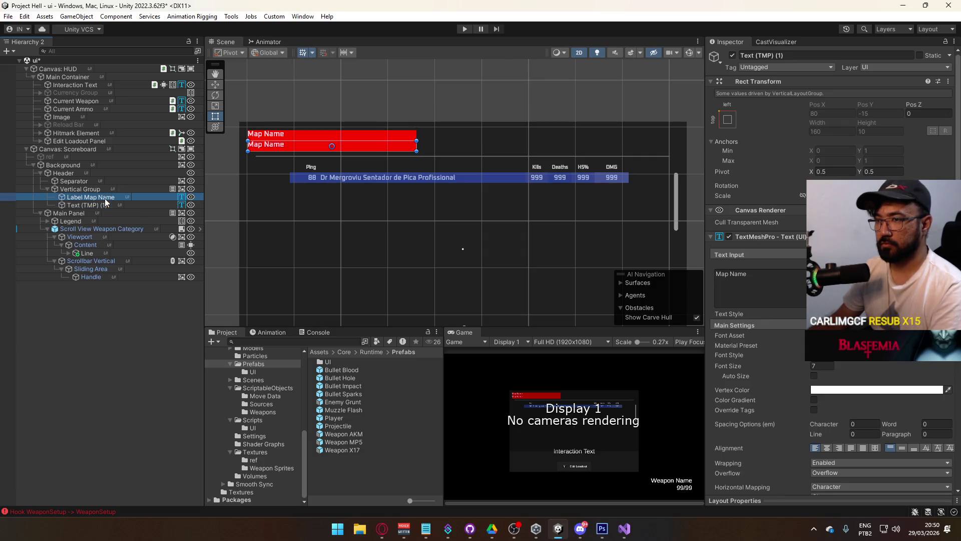
pyautogui.click(104, 198)
pyautogui.doubleClick(110, 197)
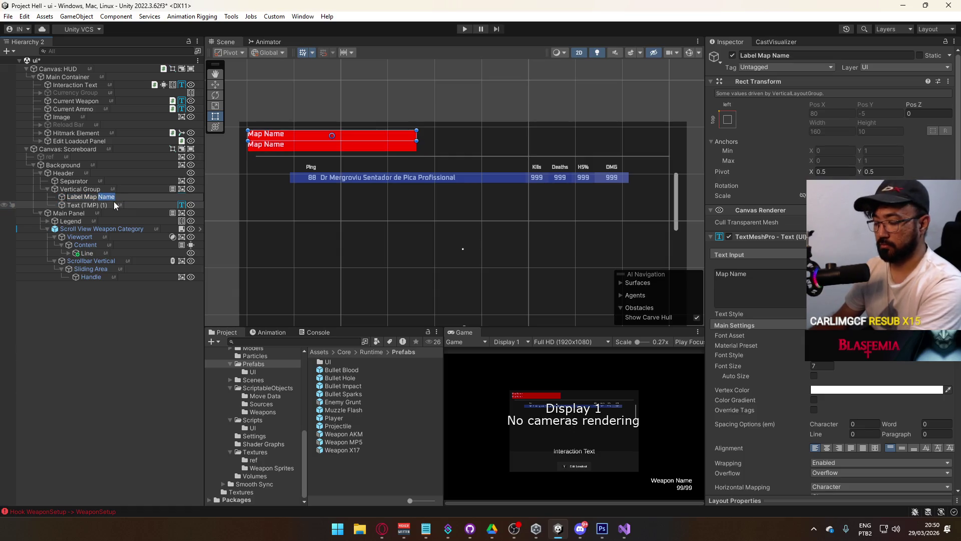
# Step: Rename the second text object to 'Label Game Mode', then select Vertical Group
pyautogui.click(103, 207)
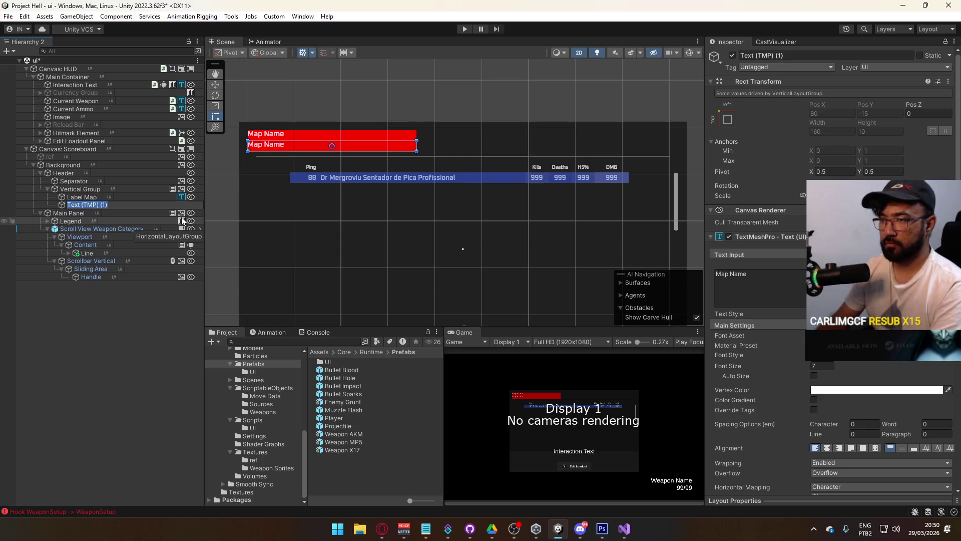
pyautogui.write('Label ga')
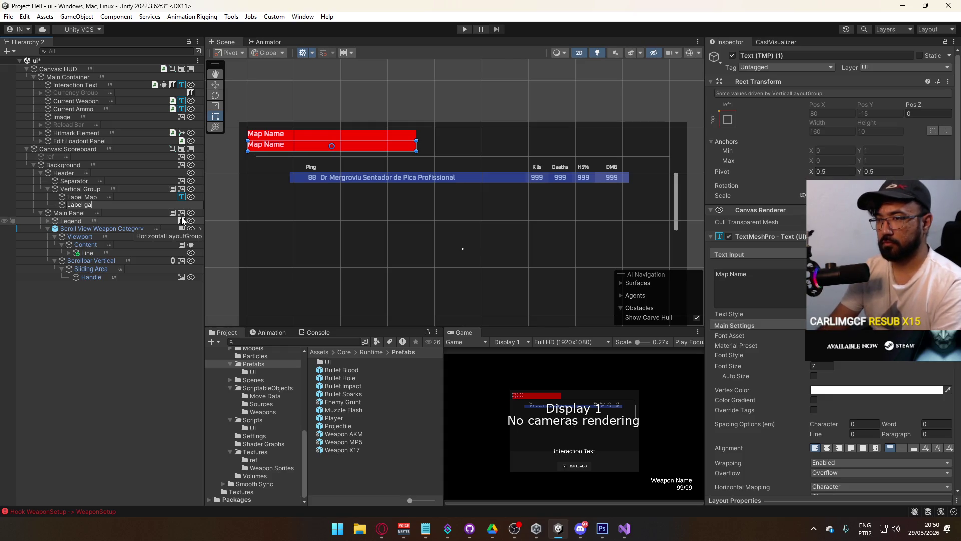
pyautogui.press('Return')
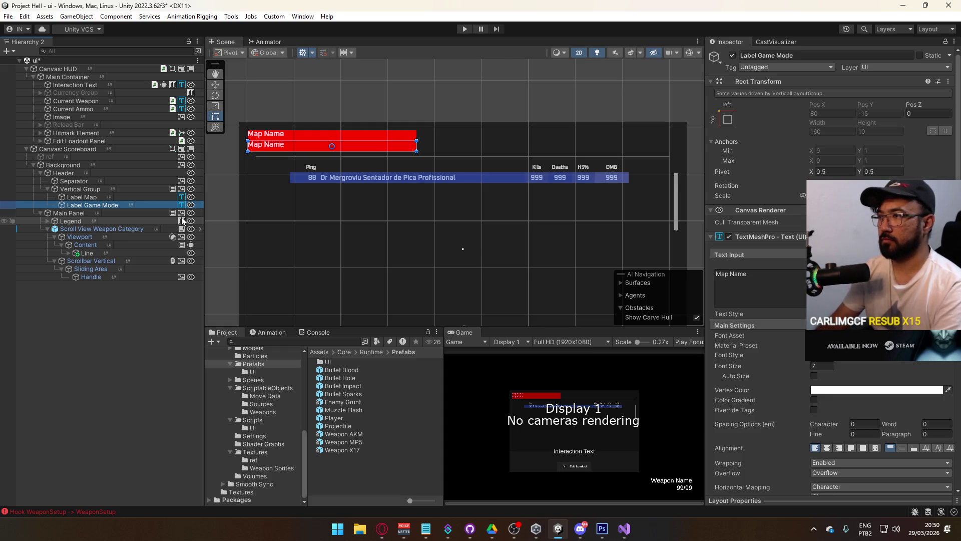
pyautogui.click(80, 189)
pyautogui.rightClick(745, 226)
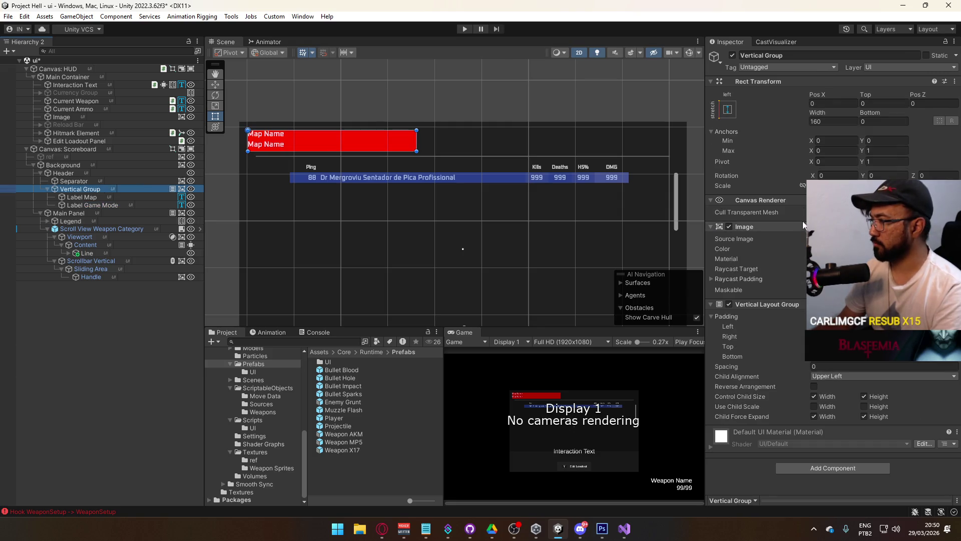
# Step: Remove Vertical Group's red background image and slightly increase its left padding
pyautogui.click(766, 246)
pyautogui.moveTo(233, 173); pyautogui.dragTo(329, 216)
pyautogui.scroll(3, 329, 216)
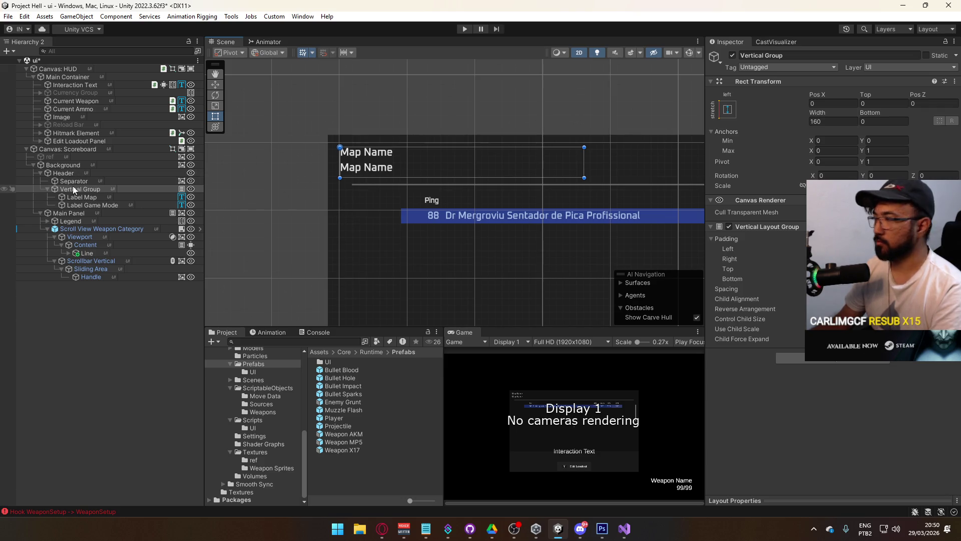
pyautogui.moveTo(787, 250)
pyautogui.mouseDown()
pyautogui.moveTo(799, 251)
pyautogui.moveTo(779, 251)
pyautogui.mouseUp()
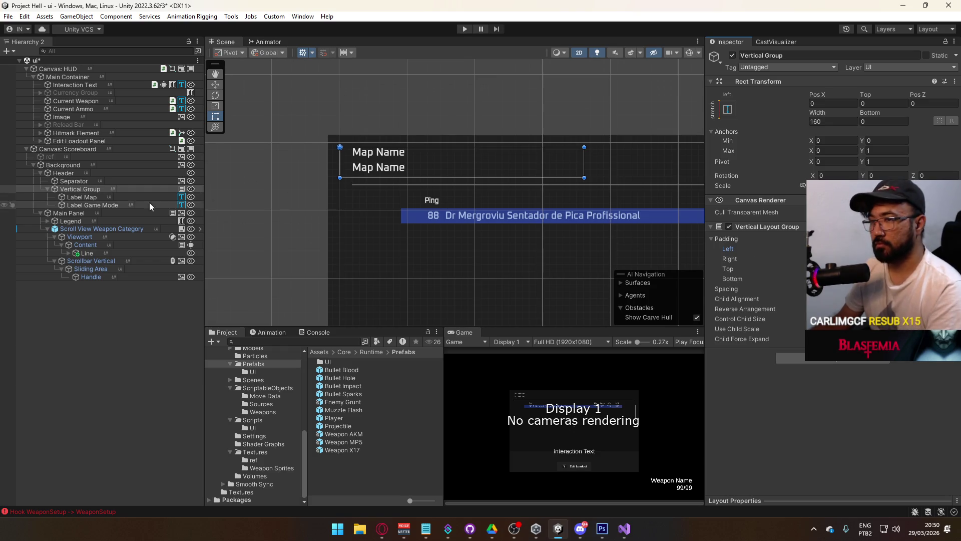
# Step: Change the Label Game Mode text to 'Game Mode' and collapse Vertical Group
pyautogui.click(113, 205)
pyautogui.click(787, 276)
pyautogui.write('Game Mode')
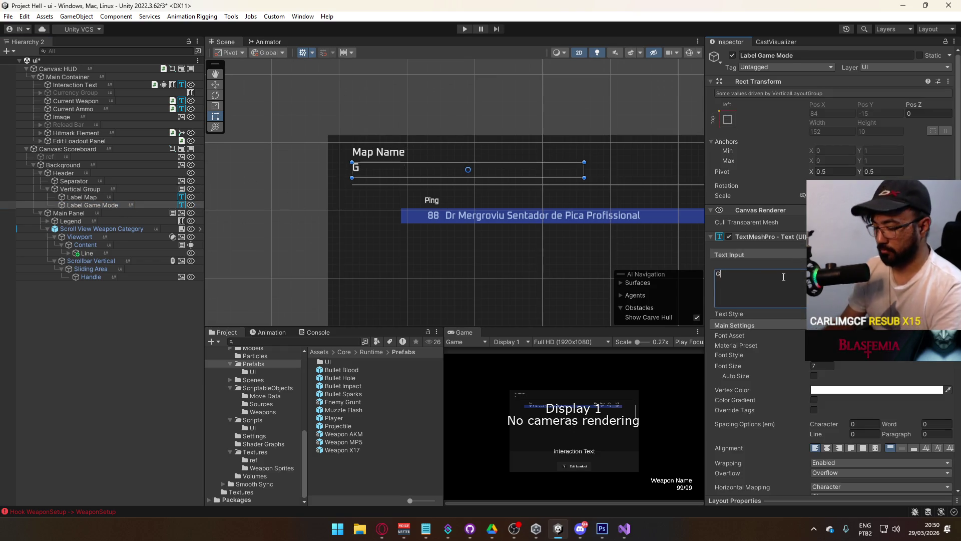
pyautogui.moveTo(587, 144)
pyautogui.mouseDown()
pyautogui.moveTo(232, 138)
pyautogui.moveTo(247, 138)
pyautogui.mouseUp()
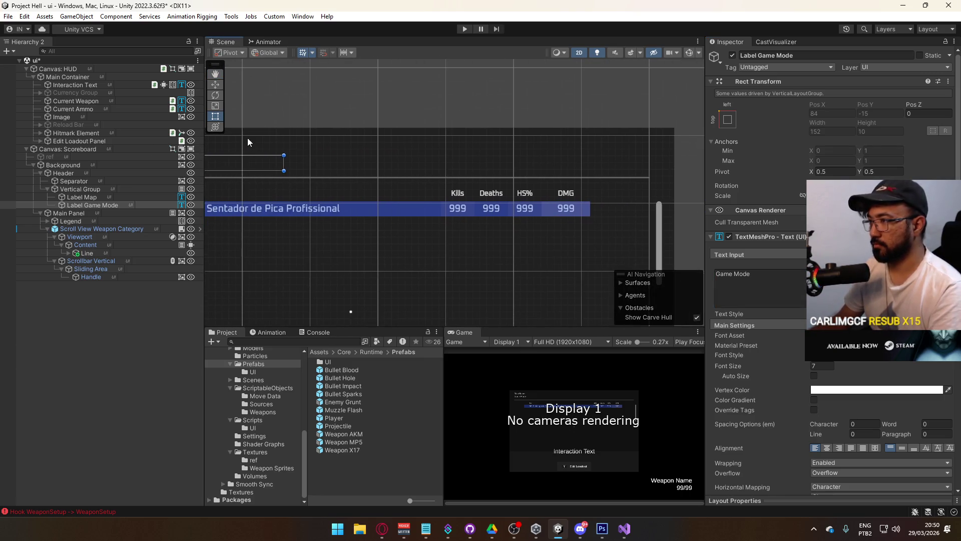
pyautogui.click(91, 190)
pyautogui.click(47, 189)
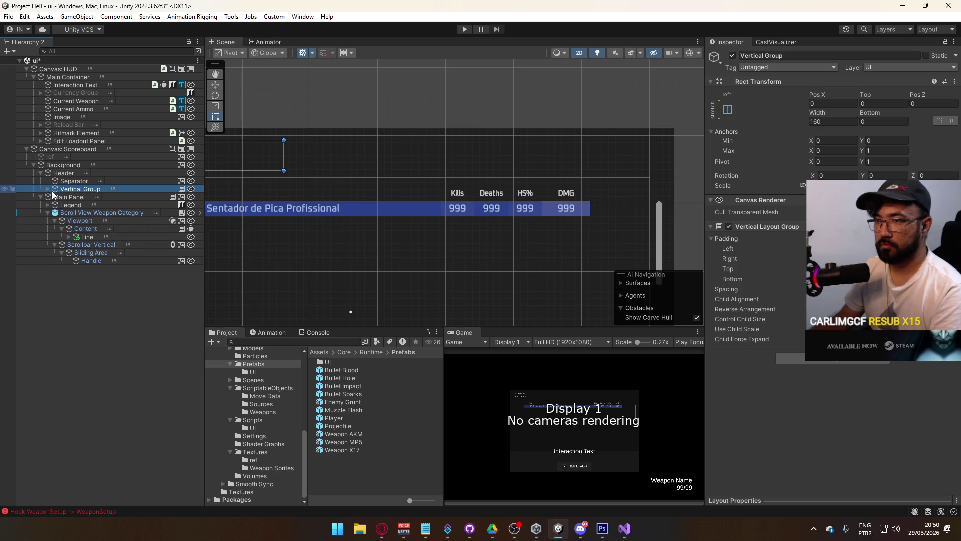
# Step: Duplicate Label Game Mode and move the copy out of Vertical Group under Header
pyautogui.click(46, 189)
pyautogui.click(93, 205)
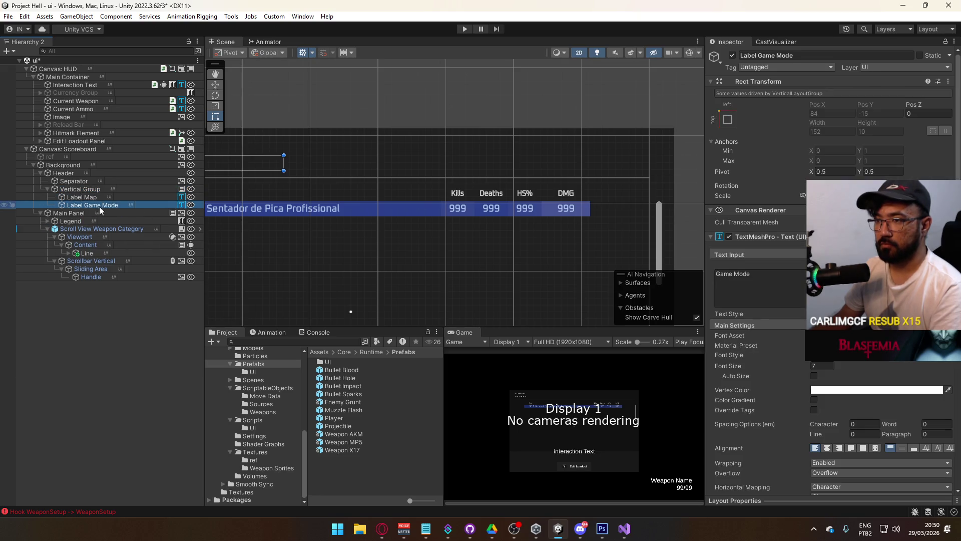
pyautogui.hotkey('ctrl', 'd')
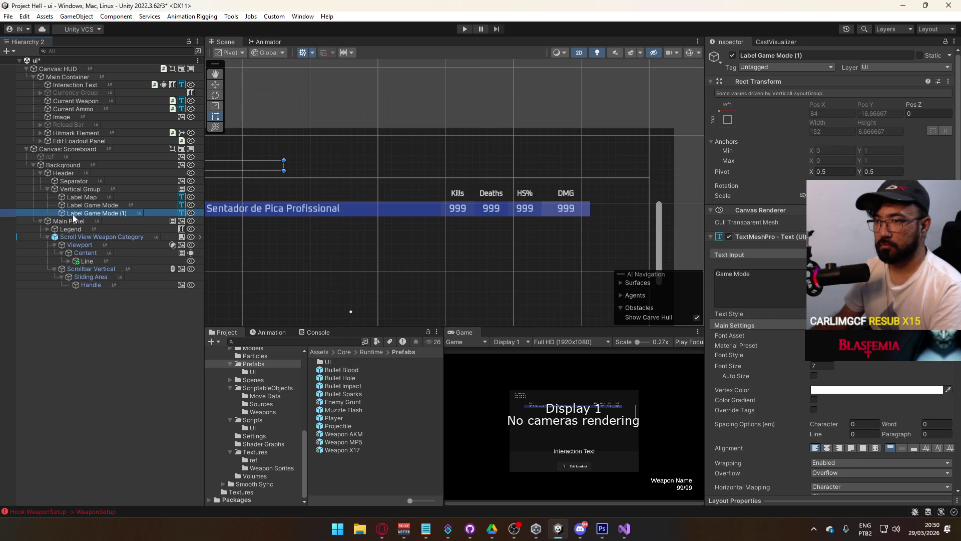
pyautogui.moveTo(57, 222); pyautogui.dragTo(55, 221)
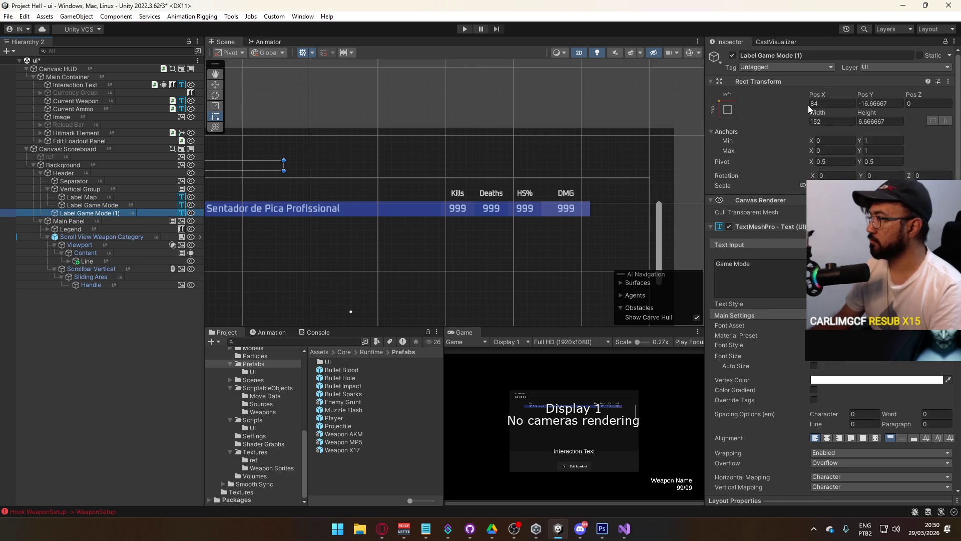
# Step: Anchor the copy stretched along the right edge, right-align its text, and zero Pos X, Top and Bottom
pyautogui.click(728, 109)
pyautogui.click(806, 210)
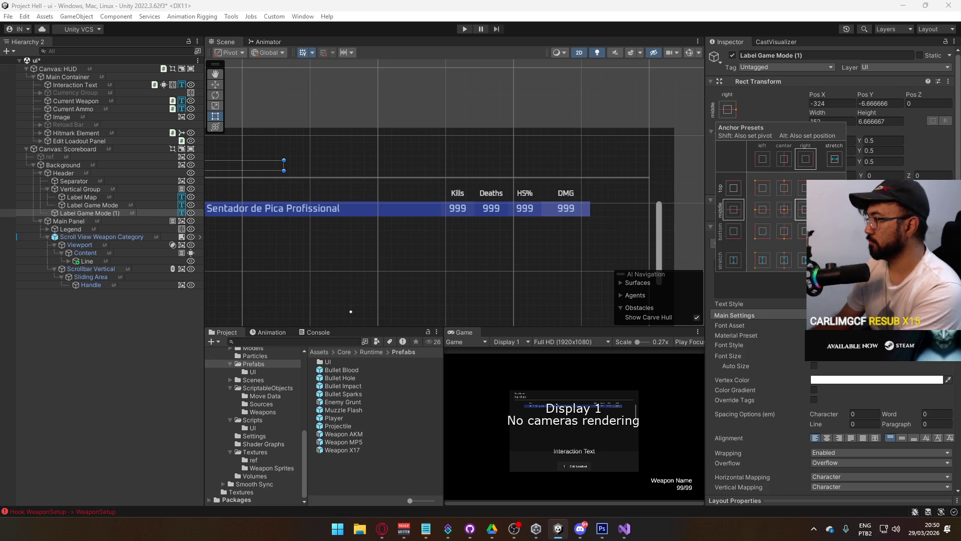
pyautogui.keyDown('alt'); pyautogui.click(806, 259); pyautogui.keyUp('alt')
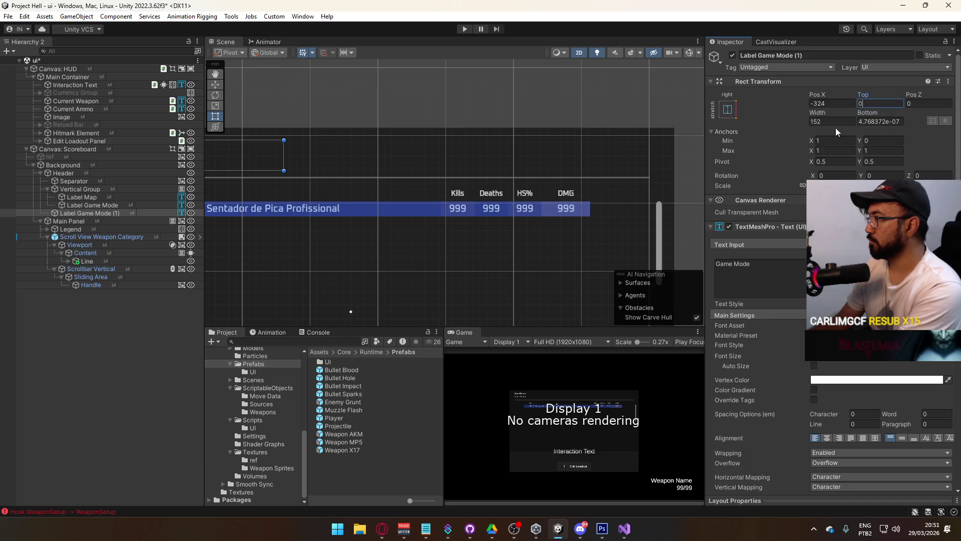
pyautogui.click(831, 107)
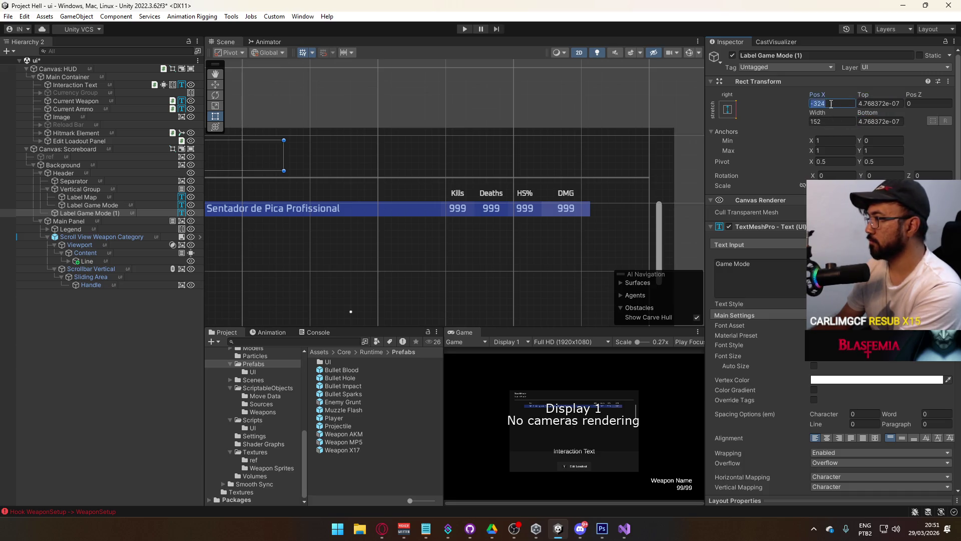
pyautogui.write('0')
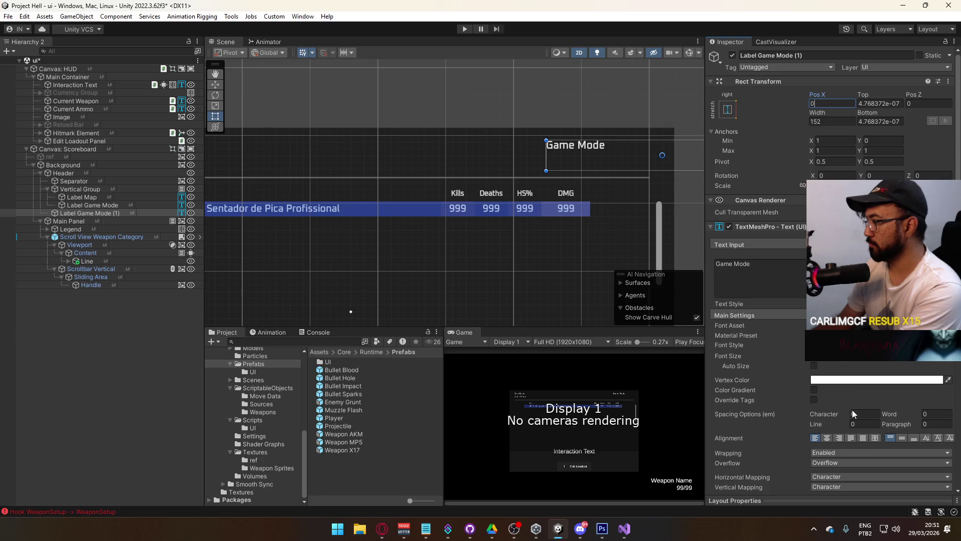
pyautogui.click(840, 438)
pyautogui.click(902, 438)
pyautogui.press('Tab')
pyautogui.write('0')
pyautogui.press('Tab')
pyautogui.write('0')
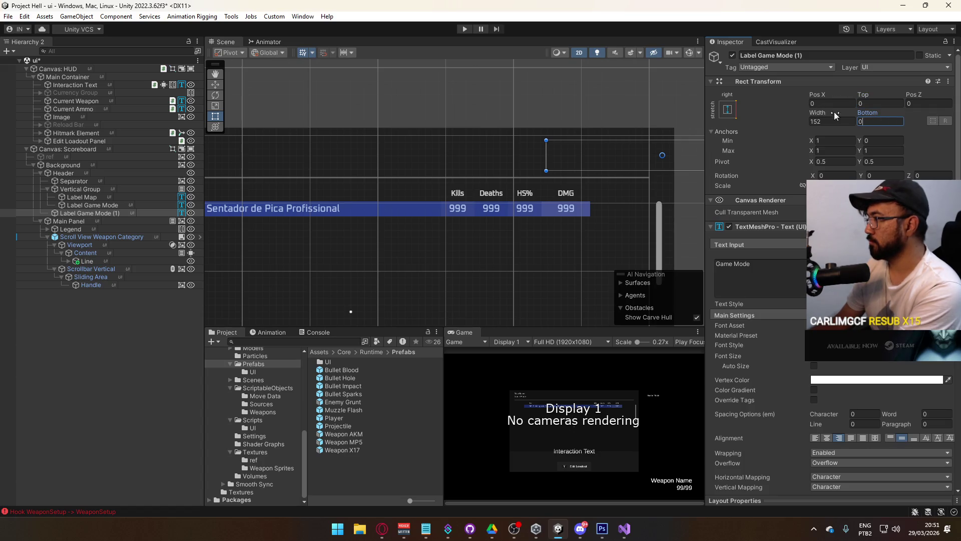
# Step: Set the copy's pivot to 1 on both axes
pyautogui.moveTo(686, 135)
pyautogui.mouseDown()
pyautogui.moveTo(531, 165)
pyautogui.moveTo(567, 183)
pyautogui.mouseUp()
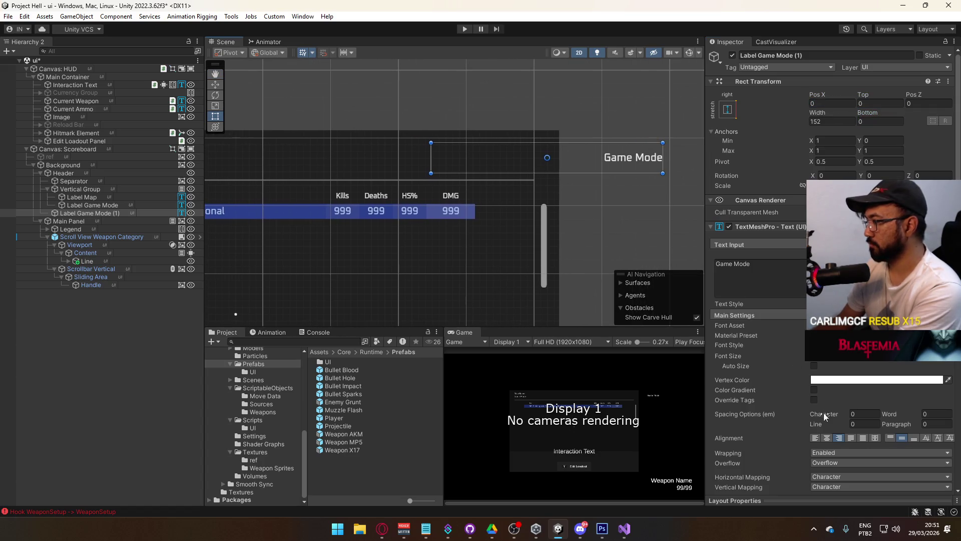
pyautogui.scroll(-3, 805, 373)
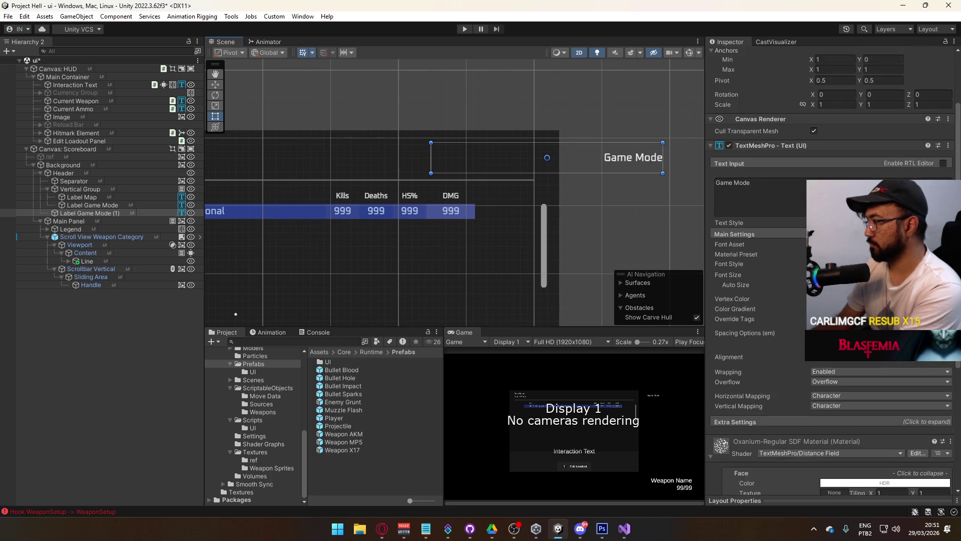
pyautogui.scroll(-3, 773, 269)
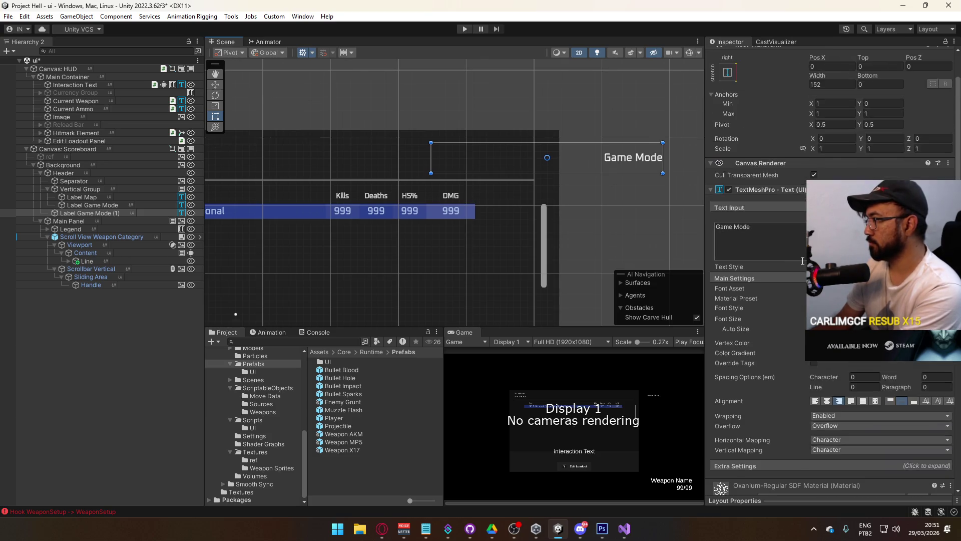
pyautogui.scroll(-3, 762, 289)
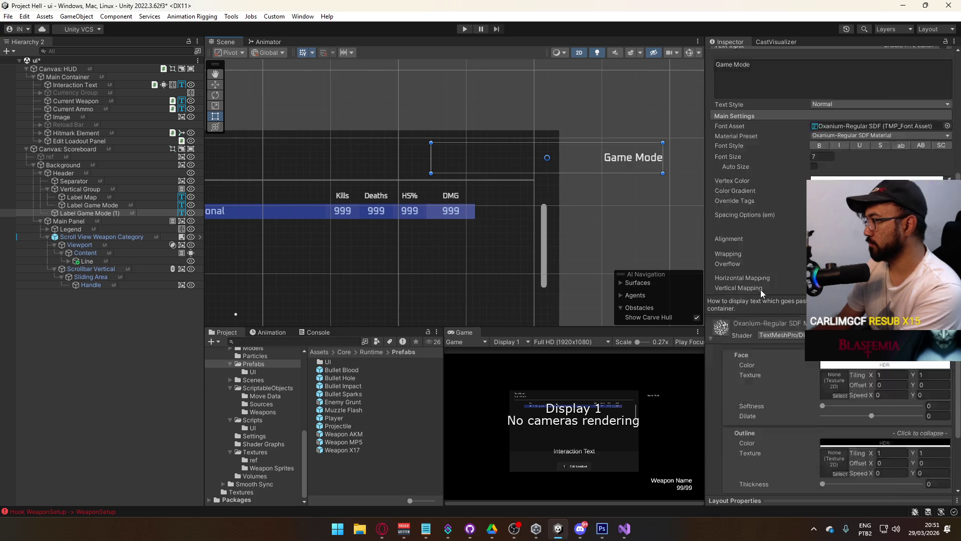
pyautogui.scroll(8, 764, 287)
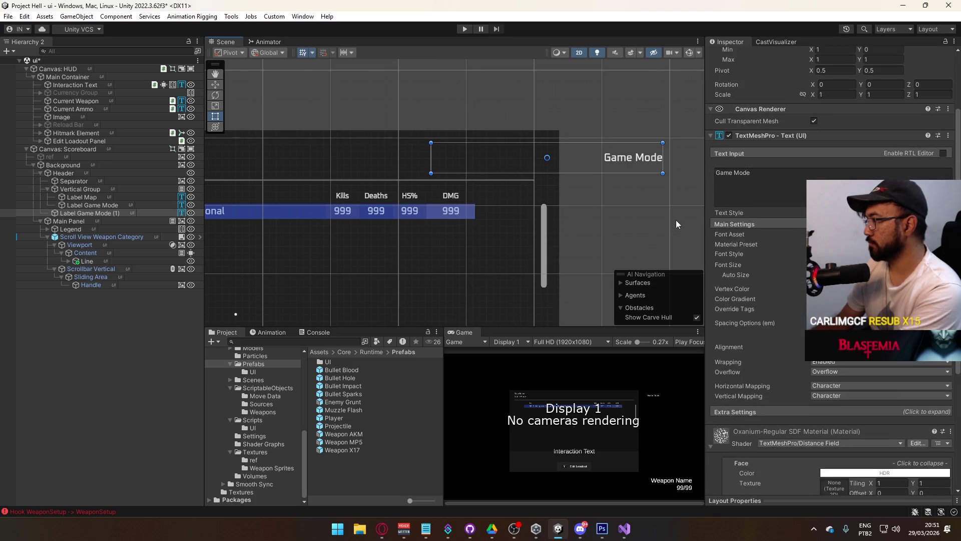
pyautogui.scroll(1, 843, 163)
pyautogui.write('1')
pyautogui.press('Tab')
pyautogui.write('1')
pyautogui.click(891, 100)
# Step: Reset the copy's Top and Pos X to 0 and set its width to 100
pyautogui.click(893, 94)
pyautogui.write('0')
pyautogui.click(833, 93)
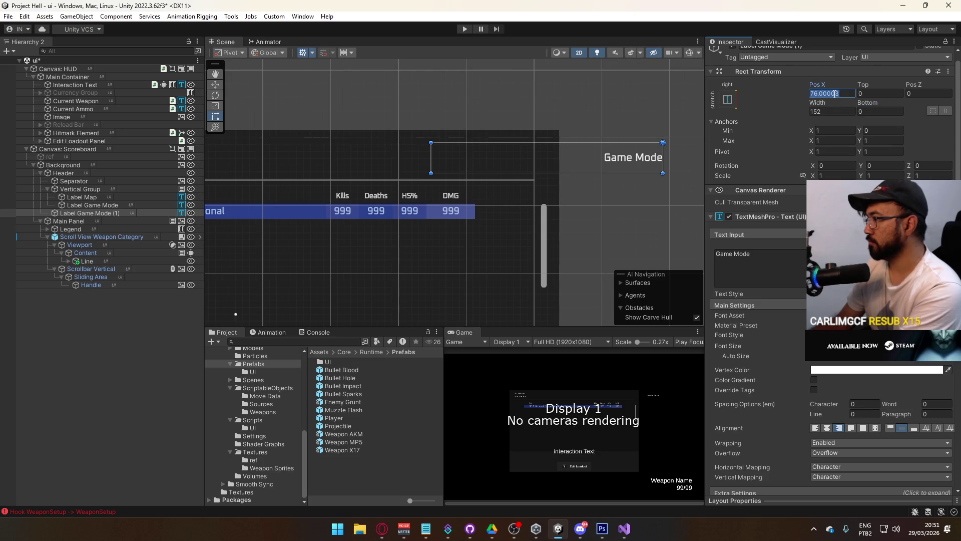
pyautogui.write('0')
pyautogui.click(831, 111)
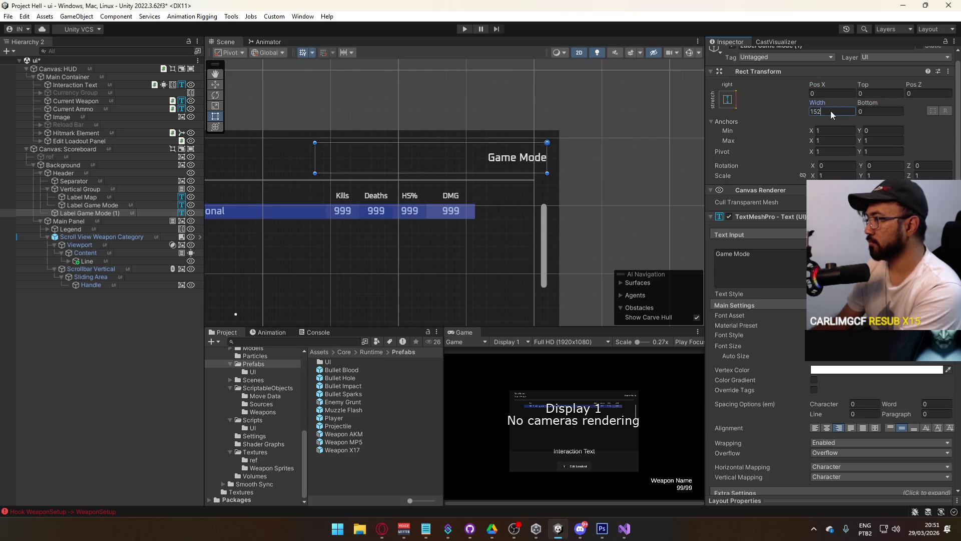
pyautogui.write('1')
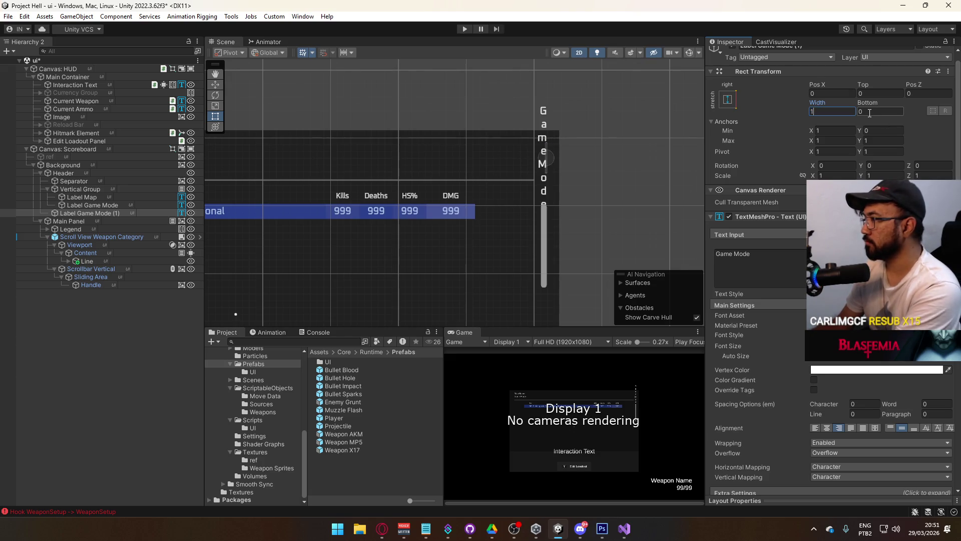
pyautogui.write('00')
pyautogui.click(741, 260)
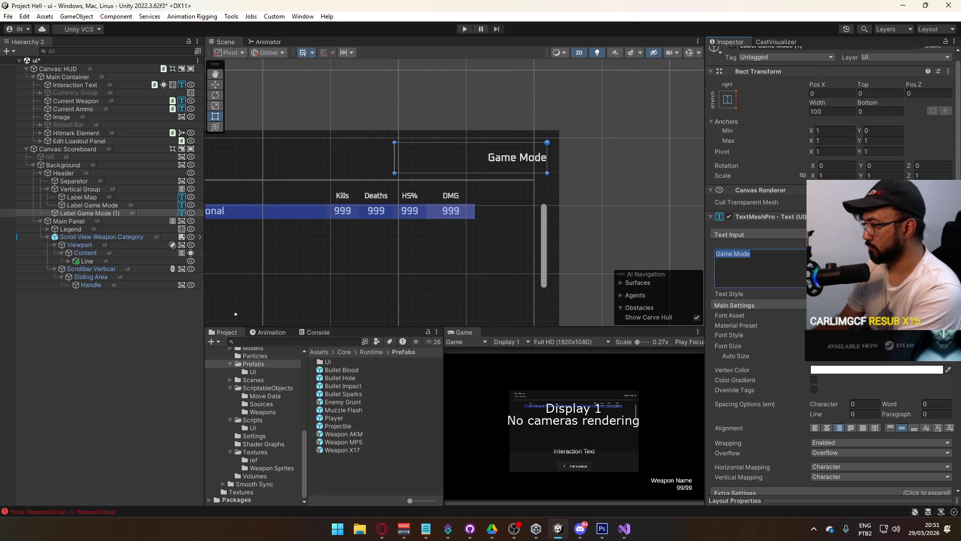
pyautogui.click(948, 316)
# Step: Switch the copy's font to Oxanium-Light SDF, make it read 88:88, and nudge it left
pyautogui.doubleClick(743, 390)
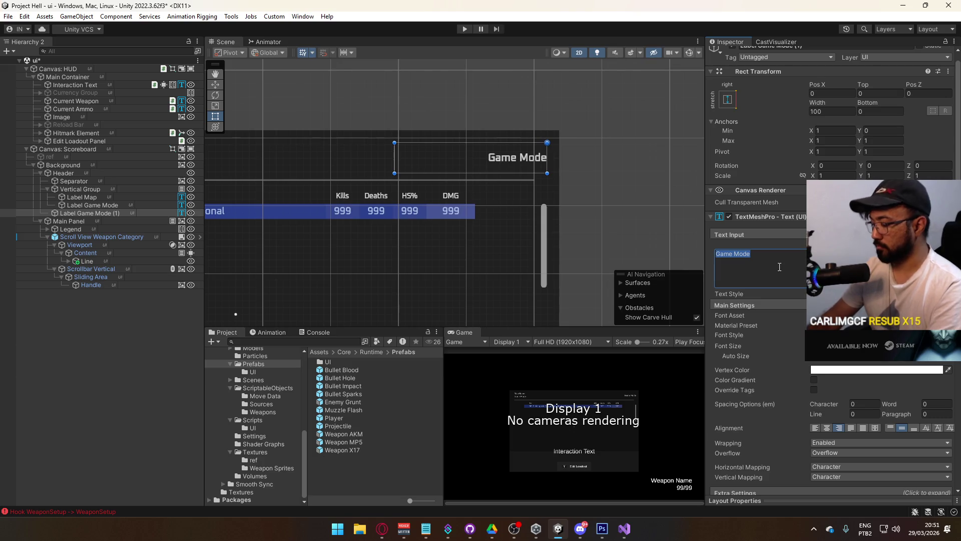
pyautogui.write('88:')
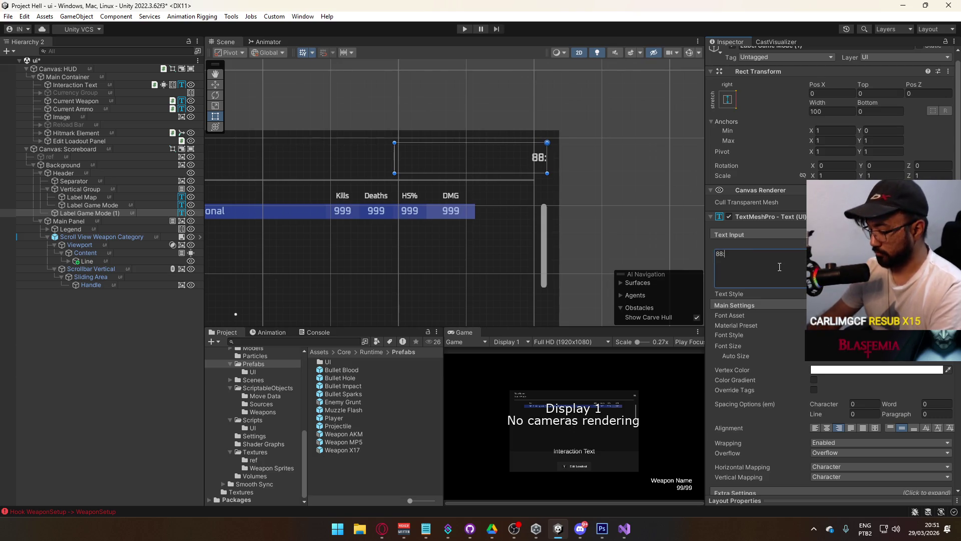
pyautogui.write('88')
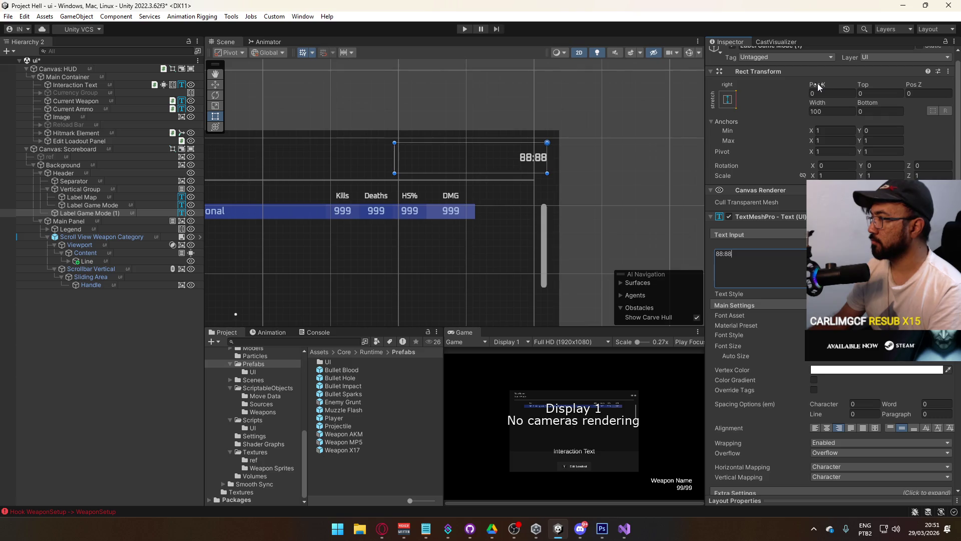
pyautogui.moveTo(821, 89); pyautogui.dragTo(675, 90)
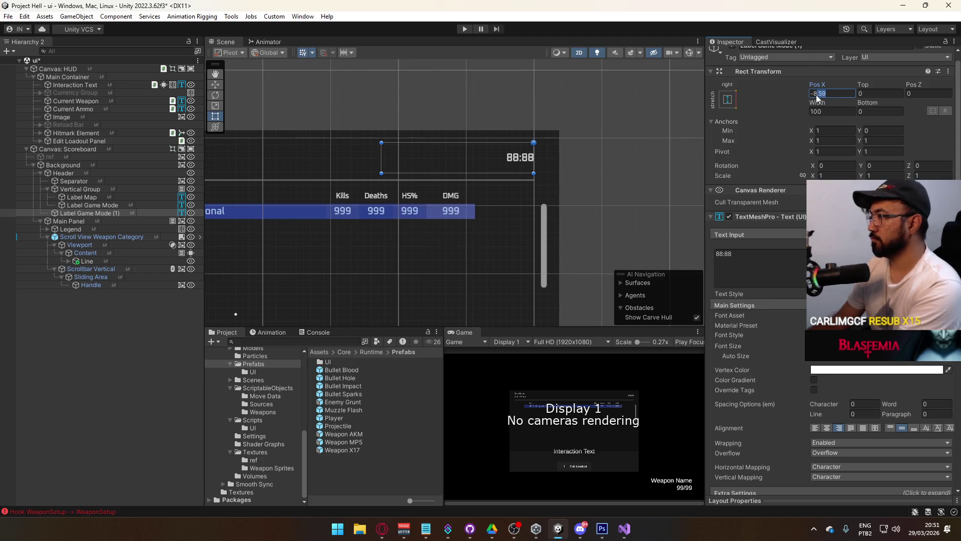
pyautogui.press('BackSpace')
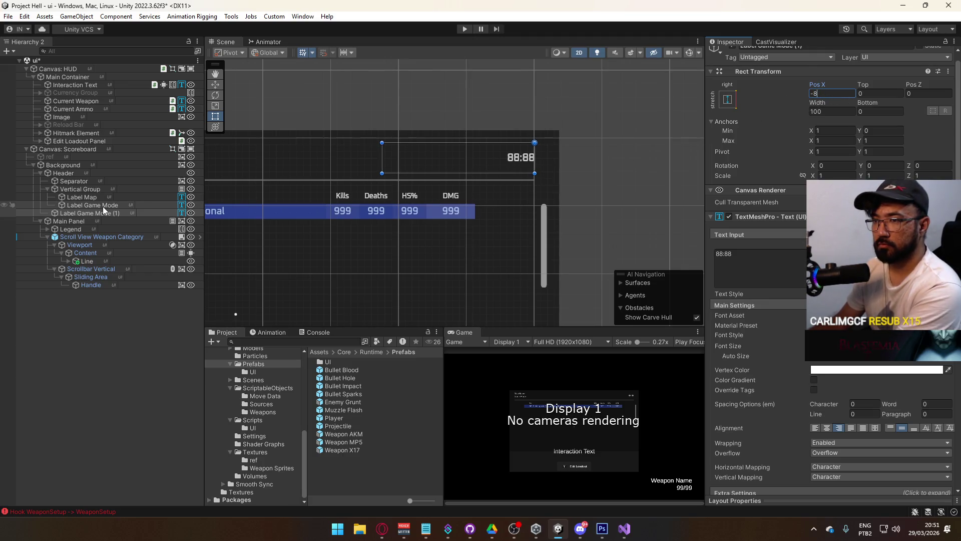
pyautogui.click(115, 190)
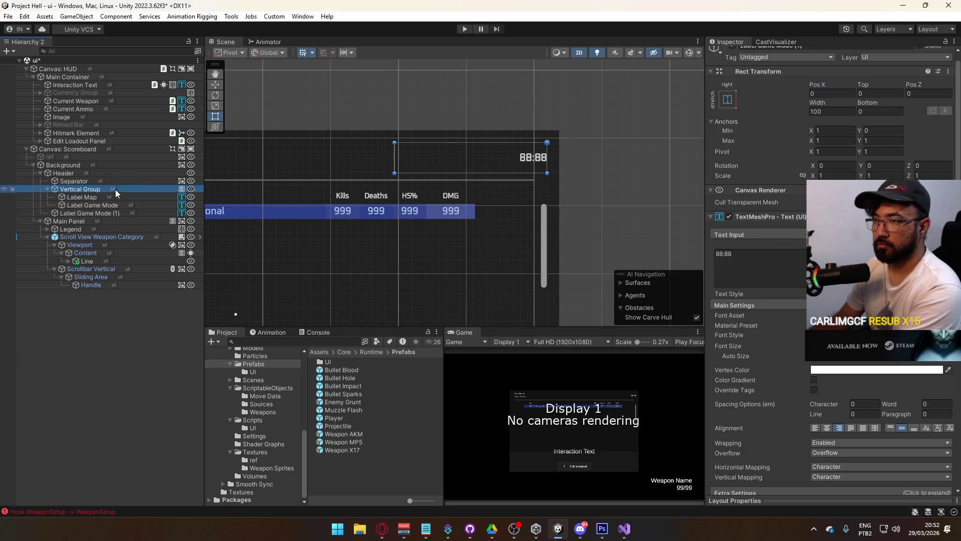
pyautogui.click(851, 259)
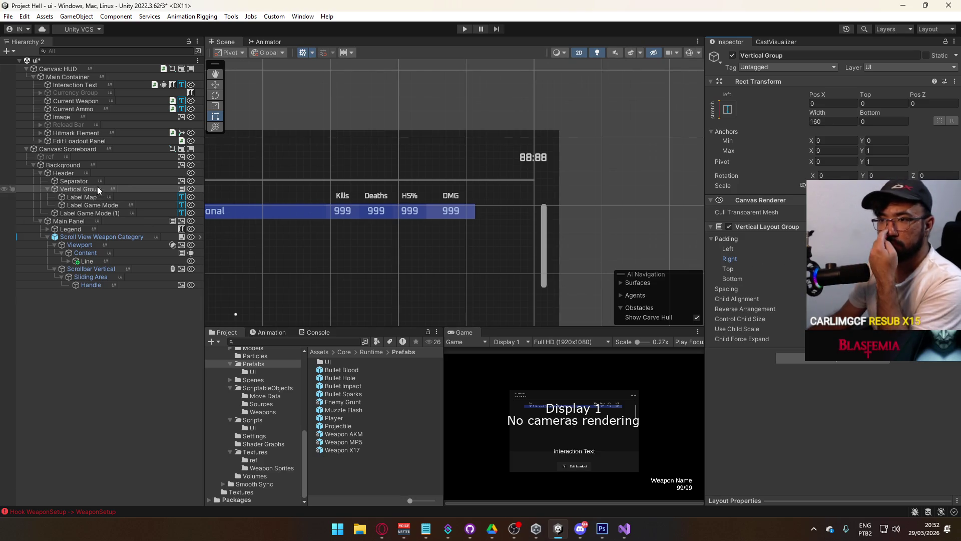
# Step: Set the timer label's Pos X to -8 and rename it 'Label Match Duration'
pyautogui.click(92, 212)
pyautogui.click(821, 103)
pyautogui.write('-8')
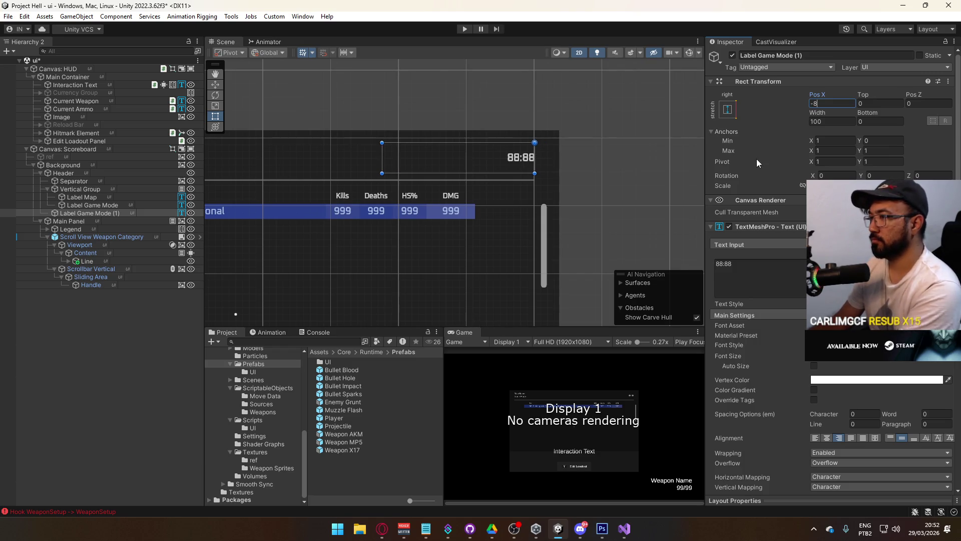
pyautogui.click(82, 213)
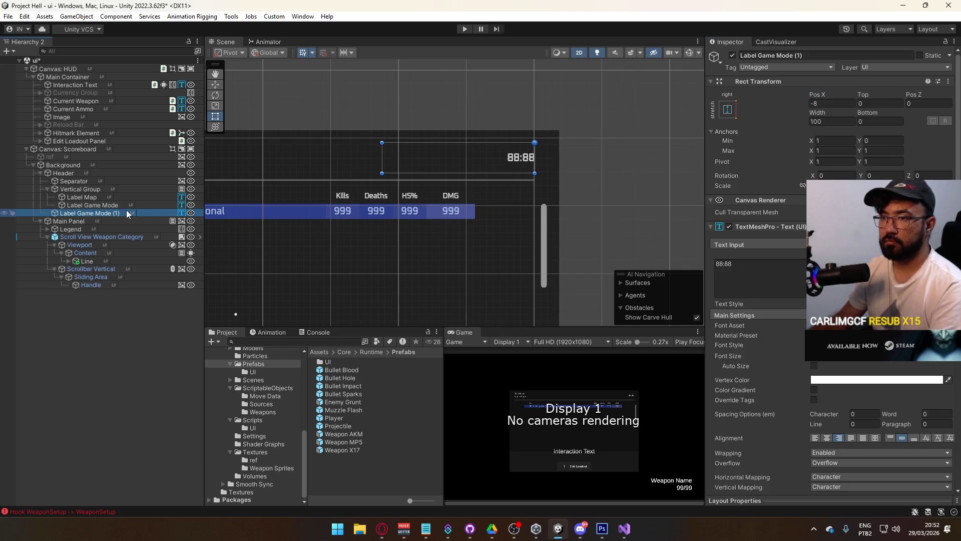
pyautogui.write('Label Match Duration')
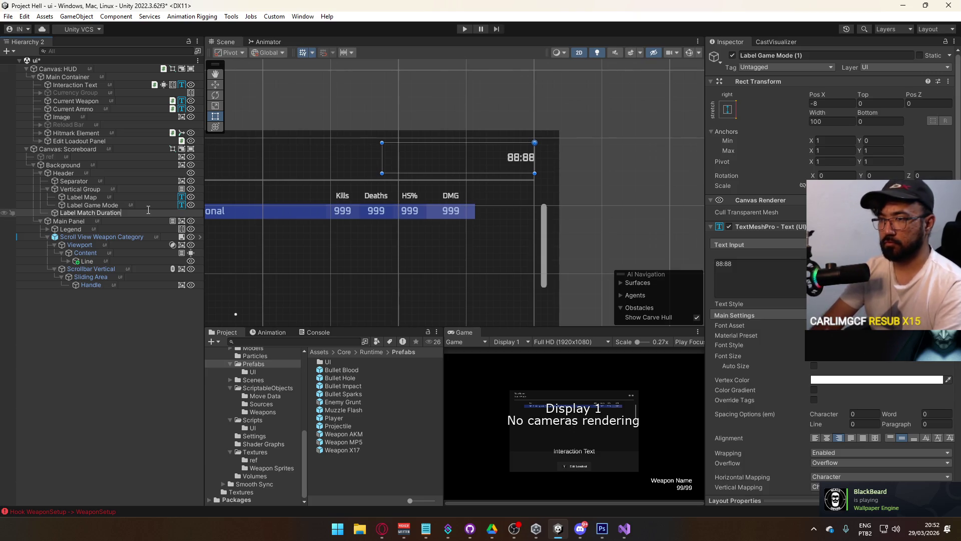
pyautogui.press('Return')
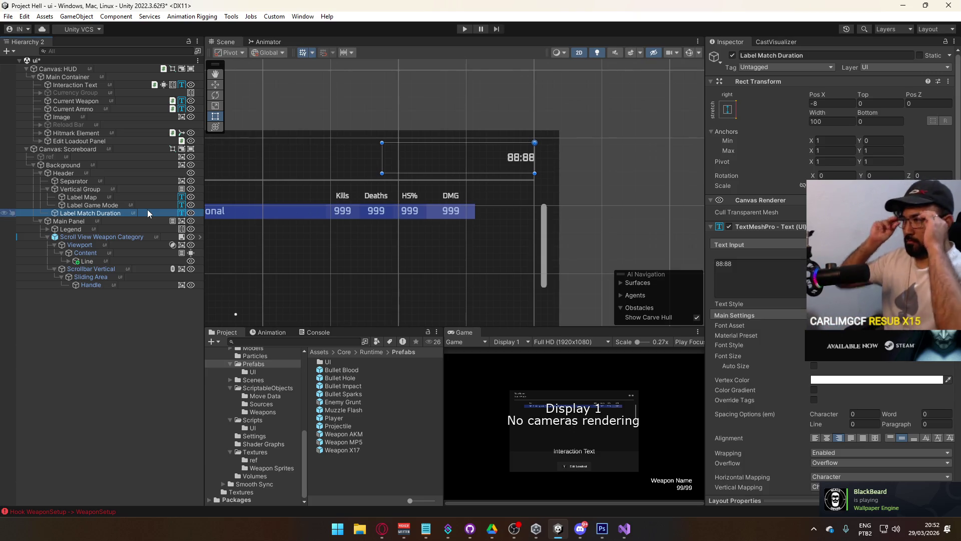
pyautogui.press('f')
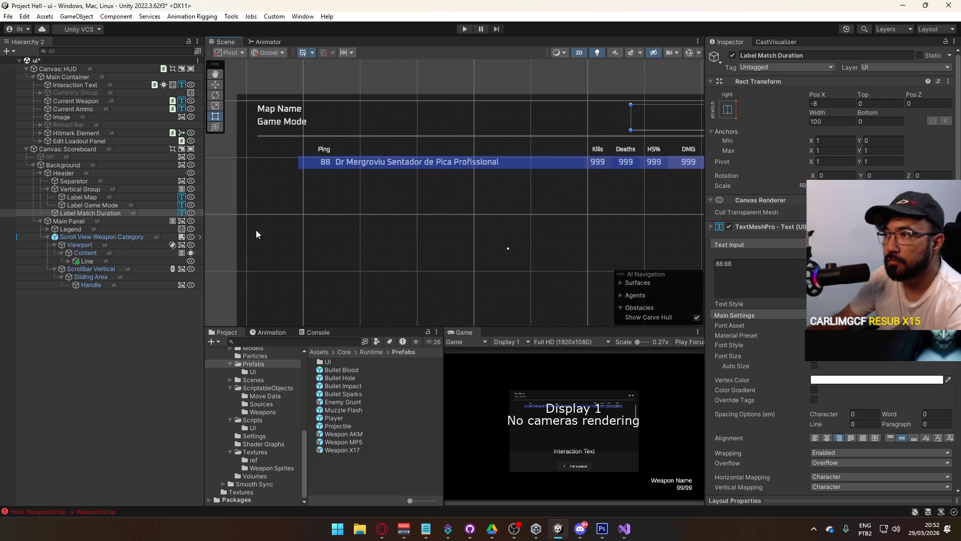
# Step: Set Vertical Group spacing to 0 so Game Mode sits directly under Map Name
pyautogui.click(92, 203)
pyautogui.press('f')
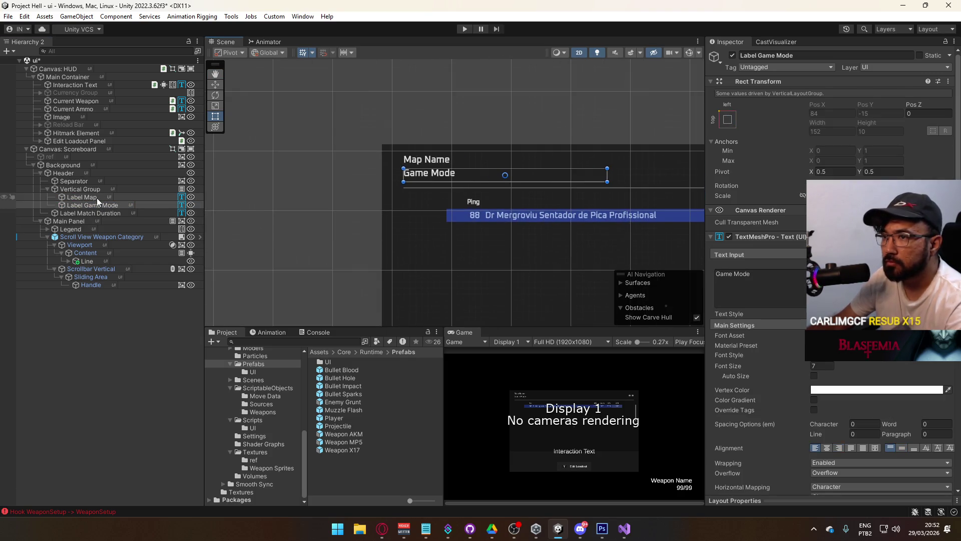
pyautogui.click(97, 197)
pyautogui.click(99, 205)
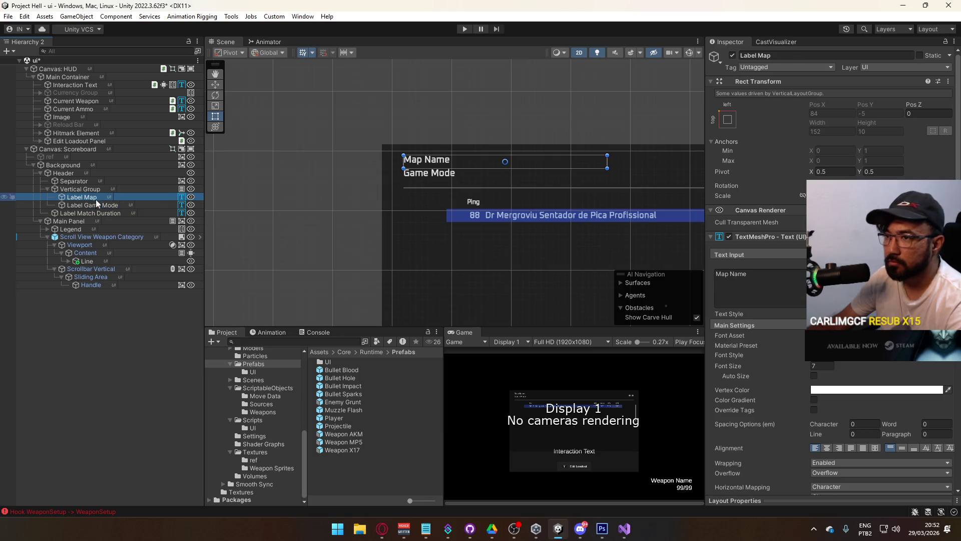
pyautogui.click(84, 189)
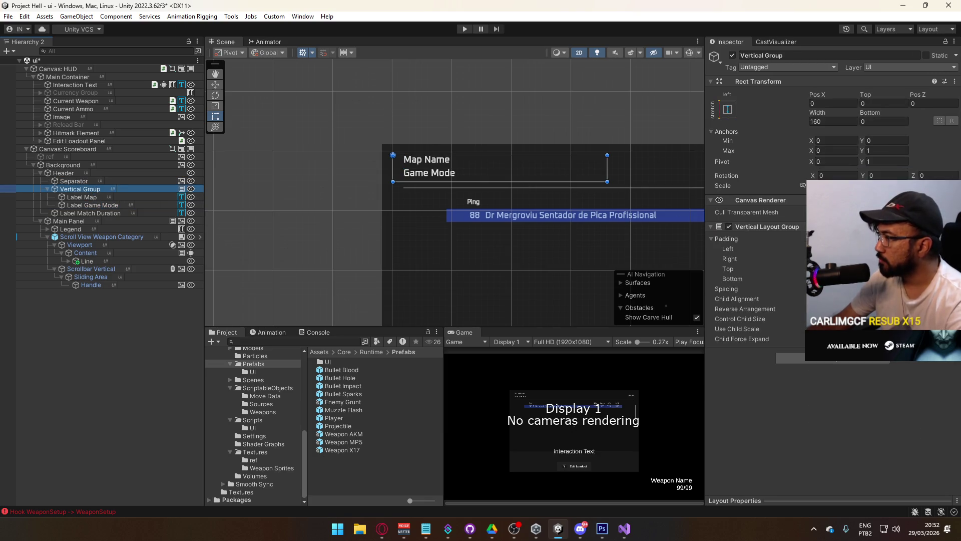
pyautogui.click(851, 289)
pyautogui.write('0')
pyautogui.press('Return')
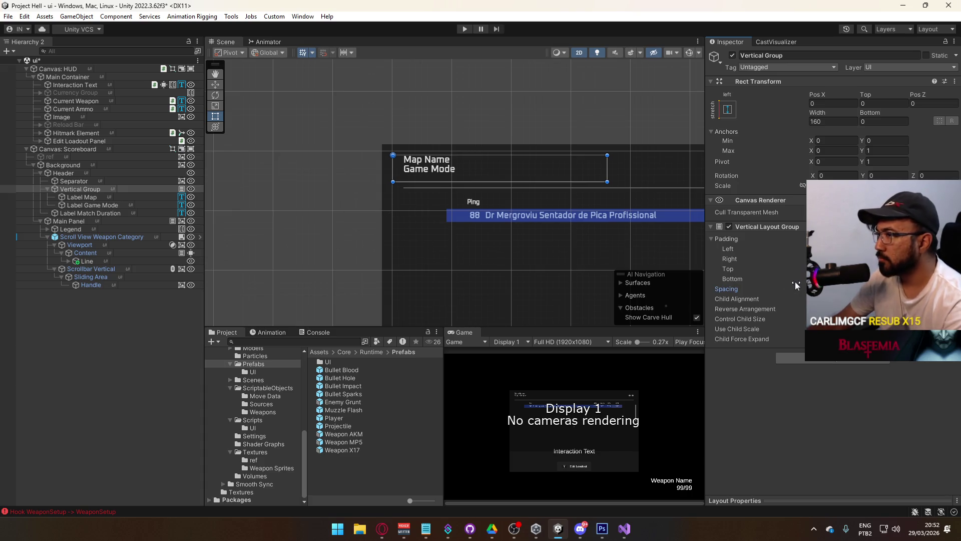
# Step: Give Label Game Mode font size 6 and a mid grey 7F7F7F vertex colour
pyautogui.click(111, 206)
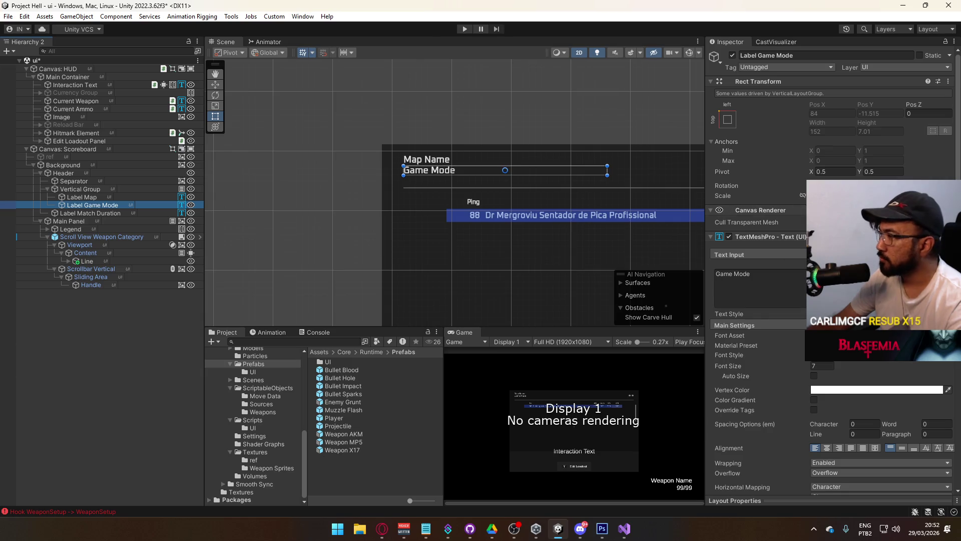
pyautogui.click(824, 364)
pyautogui.write('5')
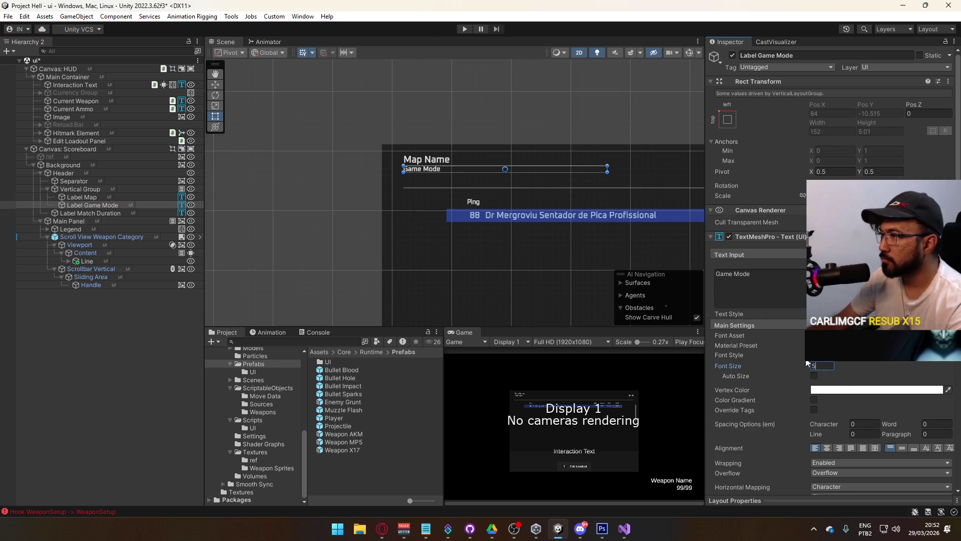
pyautogui.press('BackSpace')
pyautogui.write('6')
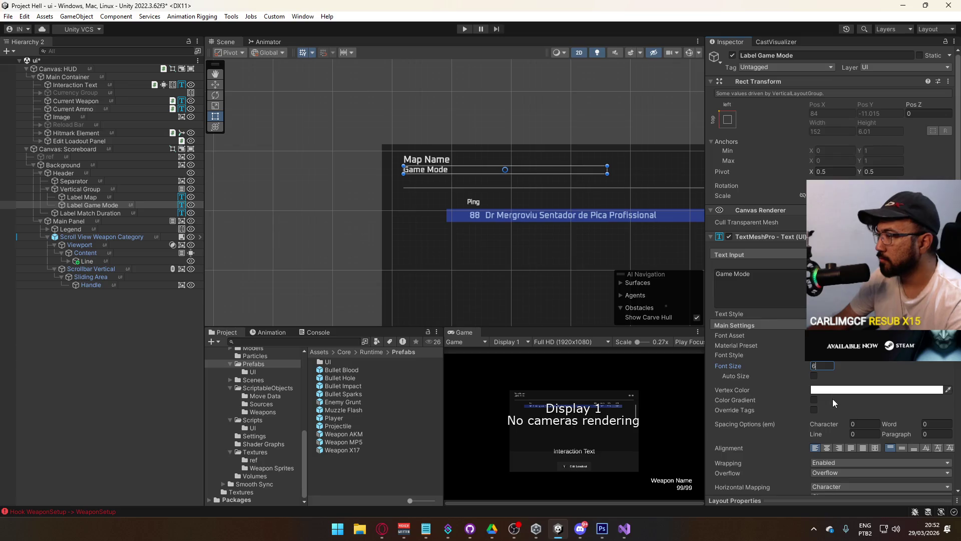
pyautogui.click(861, 390)
pyautogui.moveTo(911, 459); pyautogui.dragTo(892, 460)
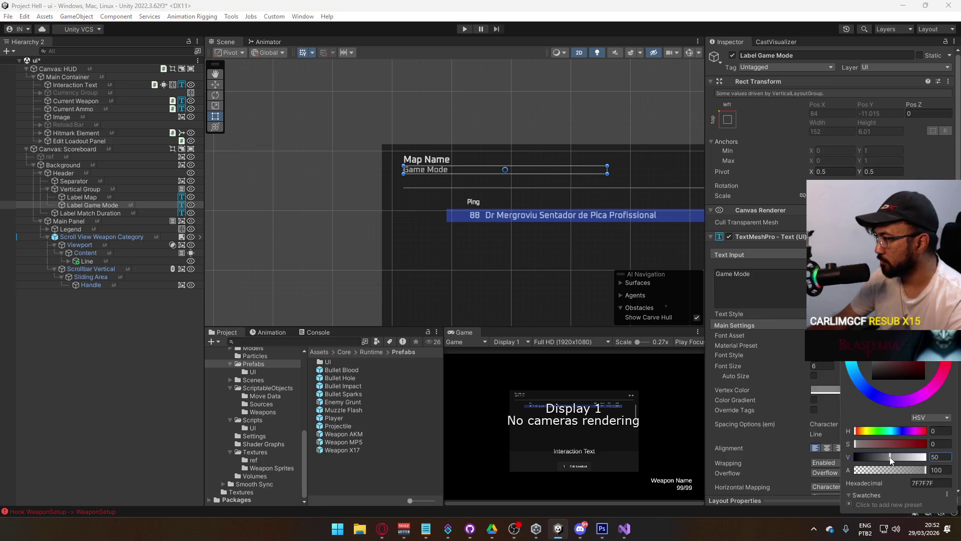
pyautogui.press('Down')
# Step: Inspect the 88:88 match timer label with the Rect tool, then select Canvas: HUD
pyautogui.press('f')
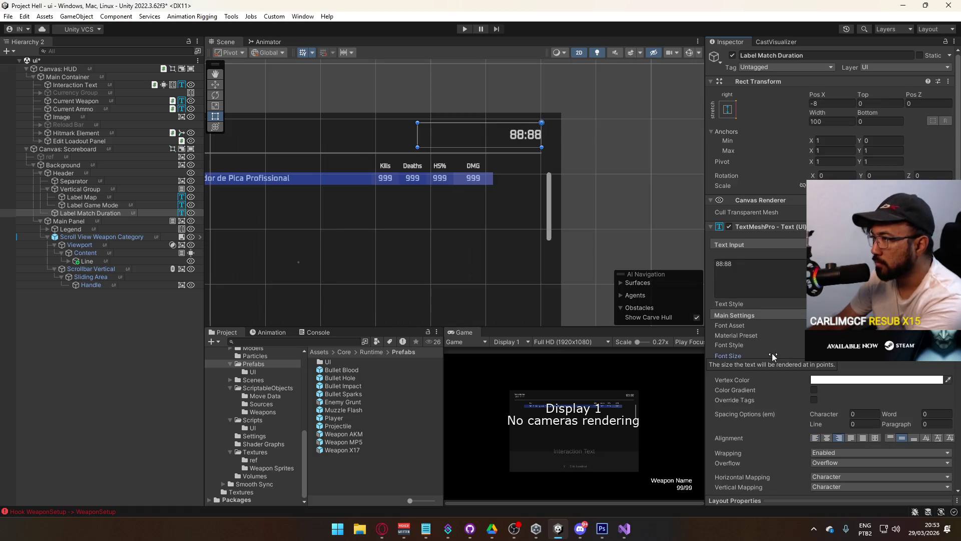
pyautogui.scroll(2, 436, 249)
pyautogui.moveTo(551, 163)
pyautogui.mouseDown()
pyautogui.moveTo(599, 205)
pyautogui.moveTo(647, 222)
pyautogui.moveTo(529, 235)
pyautogui.mouseUp()
pyautogui.press('t')
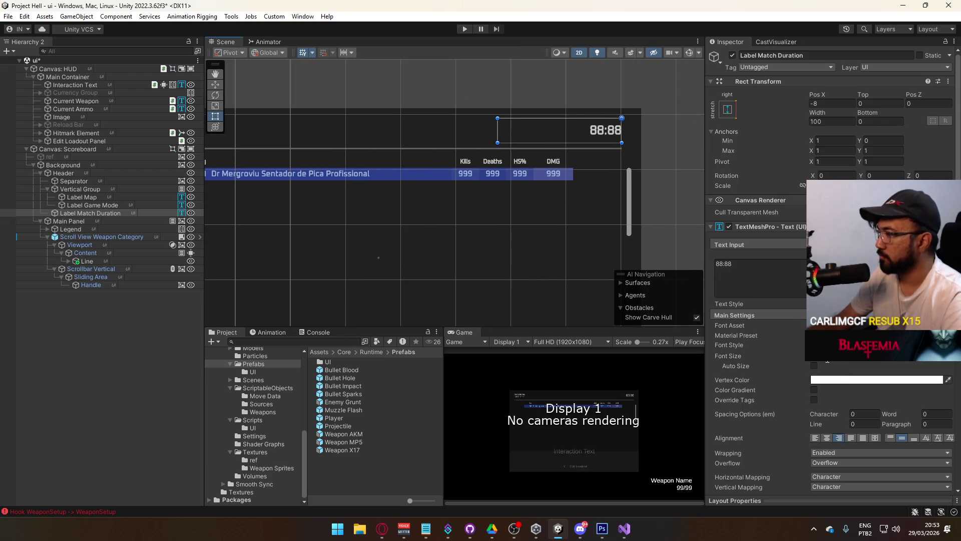
pyautogui.click(852, 355)
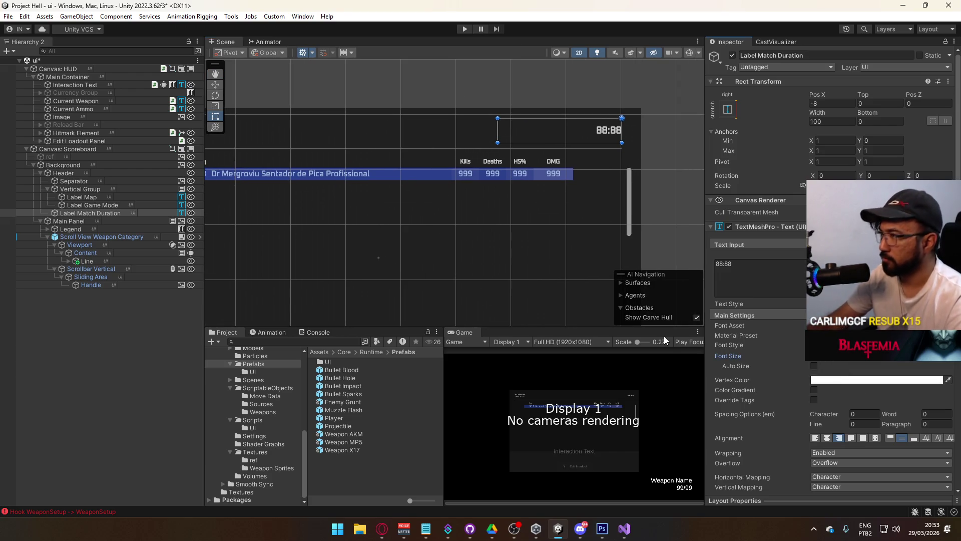
pyautogui.scroll(-5, 463, 206)
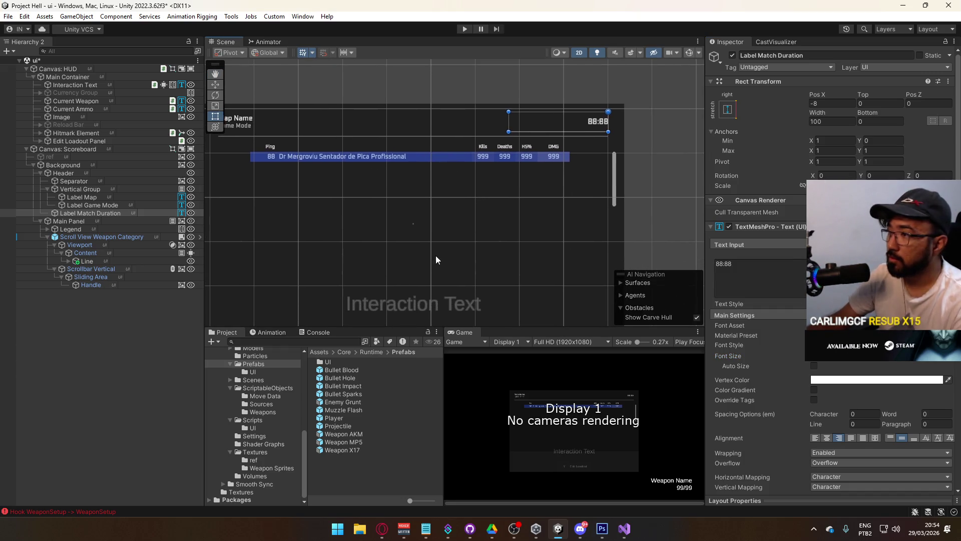
pyautogui.scroll(-4, 436, 259)
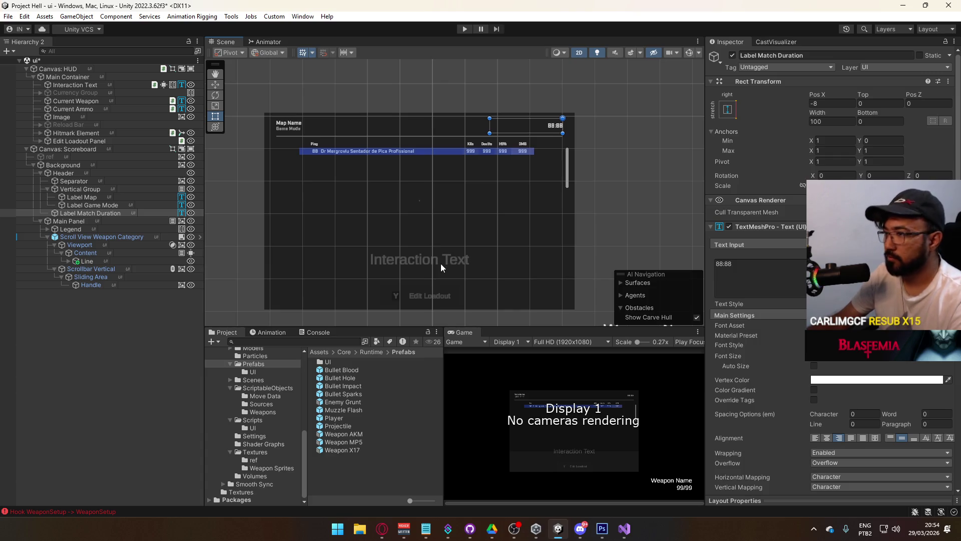
pyautogui.click(57, 69)
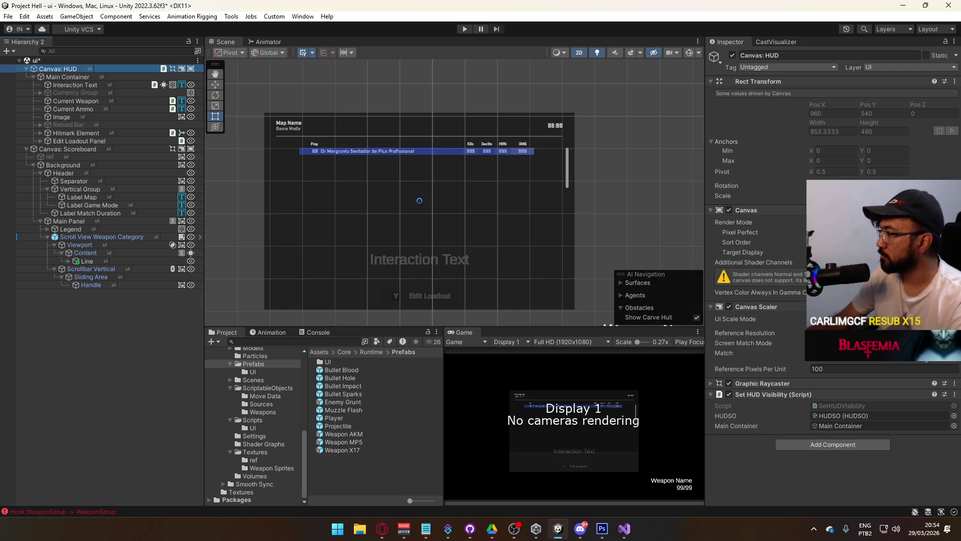
pyautogui.click(762, 242)
pyautogui.moveTo(764, 244)
pyautogui.mouseDown()
pyautogui.moveTo(774, 244)
pyautogui.moveTo(764, 244)
pyautogui.mouseUp()
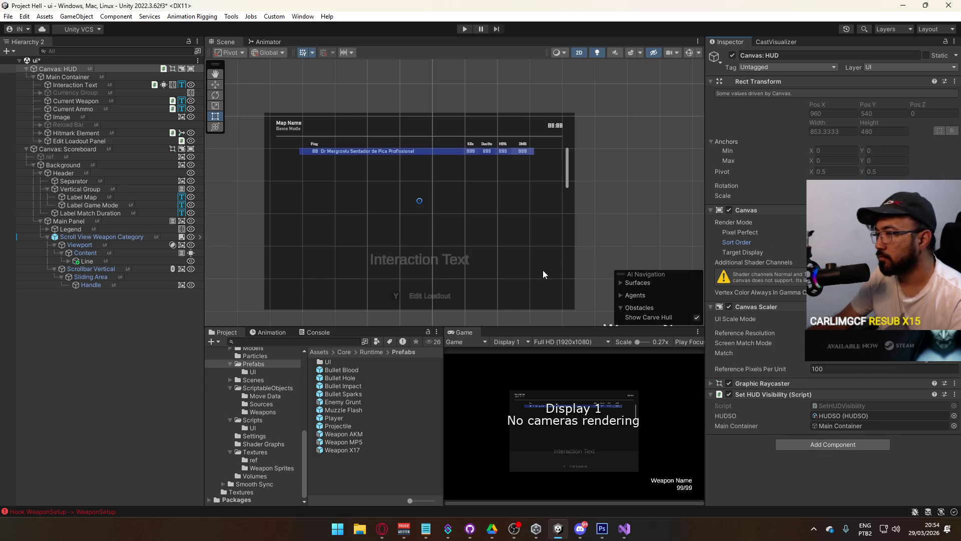
pyautogui.scroll(-3, 519, 220)
pyautogui.moveTo(528, 230)
pyautogui.mouseDown()
pyautogui.moveTo(604, 167)
pyautogui.moveTo(470, 174)
pyautogui.moveTo(554, 228)
pyautogui.moveTo(540, 221)
pyautogui.mouseUp()
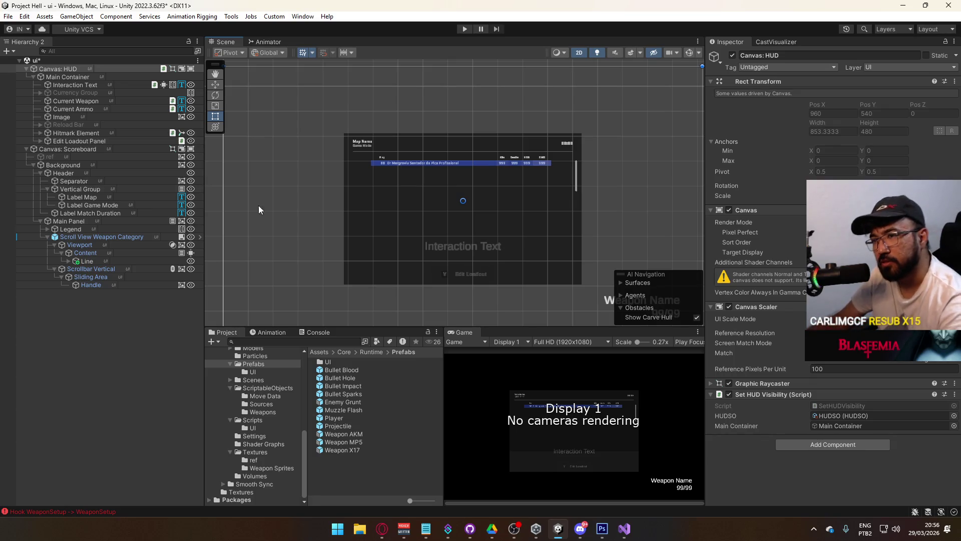
# Step: Bring the full scoreboard into view and rename the Line row object 'Scoreboard Line'
pyautogui.scroll(1, 418, 203)
pyautogui.scroll(5, 419, 203)
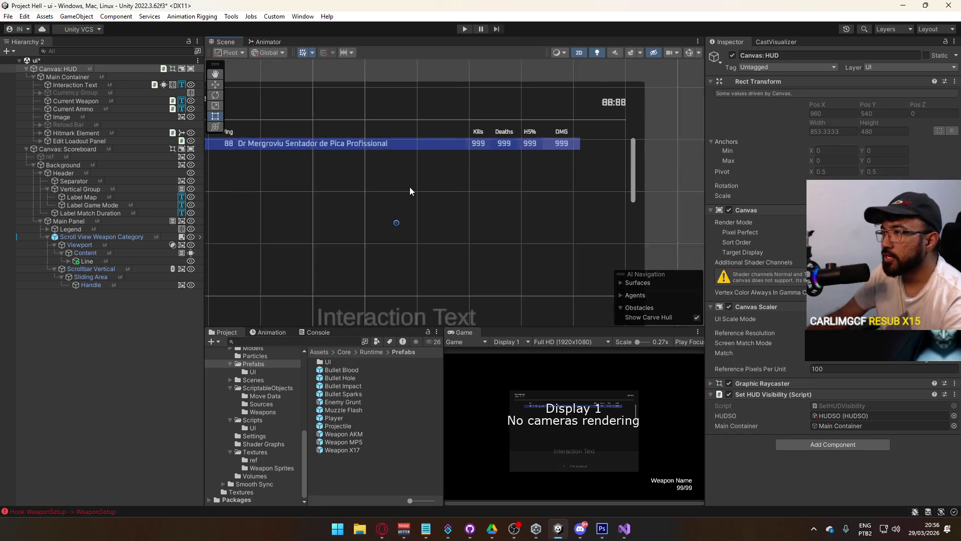
pyautogui.moveTo(468, 158); pyautogui.dragTo(481, 198)
pyautogui.scroll(2, 422, 236)
pyautogui.scroll(-3, 397, 220)
pyautogui.scroll(4, 301, 208)
pyautogui.moveTo(301, 208); pyautogui.dragTo(346, 187)
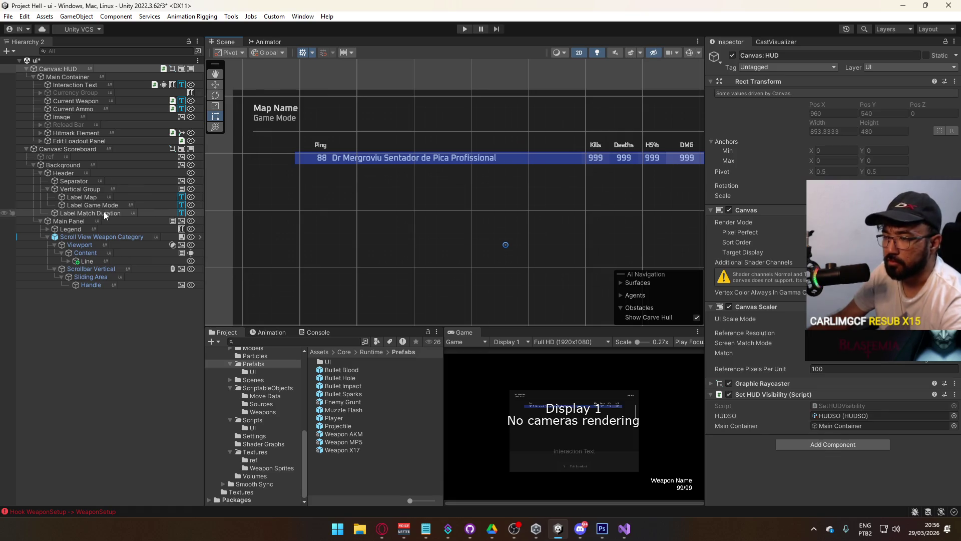
pyautogui.click(89, 261)
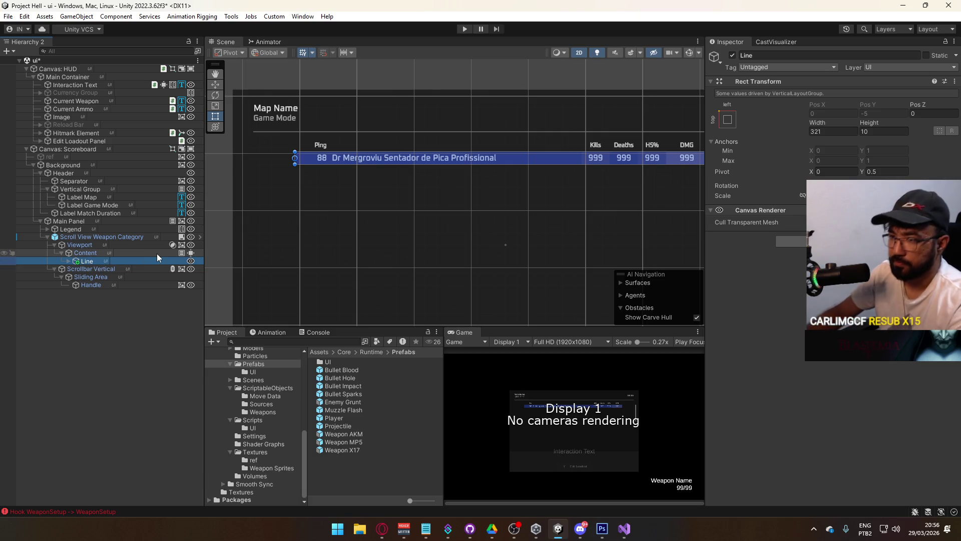
pyautogui.click(89, 262)
pyautogui.write('Scoreboar')
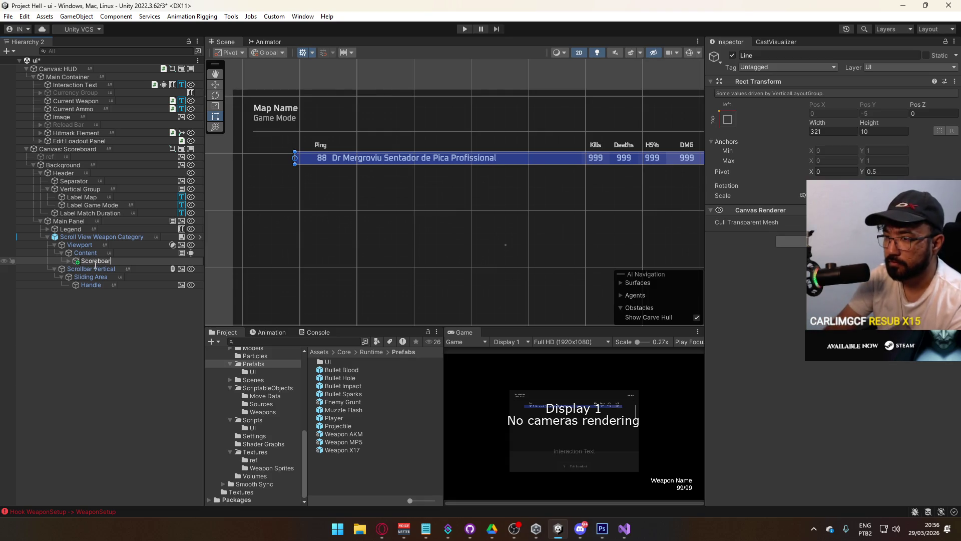
pyautogui.write('d Line')
pyautogui.press('Return')
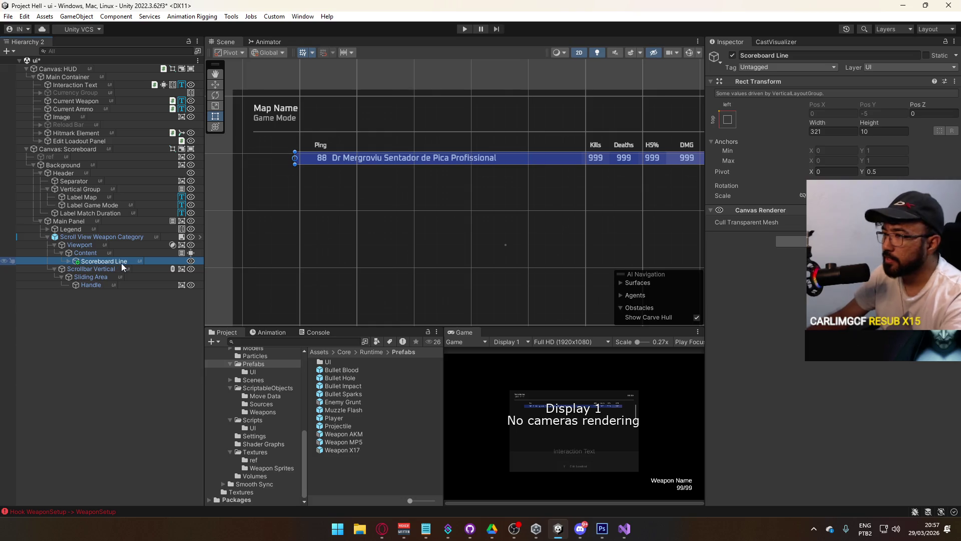
# Step: Save Scoreboard Line as a prefab in the Prefabs/UI folder
pyautogui.moveTo(117, 267)
pyautogui.mouseDown()
pyautogui.moveTo(272, 377)
pyautogui.moveTo(257, 402)
pyautogui.mouseUp()
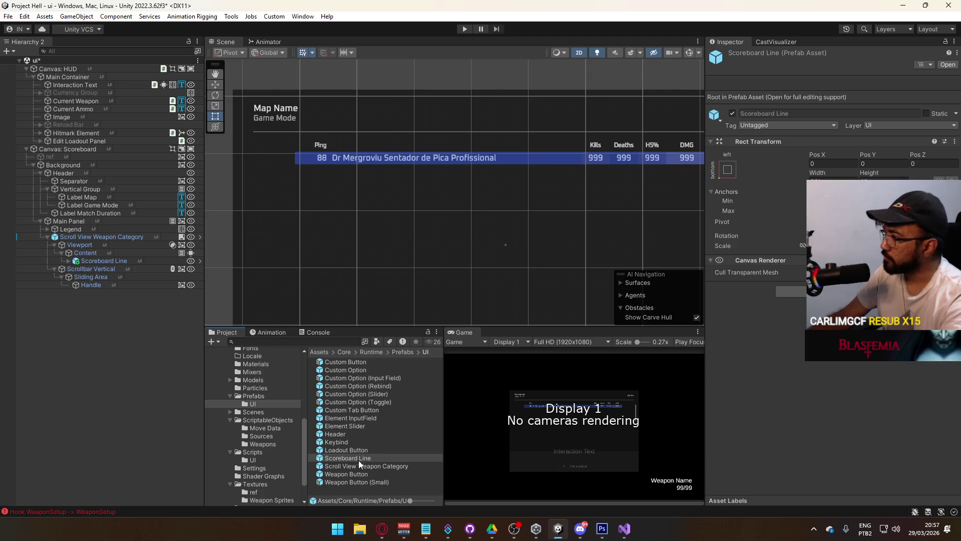
pyautogui.click(96, 261)
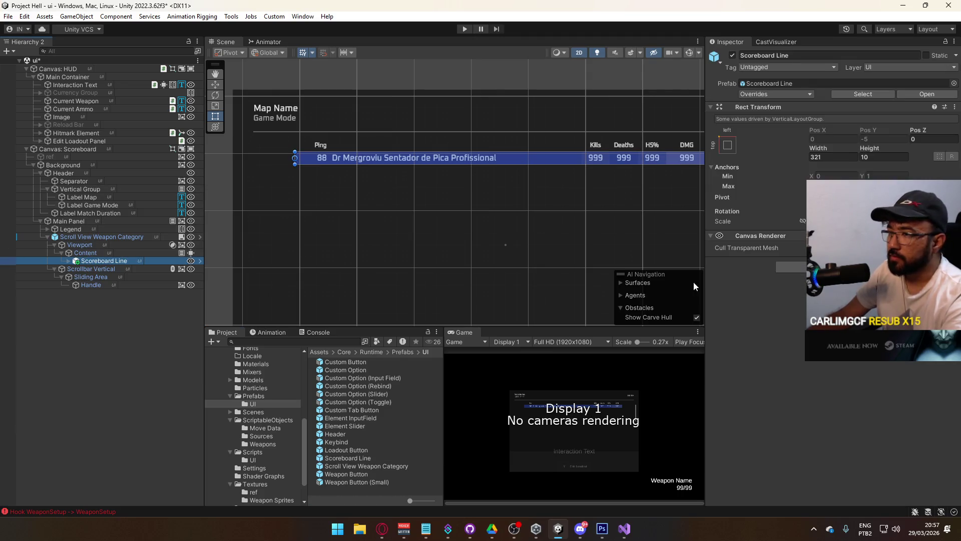
pyautogui.click(834, 266)
pyautogui.write('vert')
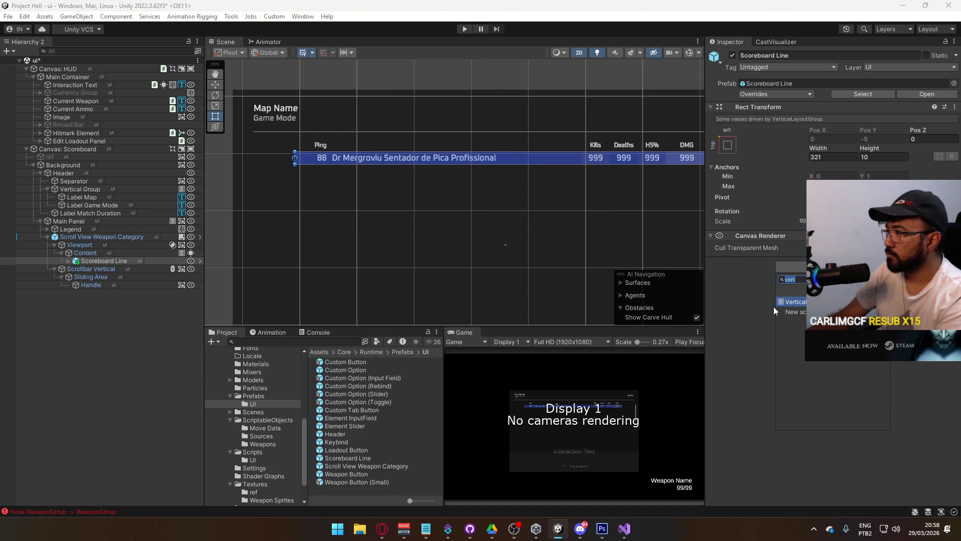
pyautogui.press('Escape')
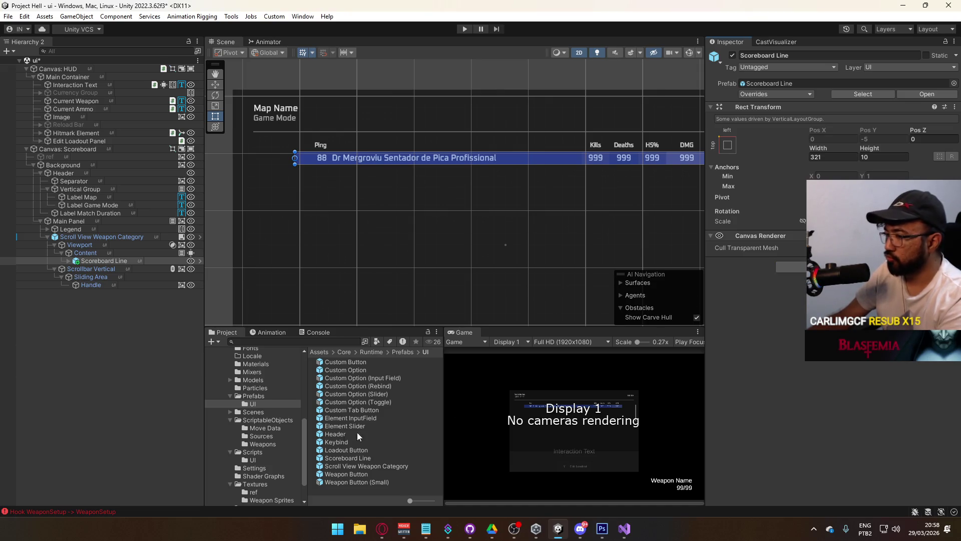
# Step: Create a new C# script named Scoreboard Line in the Scripts/UI folder
pyautogui.click(261, 460)
pyautogui.rightClick(365, 491)
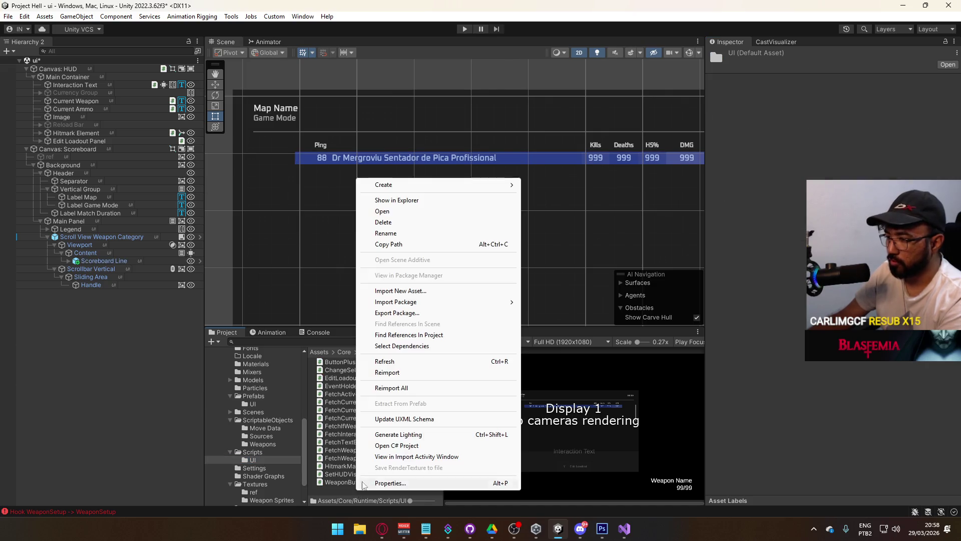
pyautogui.moveTo(475, 184)
pyautogui.click(567, 49)
pyautogui.write('Scoreboard Line')
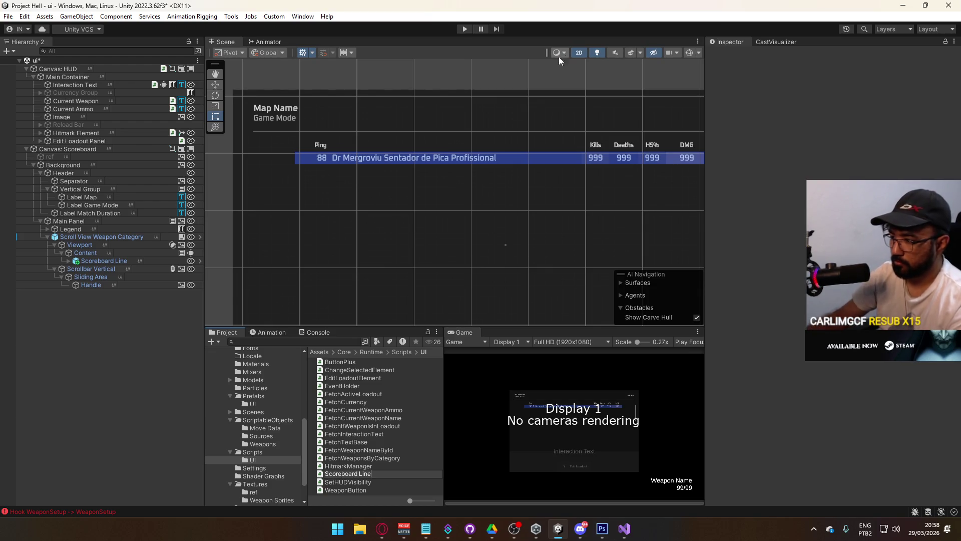
pyautogui.hotkey('alt', 'Tab')
pyautogui.hotkey('ctrl', 'Tab')
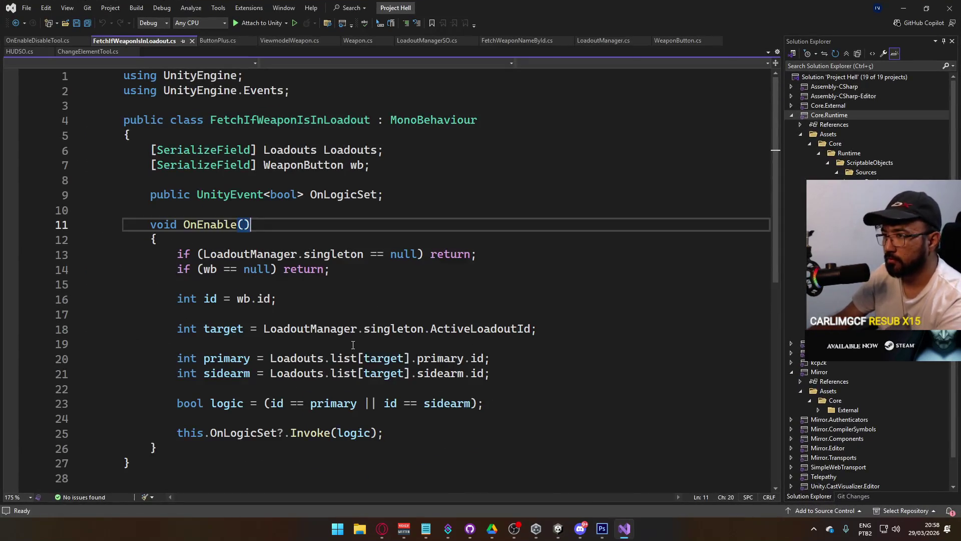
# Step: Return from Visual Studio to Unity and let the new Scoreboard Line script compile
pyautogui.click(559, 528)
pyautogui.moveTo(470, 529)
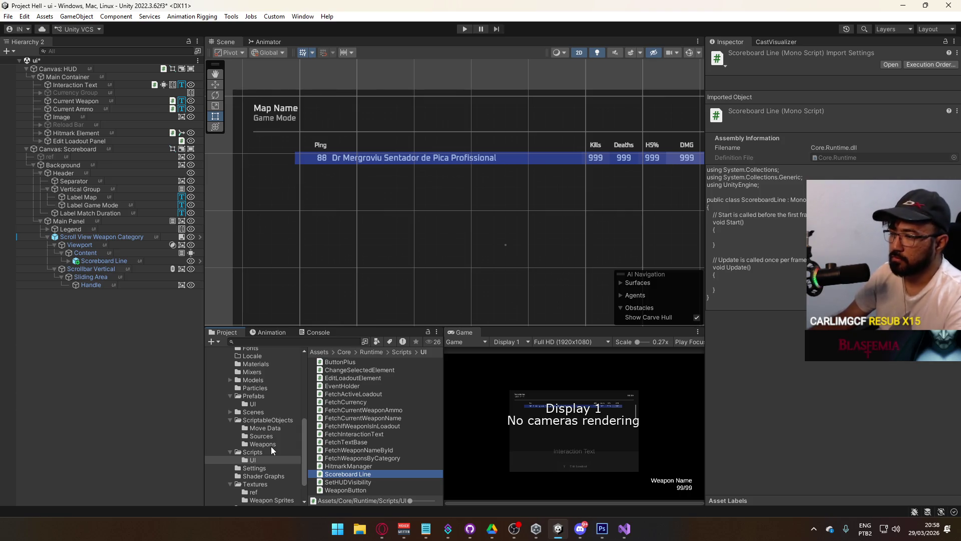
# Step: Create a C# script named PlayerData in Core/Runtime/Scripts, then select Scoreboard Line
pyautogui.click(253, 451)
pyautogui.rightClick(352, 434)
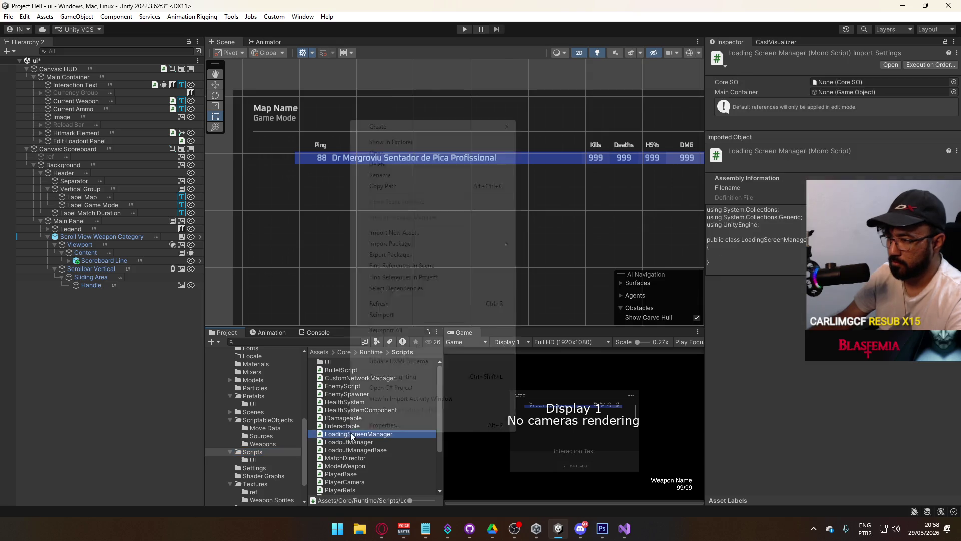
pyautogui.moveTo(439, 129)
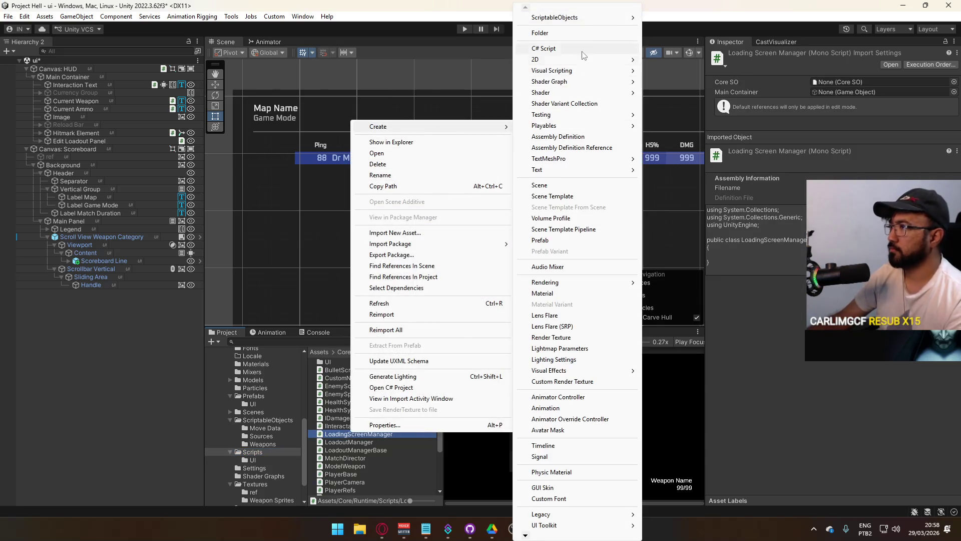
pyautogui.click(586, 48)
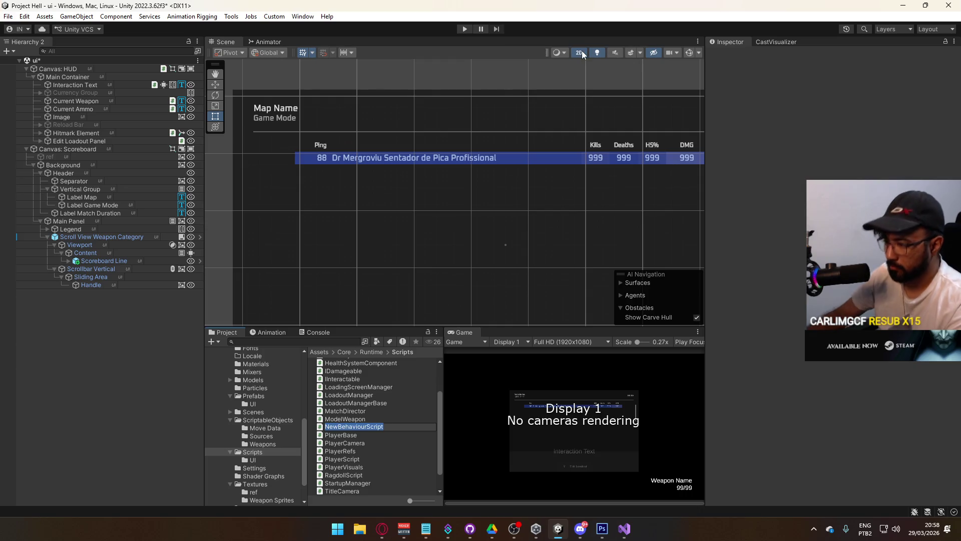
pyautogui.write('O')
pyautogui.press('BackSpace')
pyautogui.write('Playe')
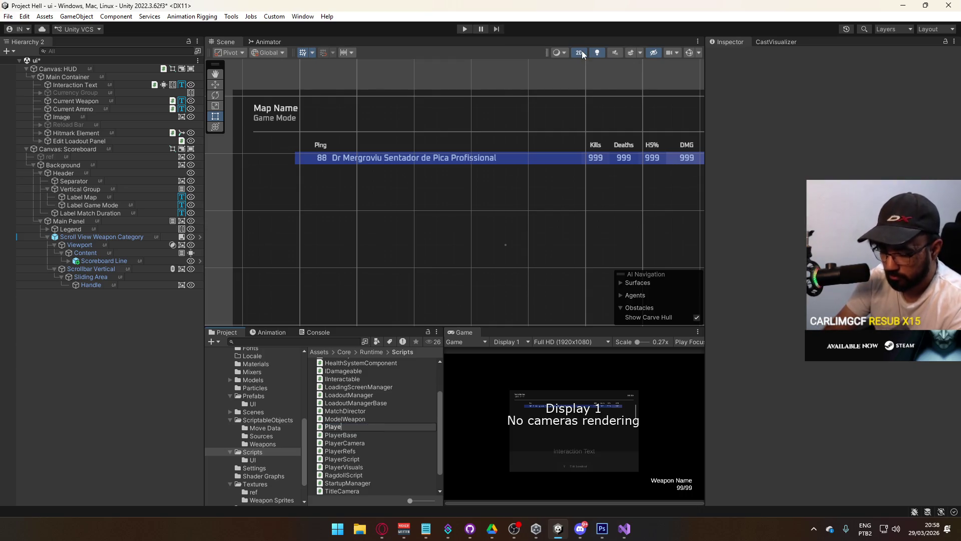
pyautogui.write('rData')
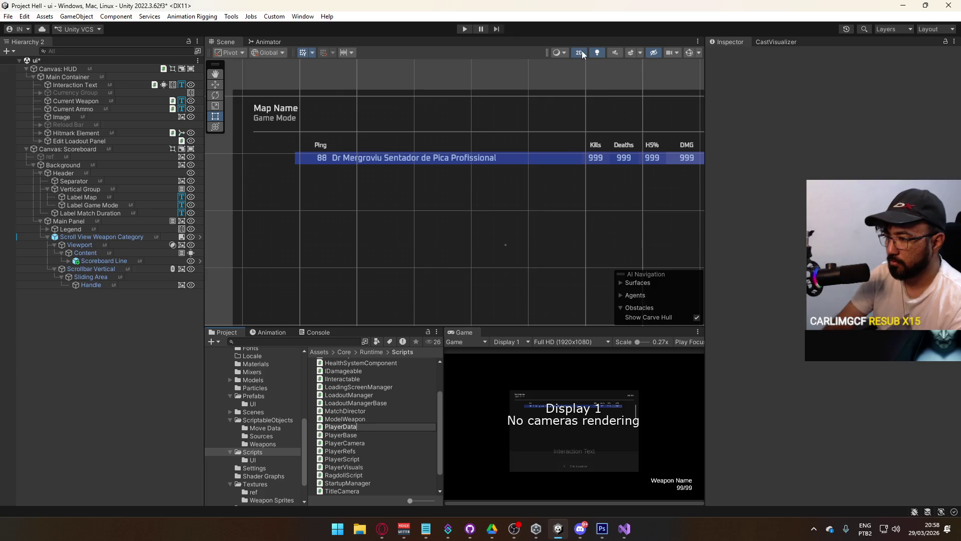
pyautogui.press('Return')
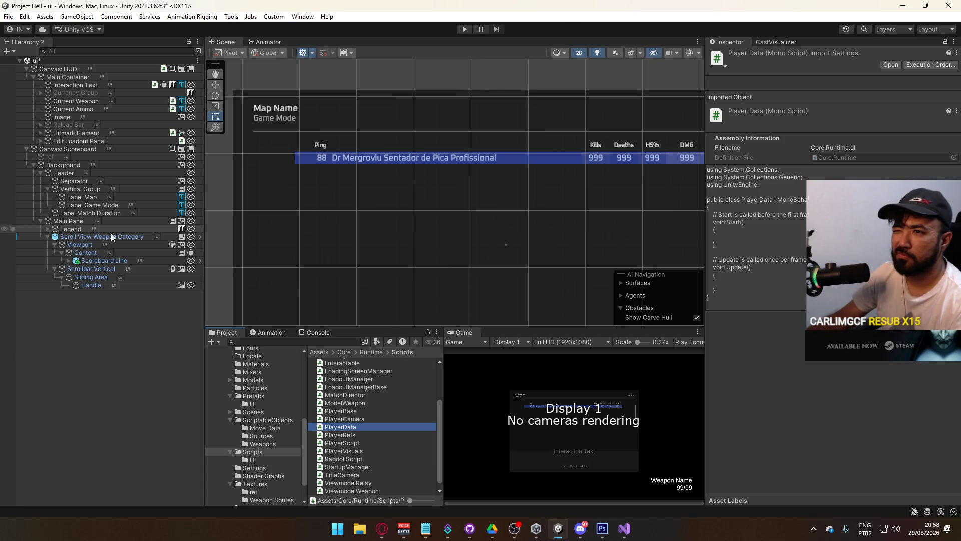
pyautogui.click(104, 261)
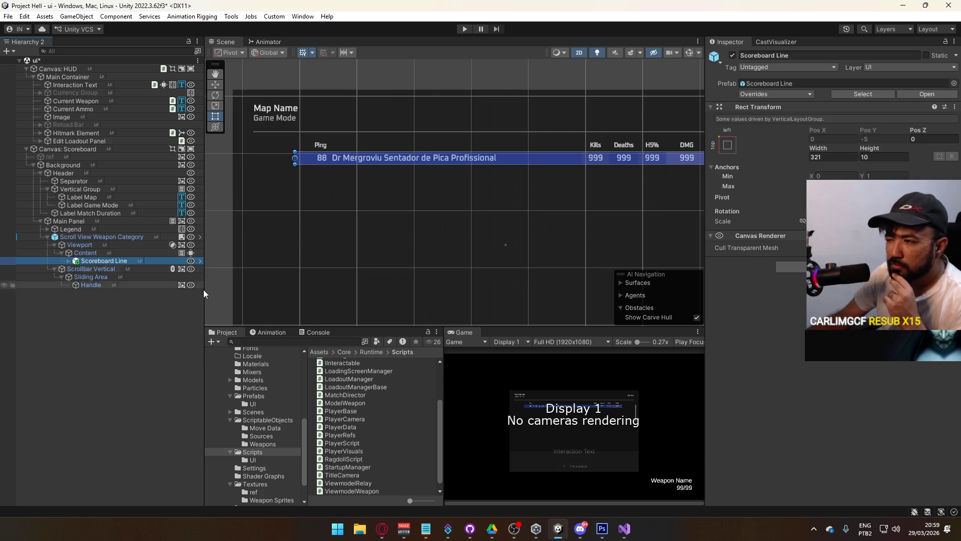
# Step: Change PlayerData's base class to NetworkBehaviour with a using Mirror line, and save
pyautogui.click(364, 426)
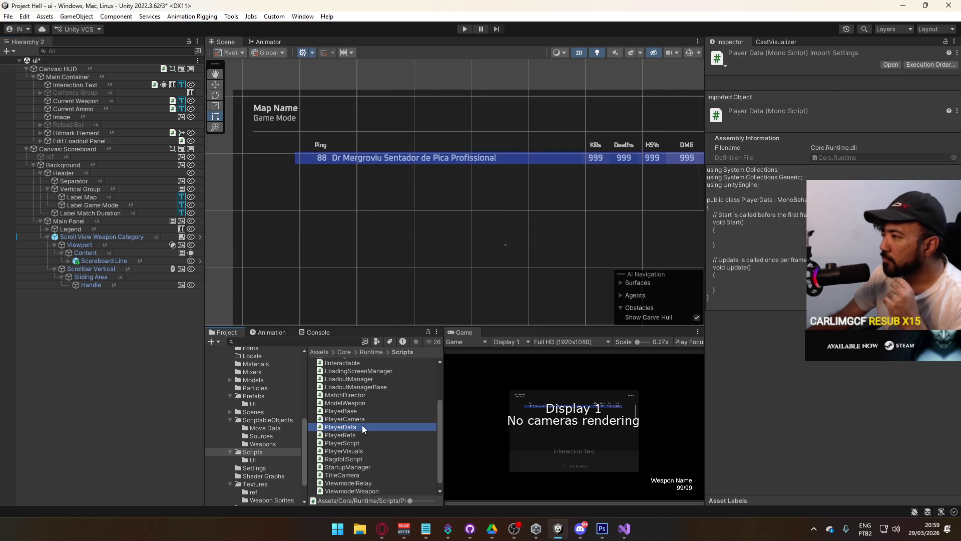
pyautogui.doubleClick(362, 426)
pyautogui.doubleClick(323, 142)
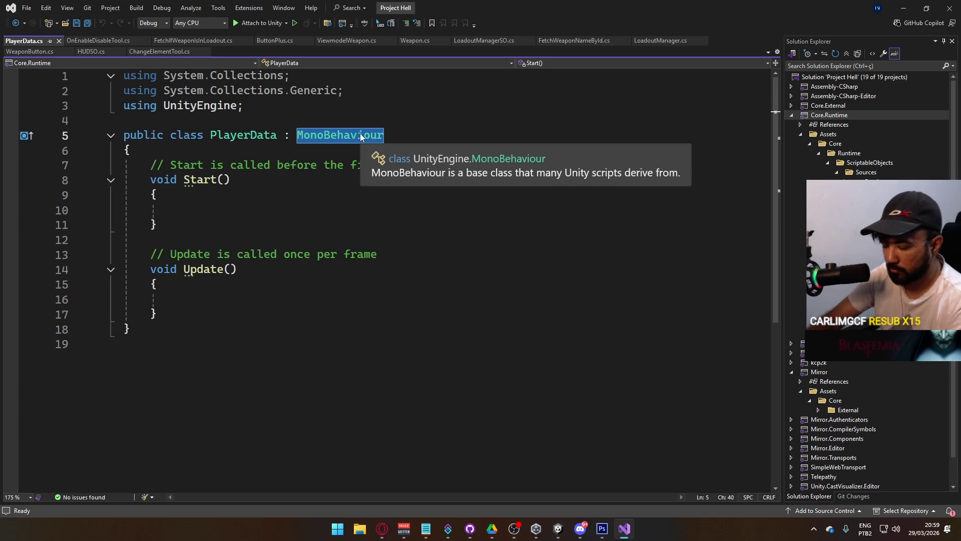
pyautogui.write('NetworkBe')
pyautogui.press('Tab')
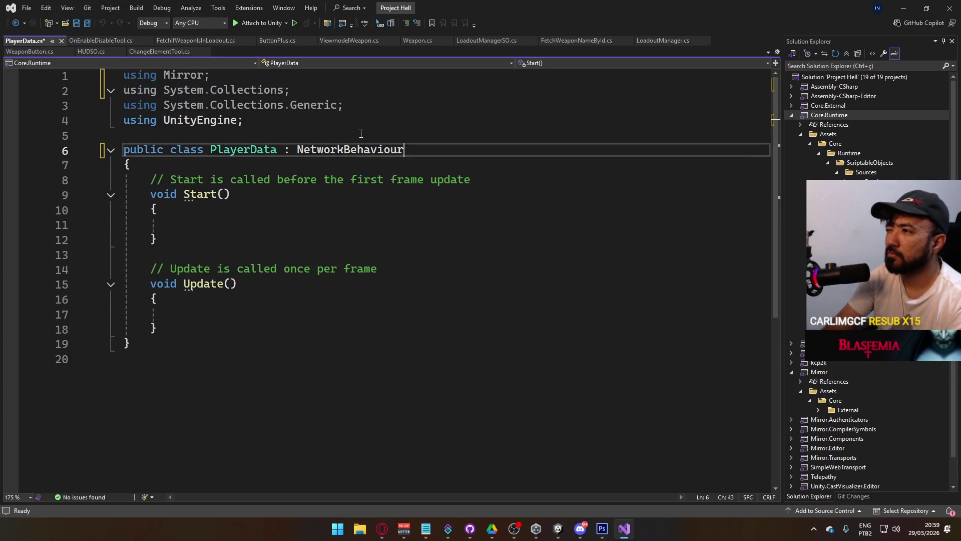
pyautogui.hotkey('ctrl', 's')
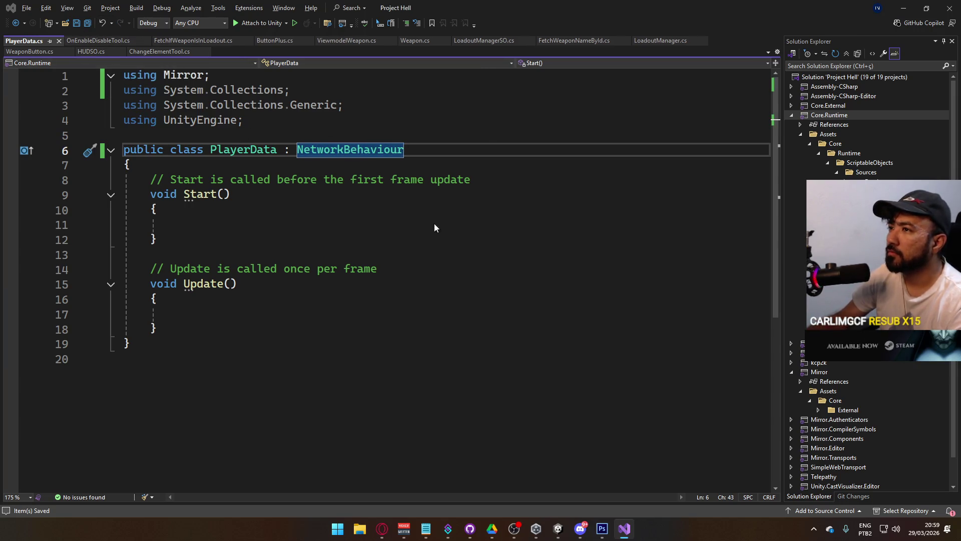
pyautogui.hotkey('alt', 'Tab')
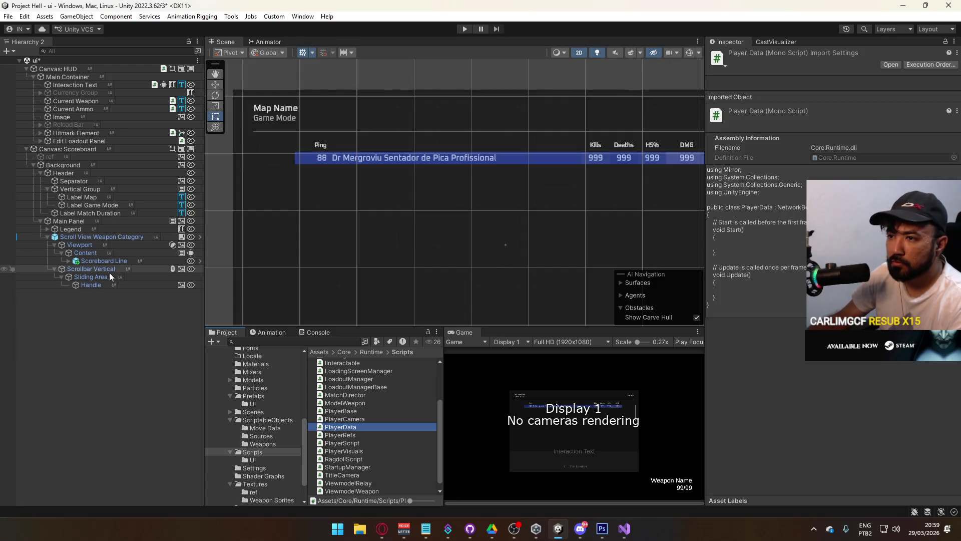
# Step: Inspect the Scoreboard Line row and its Legend's horizontal layout settings in the Hierarchy
pyautogui.click(116, 261)
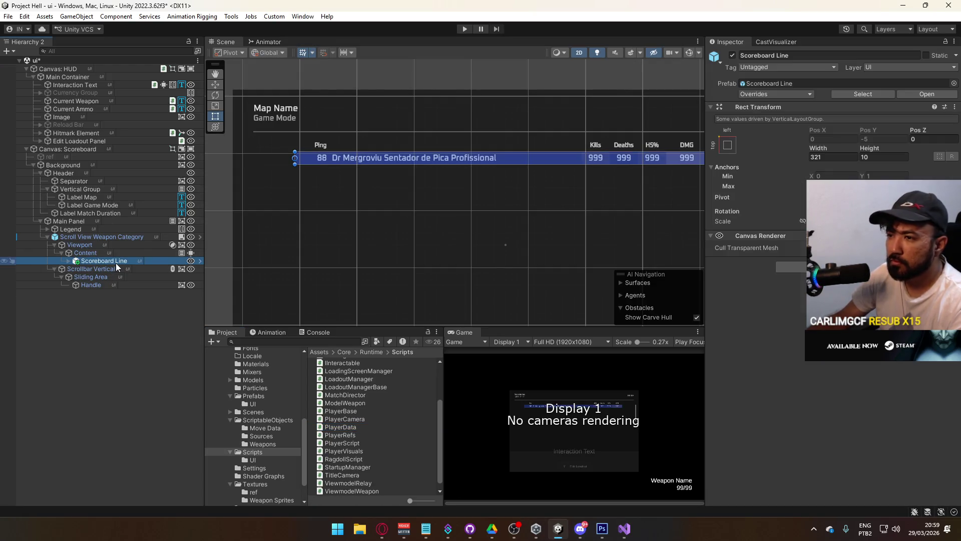
pyautogui.click(69, 261)
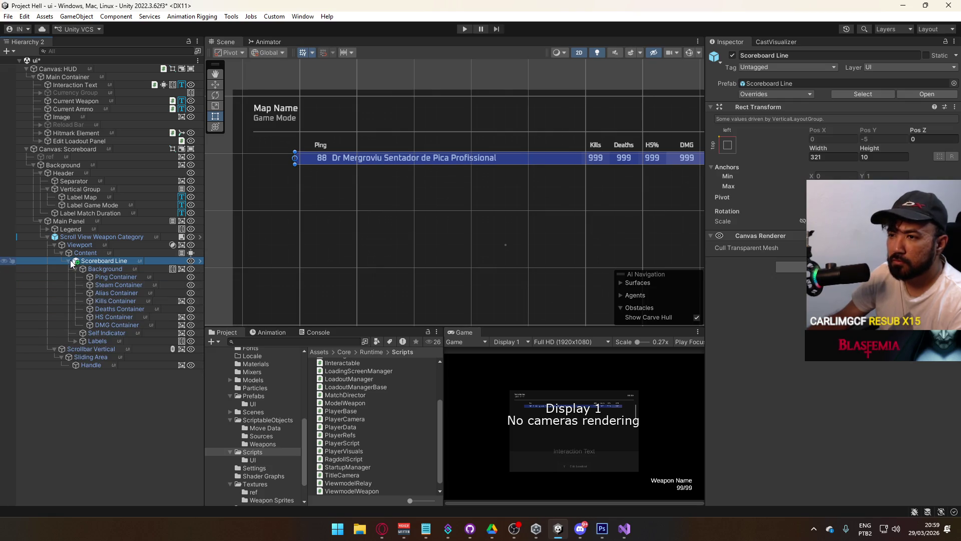
pyautogui.click(68, 261)
pyautogui.click(91, 230)
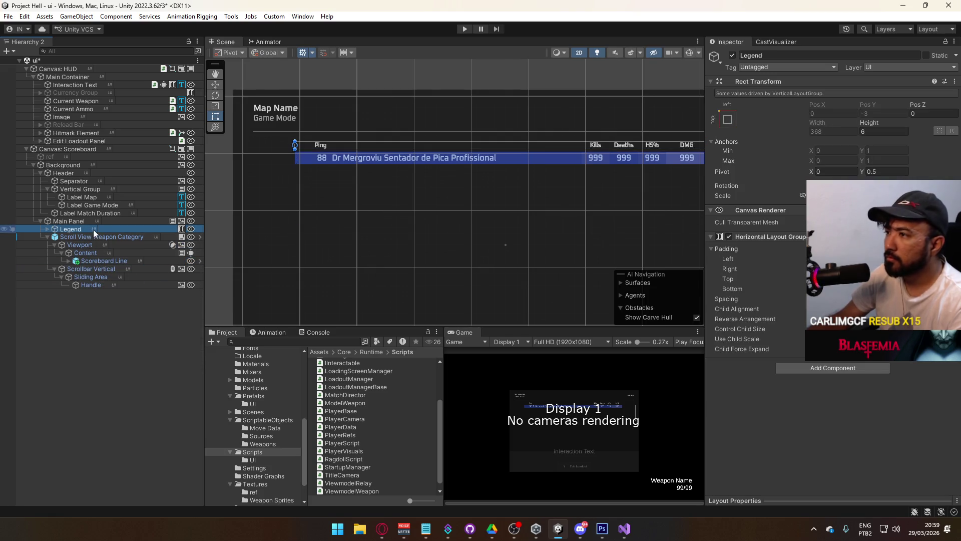
pyautogui.click(92, 261)
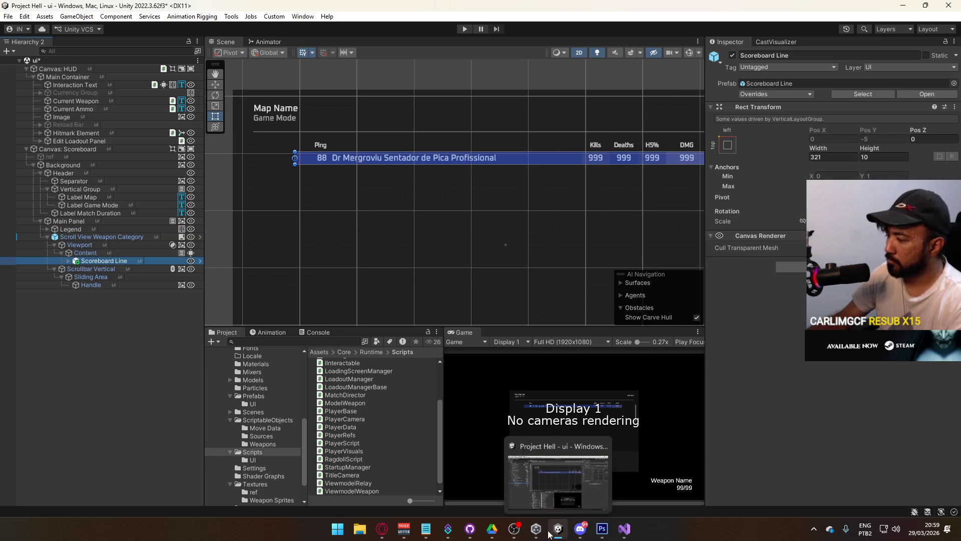
# Step: In Visual Studio, close every tab except PlayerData.cs, then return to Unity
pyautogui.click(619, 532)
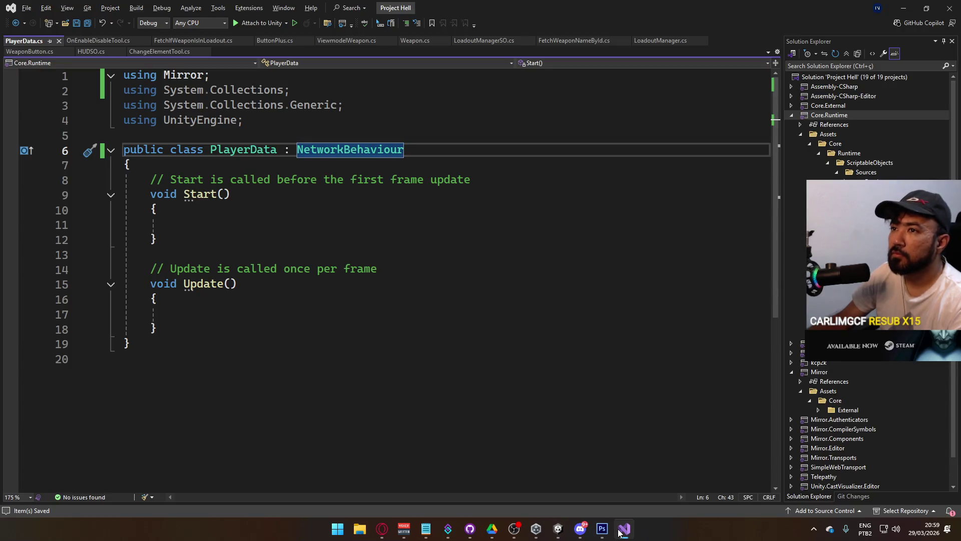
pyautogui.rightClick(18, 41)
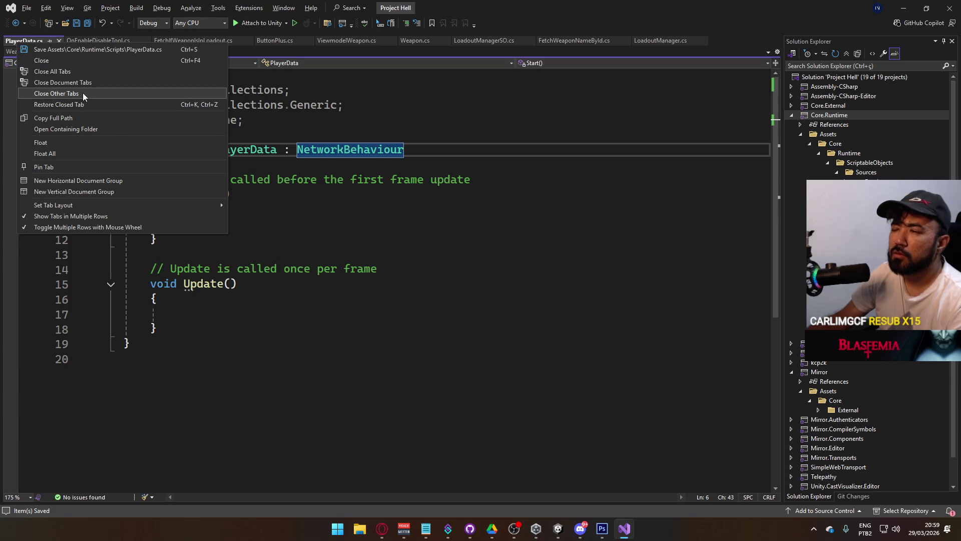
pyautogui.click(82, 93)
pyautogui.click(569, 526)
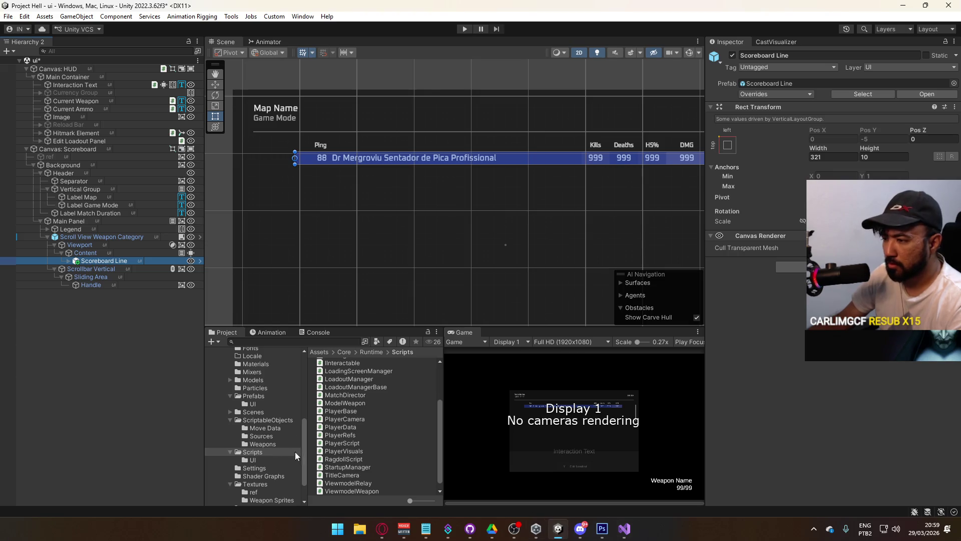
pyautogui.rightClick(371, 434)
# Step: Add a new C# script named ScoreboardElement to the Scripts folder
pyautogui.moveTo(466, 128)
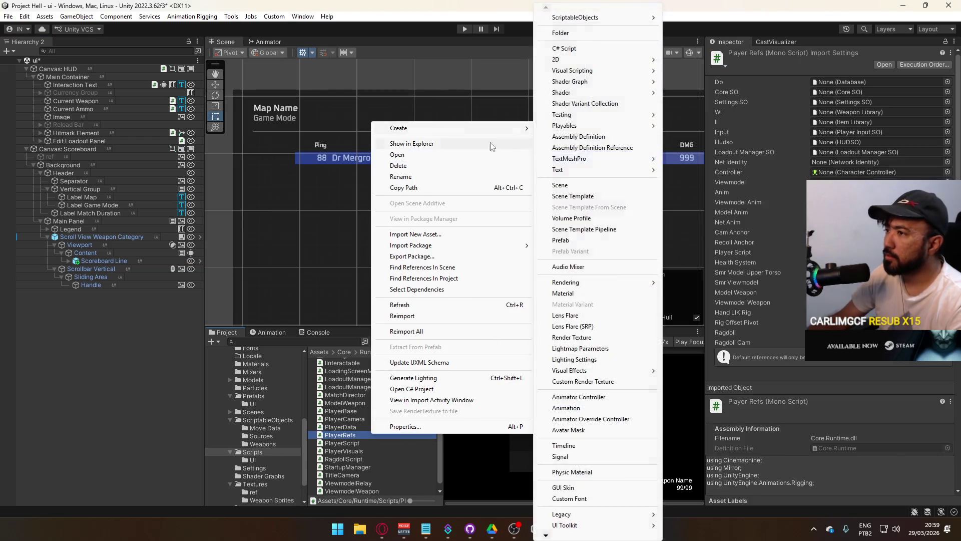
pyautogui.click(574, 49)
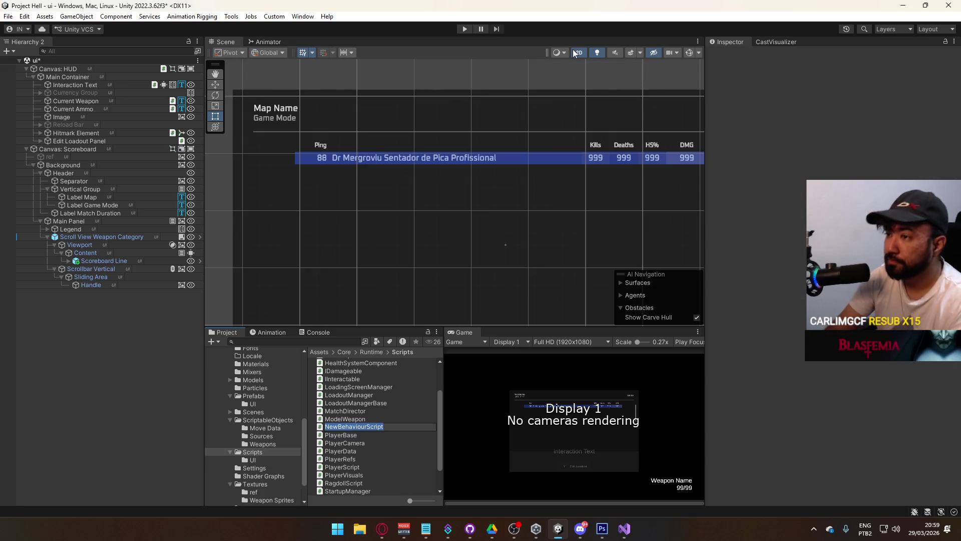
pyautogui.write('Scoreboa')
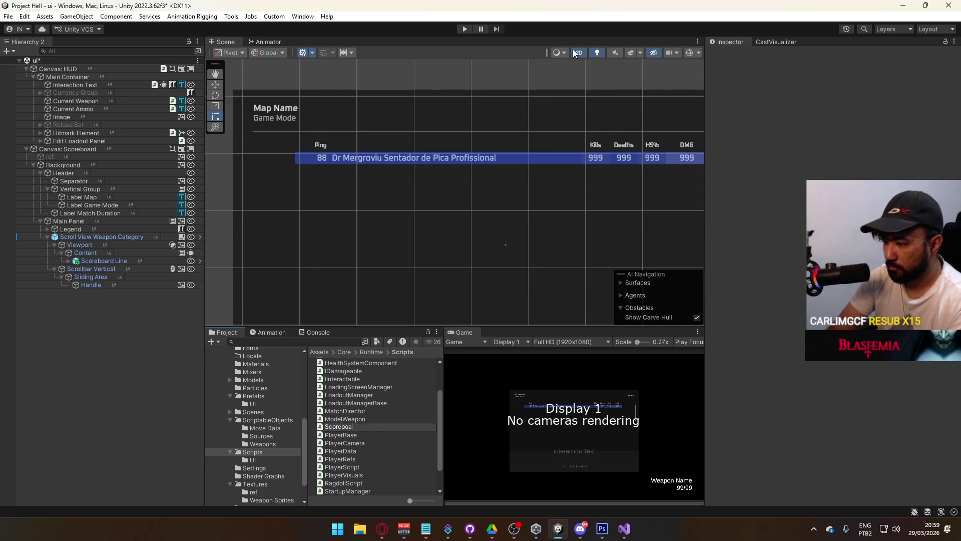
pyautogui.write('rdLi')
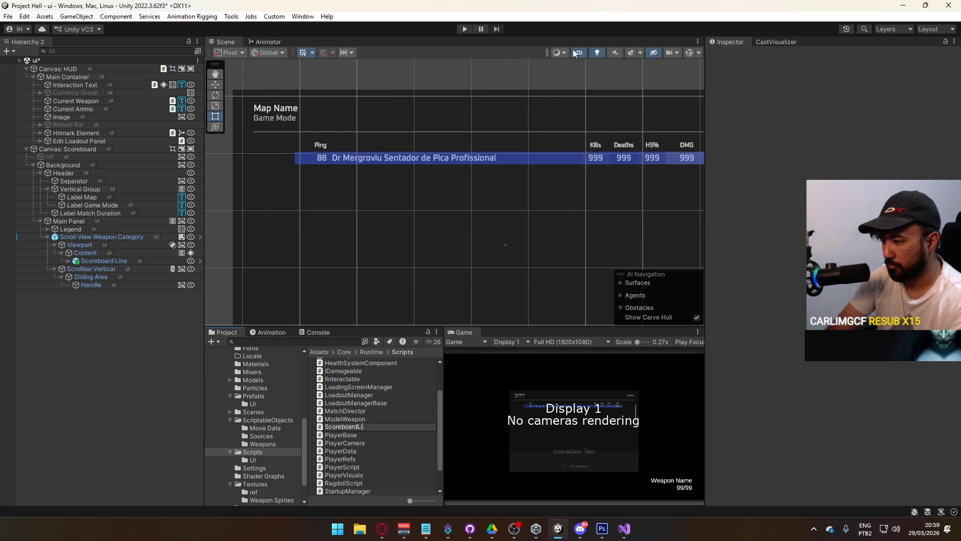
pyautogui.write('n')
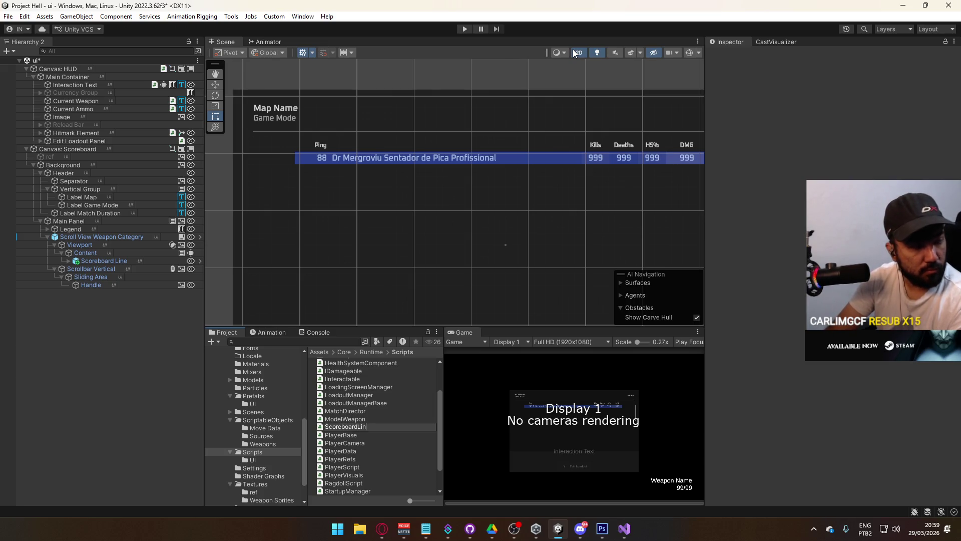
pyautogui.write('Element')
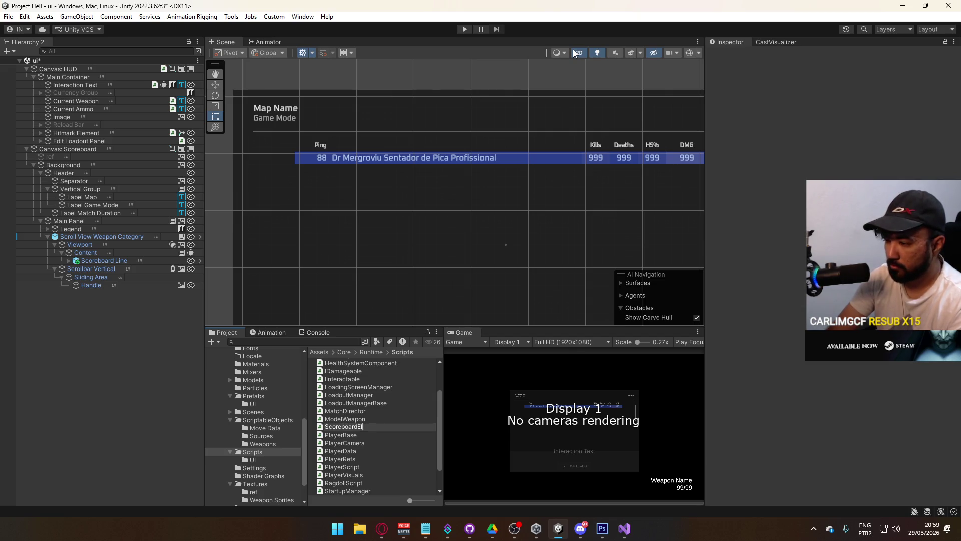
pyautogui.press('Return')
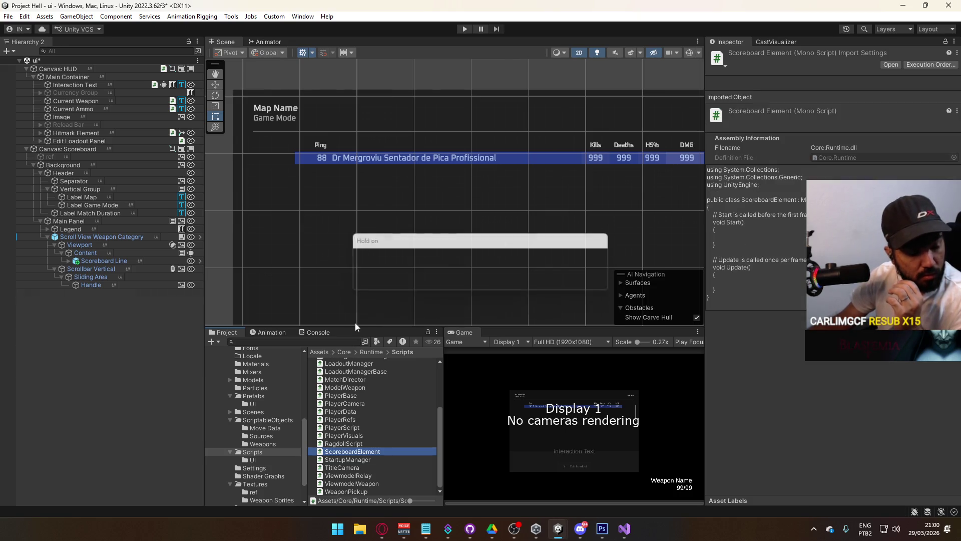
pyautogui.click(266, 397)
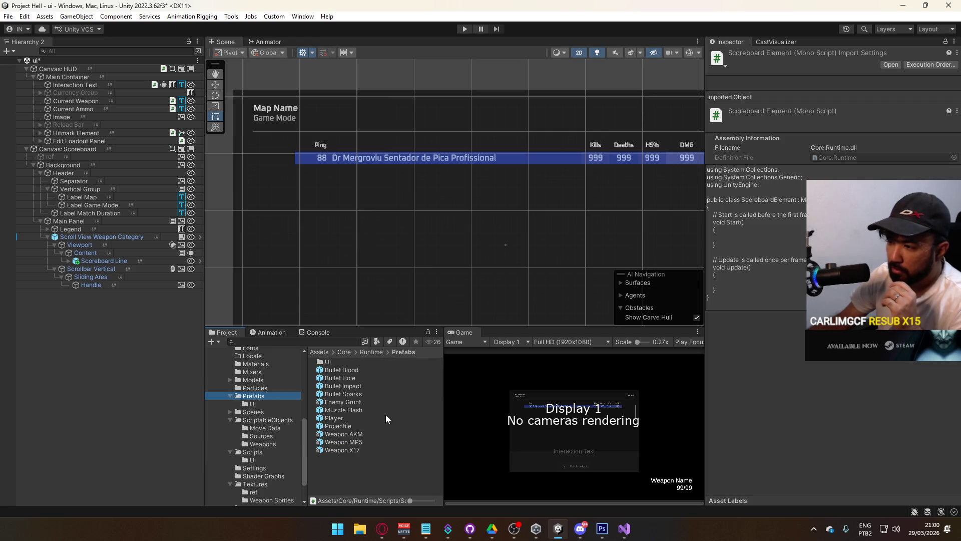
# Step: Rename the Scoreboard Line prefab and its scene instance to Scoreboard Element
pyautogui.click(277, 404)
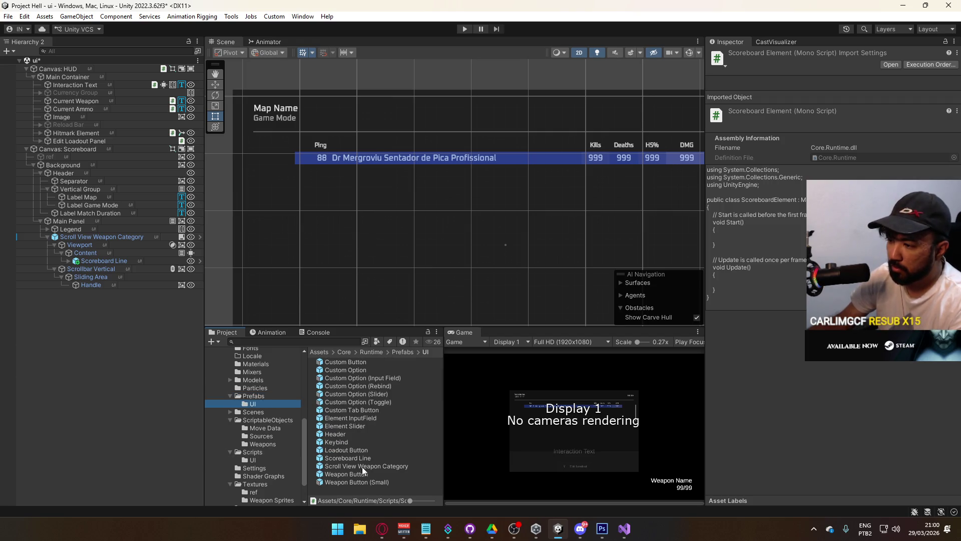
pyautogui.click(356, 459)
pyautogui.click(357, 458)
pyautogui.doubleClick(364, 458)
pyautogui.write('Element')
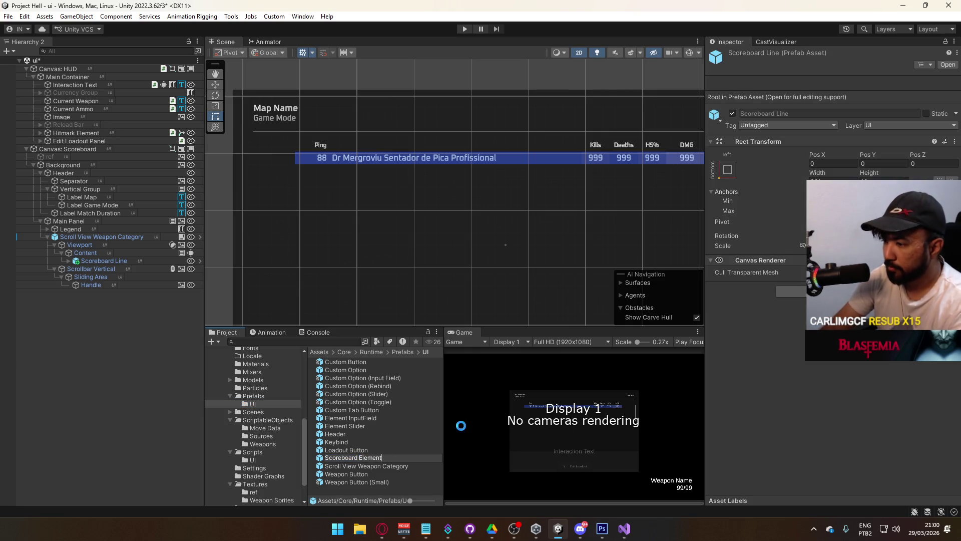
pyautogui.press('Return')
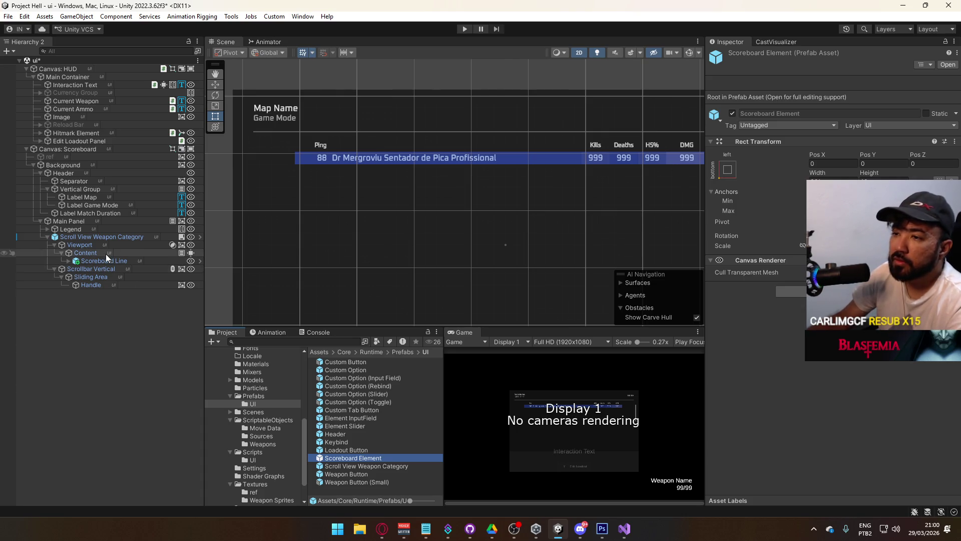
pyautogui.click(109, 261)
pyautogui.press('F2')
pyautogui.press('BackSpace')
pyautogui.press('BackSpace')
pyautogui.press('BackSpace')
pyautogui.write('Element')
pyautogui.press('Return')
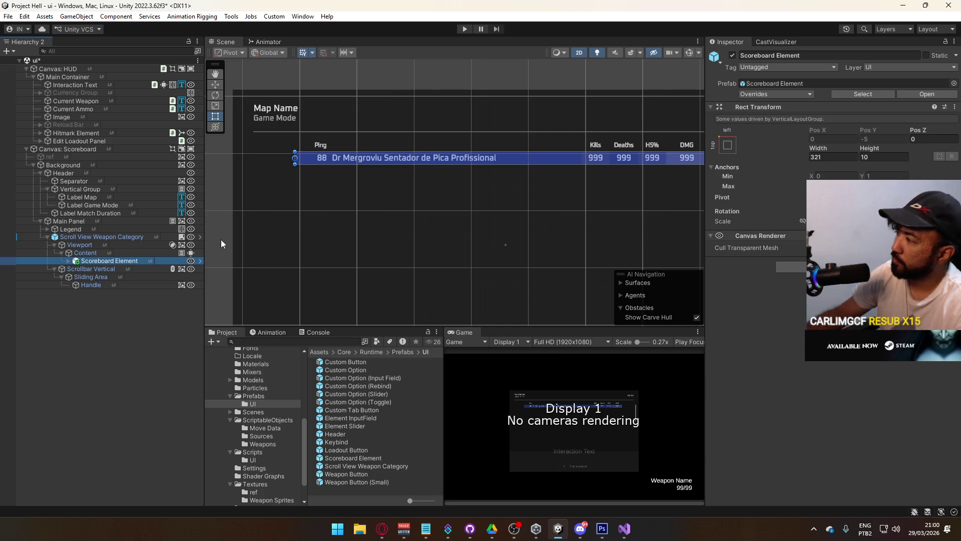
# Step: Attach the ScoreboardElement script to the row and open it in Visual Studio
pyautogui.click(791, 267)
pyautogui.write('score')
pyautogui.press('Return')
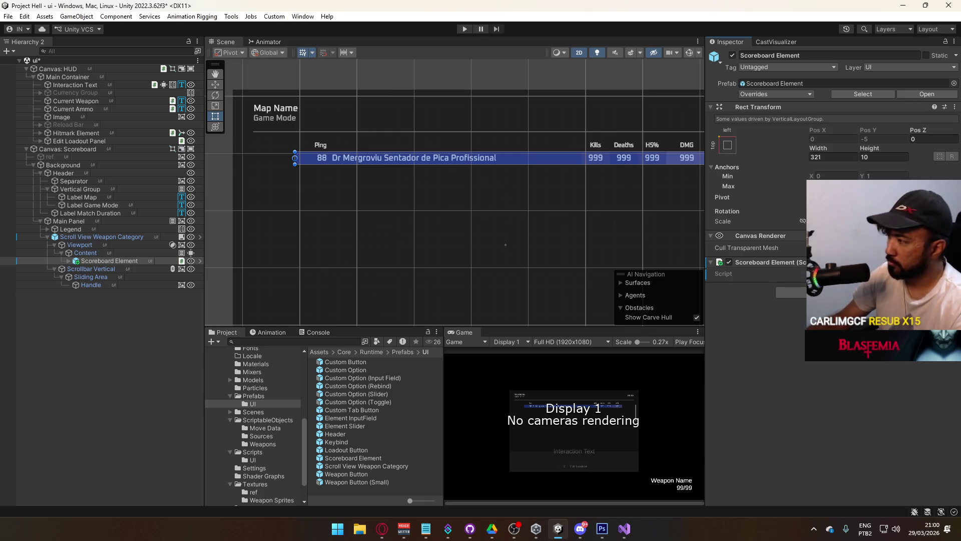
pyautogui.doubleClick(802, 274)
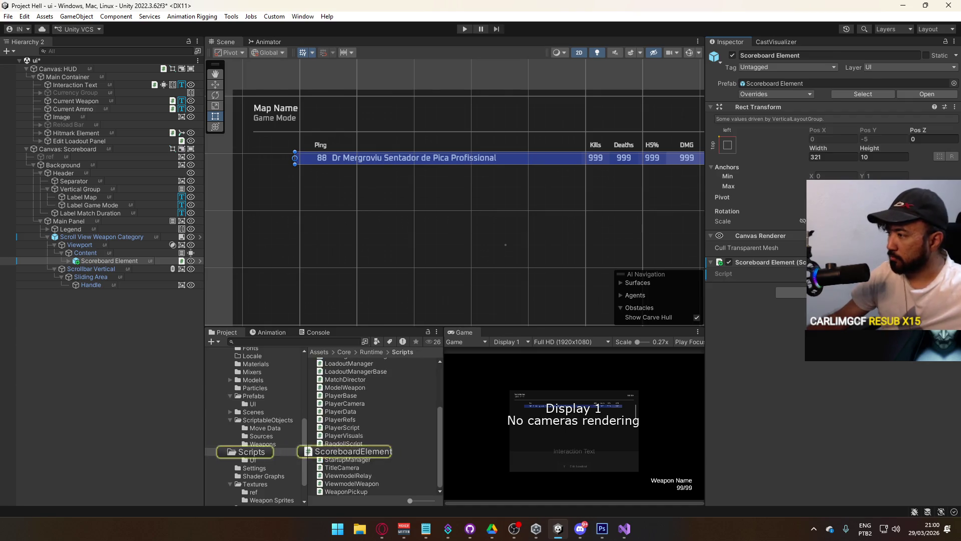
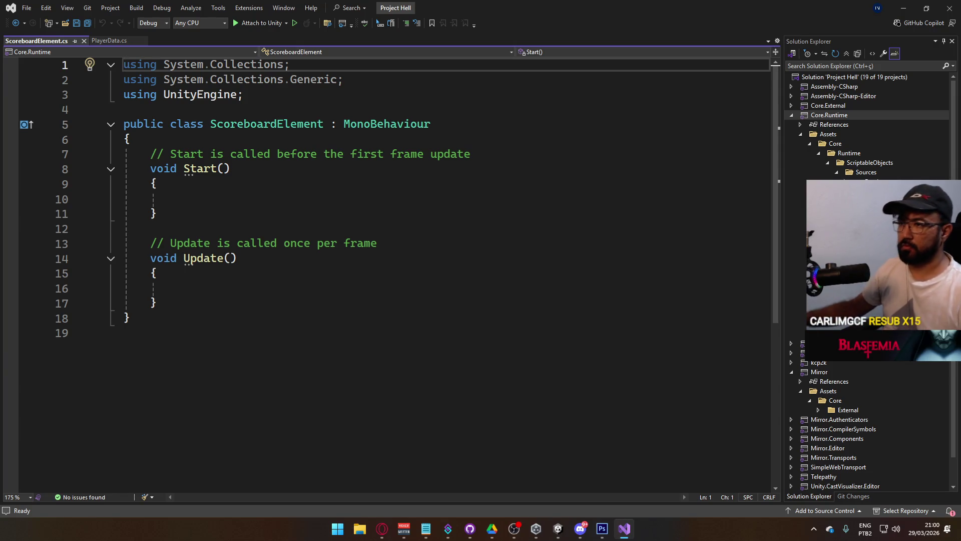
# Step: Replace the Start and Update stubs with a FixedUpdate method, dropping its private modifier
pyautogui.moveTo(186, 296); pyautogui.dragTo(151, 153)
pyautogui.write('void ')
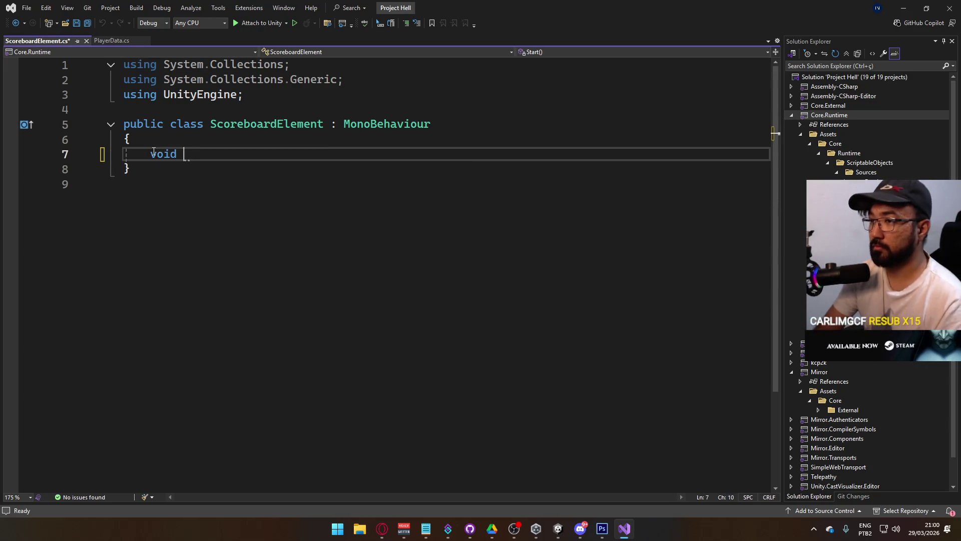
pyautogui.write('Fix')
pyautogui.press('BackSpace')
pyautogui.press('BackSpace')
pyautogui.write('i')
pyautogui.press('Tab')
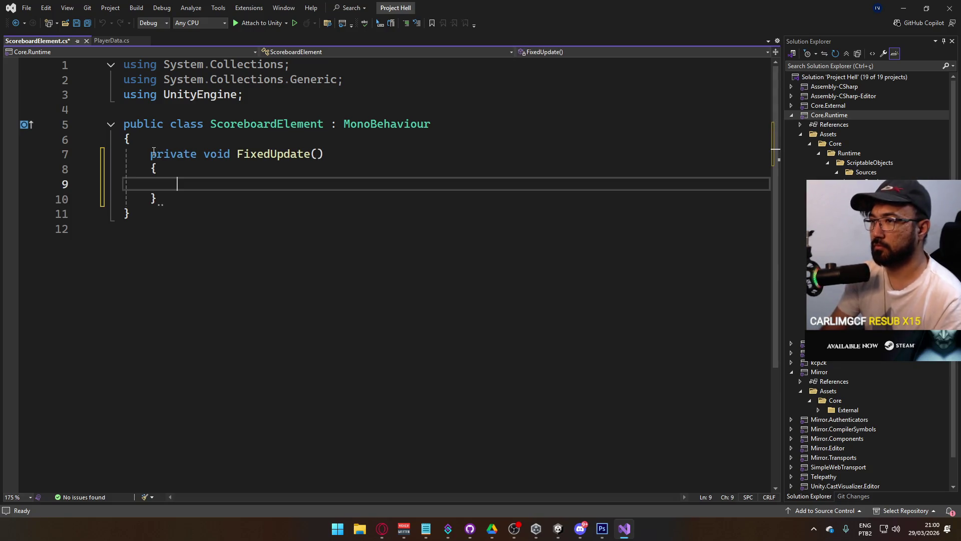
pyautogui.doubleClick(160, 154)
pyautogui.press('Delete')
pyautogui.press('Delete')
# Step: Add a '[SerializeField] PlayerData _target;' field above FixedUpdate and save the file
pyautogui.click(243, 141)
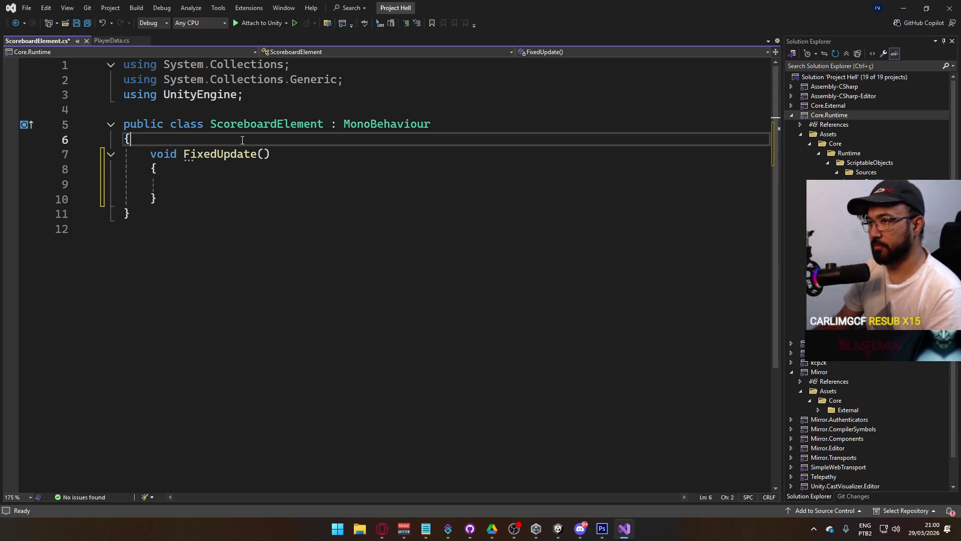
pyautogui.press('Return')
pyautogui.press('Return')
pyautogui.press('Up')
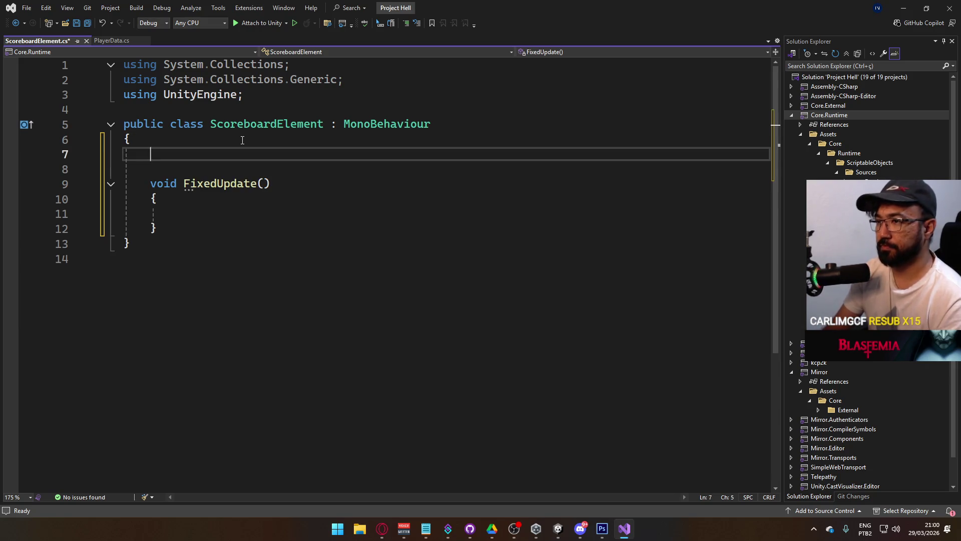
pyautogui.write('[SerializeField] P')
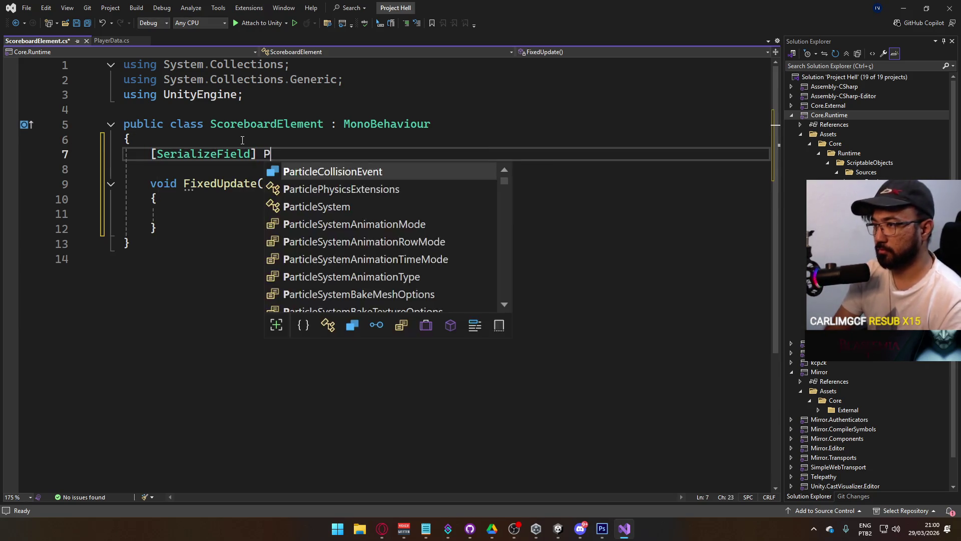
pyautogui.write('layerData ')
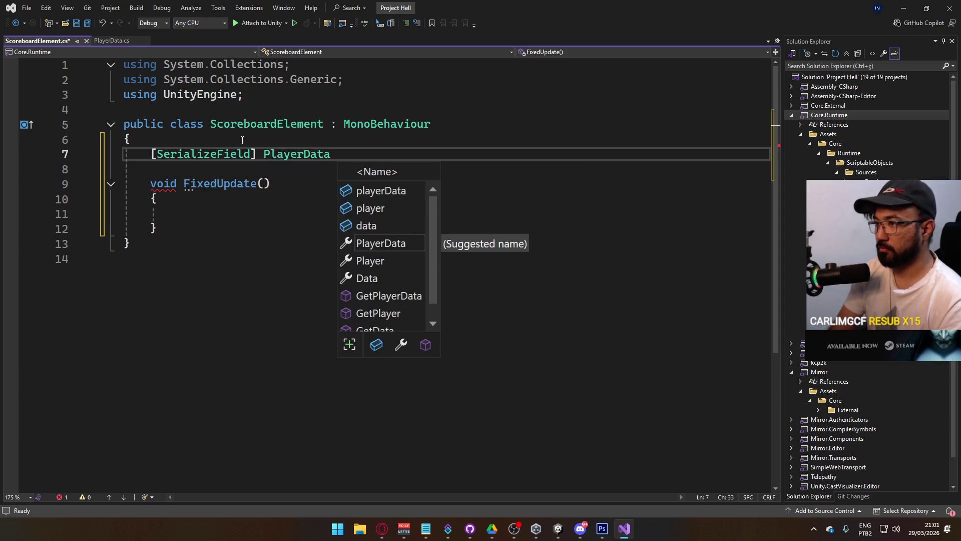
pyautogui.write('_tar')
pyautogui.press('BackSpace')
pyautogui.press('BackSpace')
pyautogui.press('BackSpace')
pyautogui.write('_t')
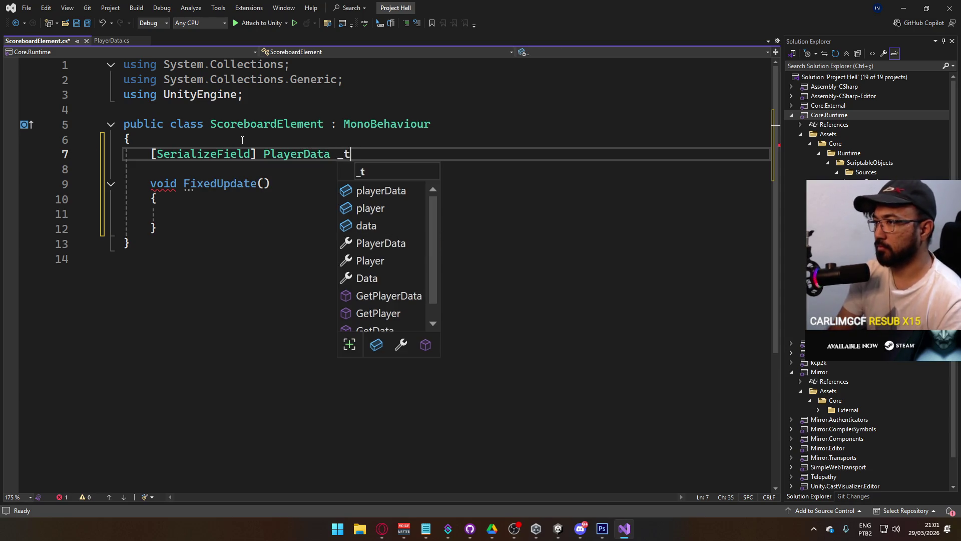
pyautogui.write('arget;')
pyautogui.hotkey('ctrl', 's')
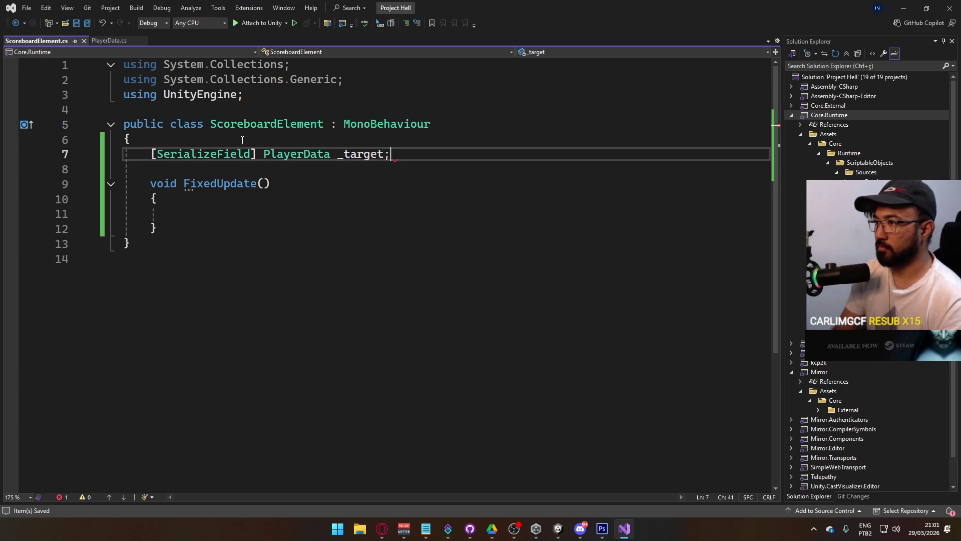
pyautogui.press('Return')
pyautogui.press('Return')
pyautogui.write('public')
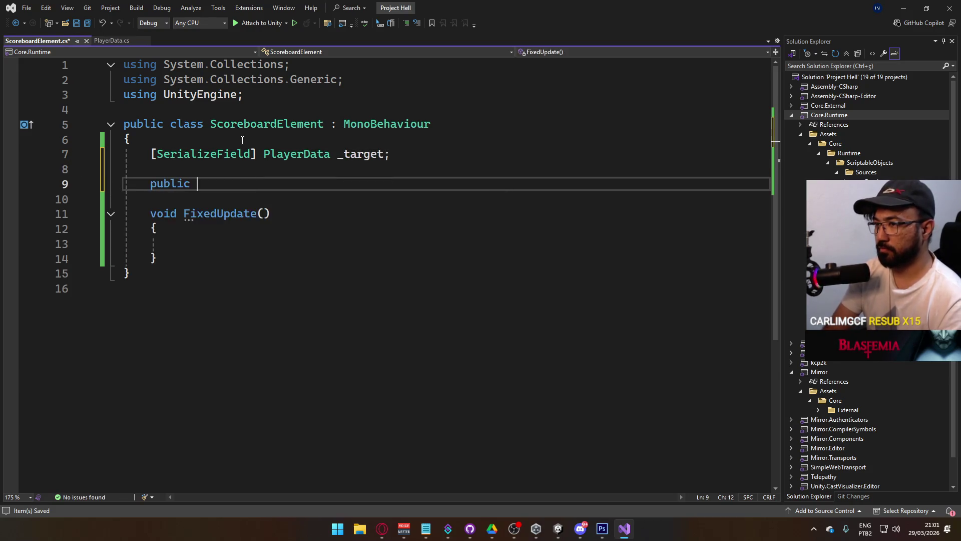
pyautogui.press('BackSpace')
pyautogui.press('BackSpace')
pyautogui.press('BackSpace')
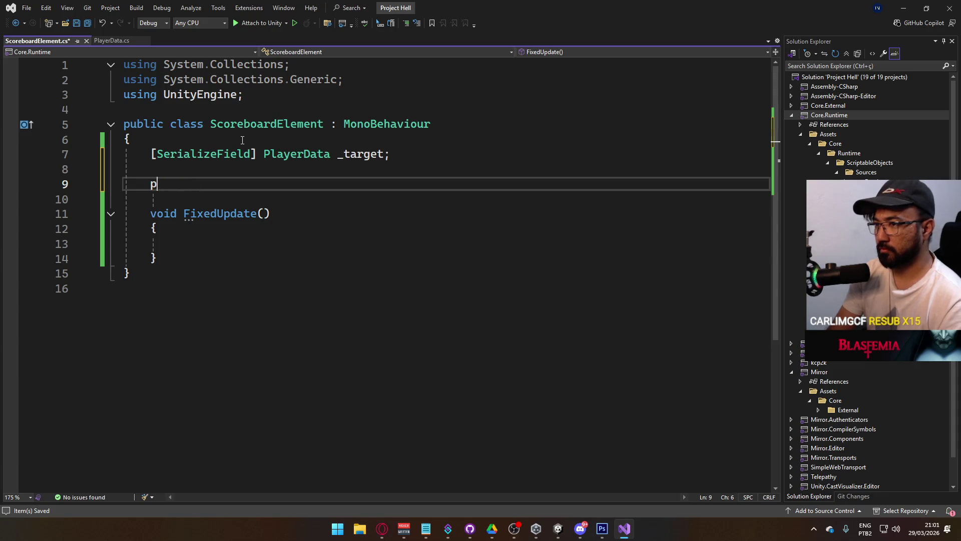
pyautogui.press('BackSpace')
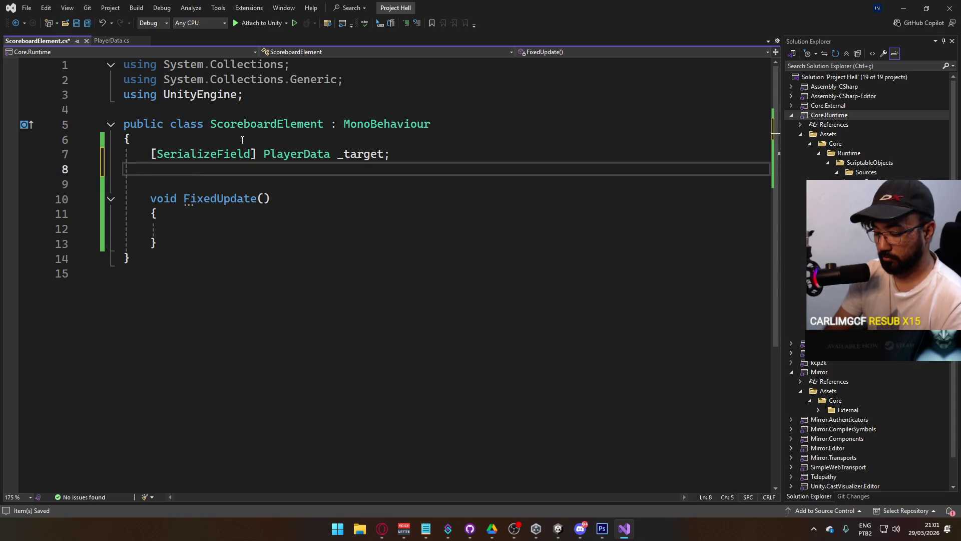
# Step: Declare 'public PlayerData Target { get => _target; set { _target = value; } }' and save
pyautogui.write('public')
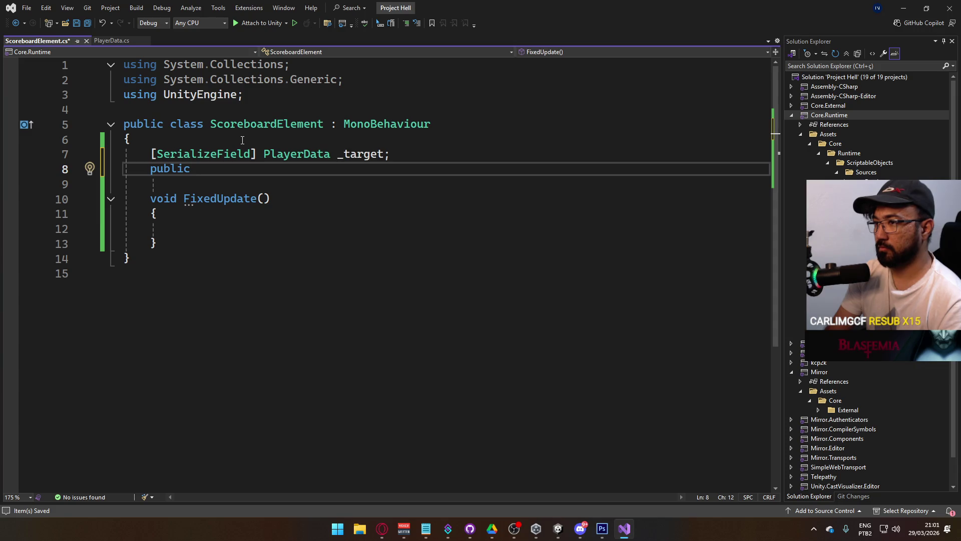
pyautogui.write('PlayerDa')
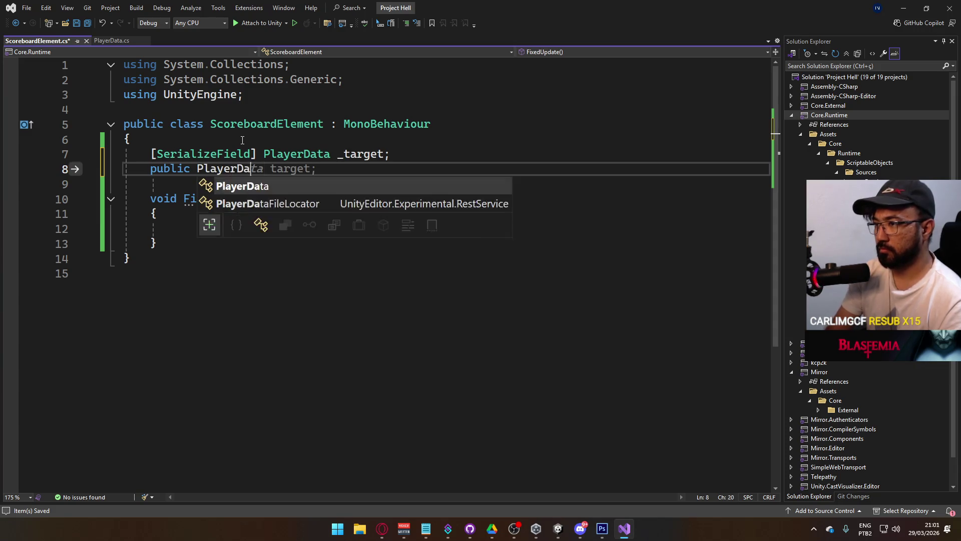
pyautogui.write('ta Target =')
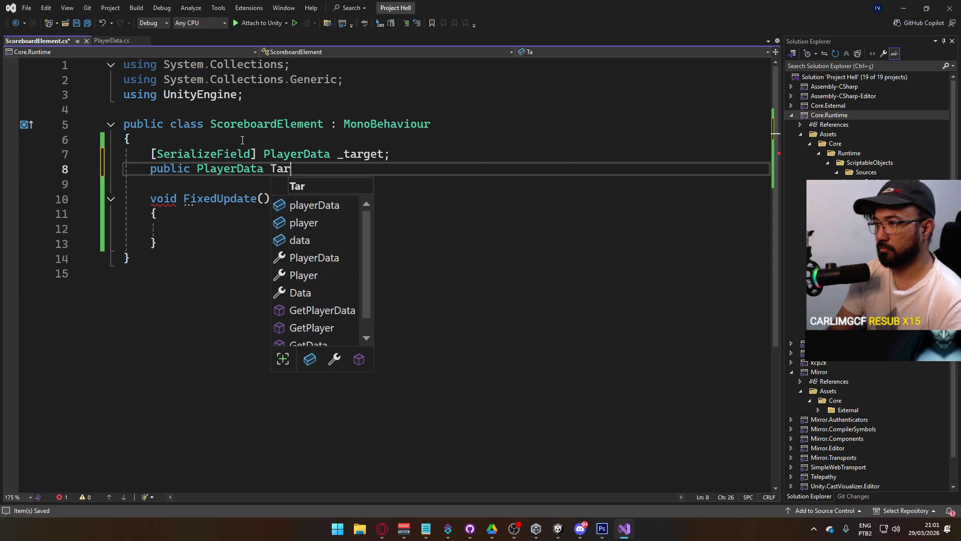
pyautogui.press('BackSpace')
pyautogui.write('{')
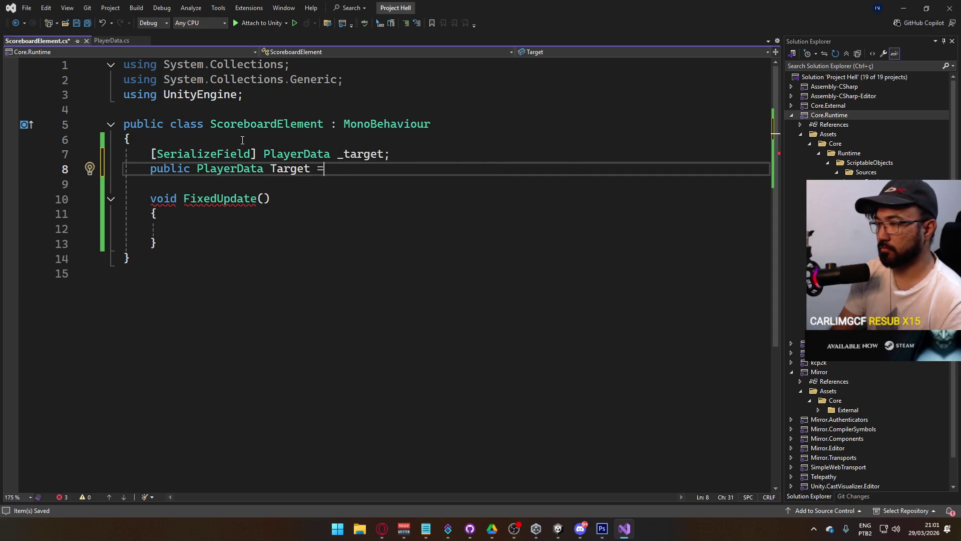
pyautogui.write(' get => -ta')
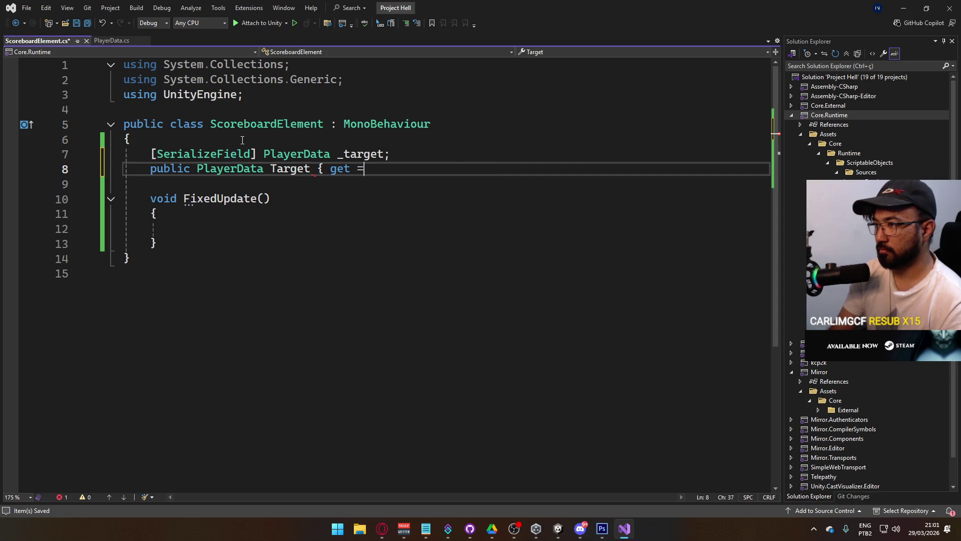
pyautogui.press('BackSpace')
pyautogui.press('BackSpace')
pyautogui.press('BackSpace')
pyautogui.write('_target')
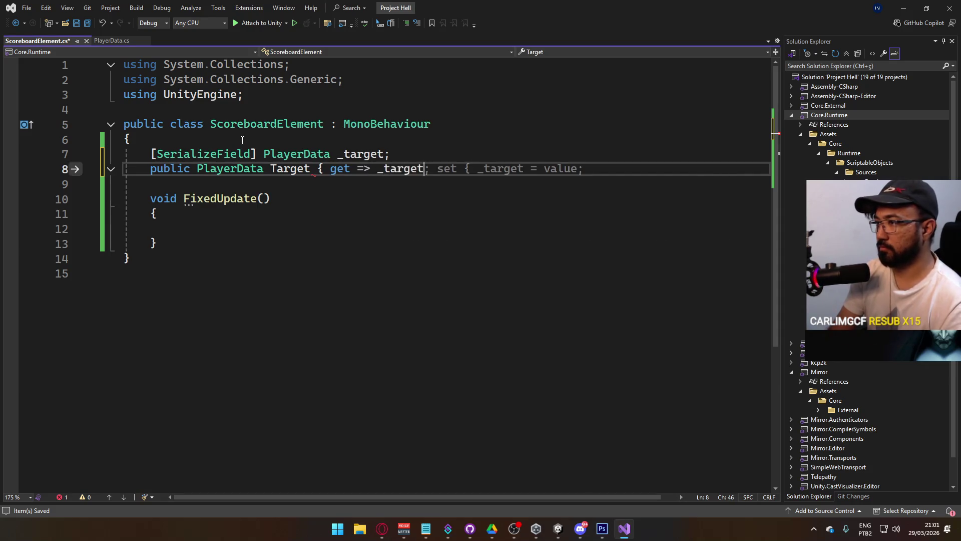
pyautogui.write('; set')
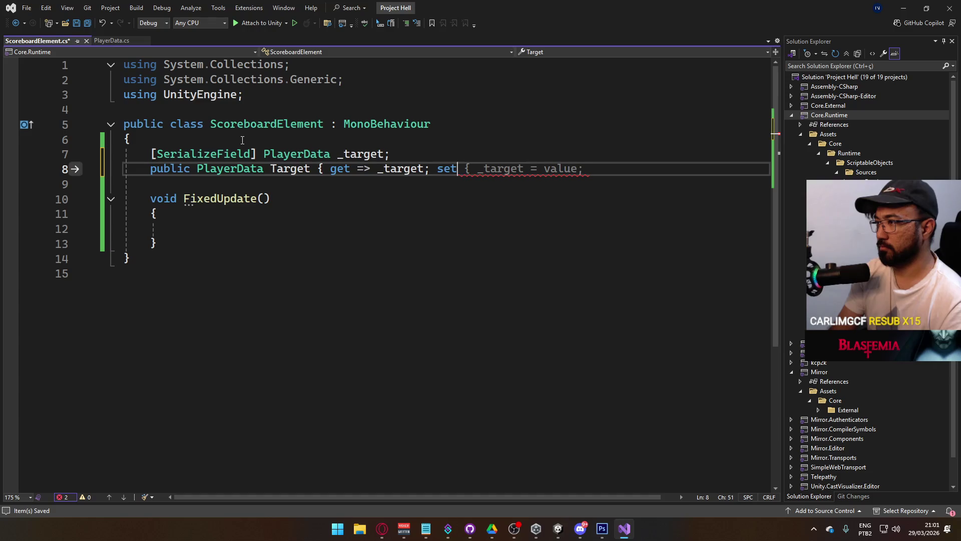
pyautogui.press('Tab')
pyautogui.write('} ')
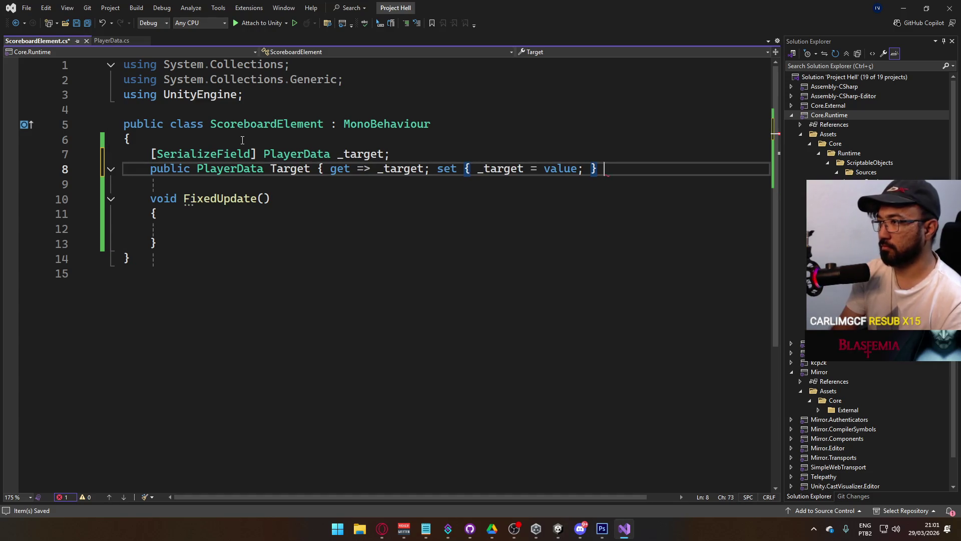
pyautogui.write('}')
pyautogui.hotkey('ctrl', 's')
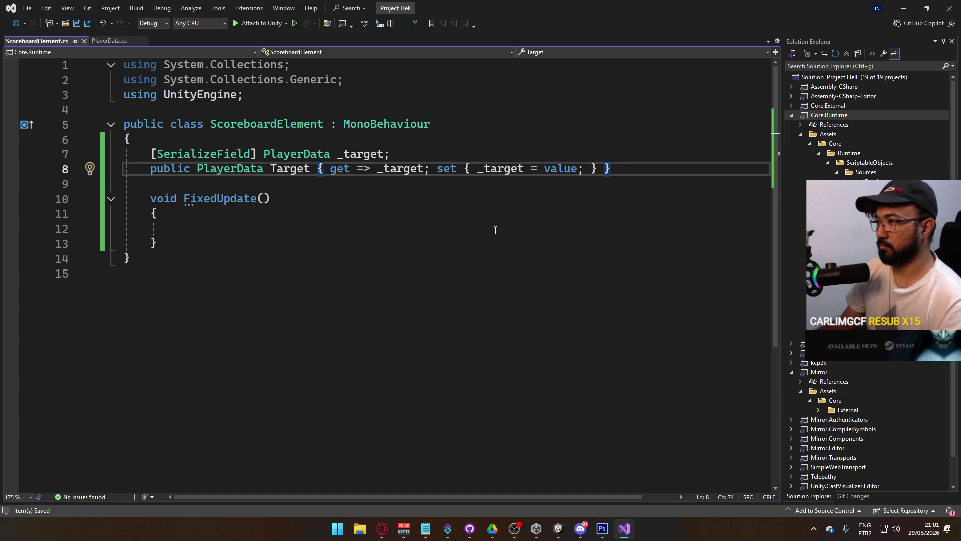
pyautogui.click(572, 216)
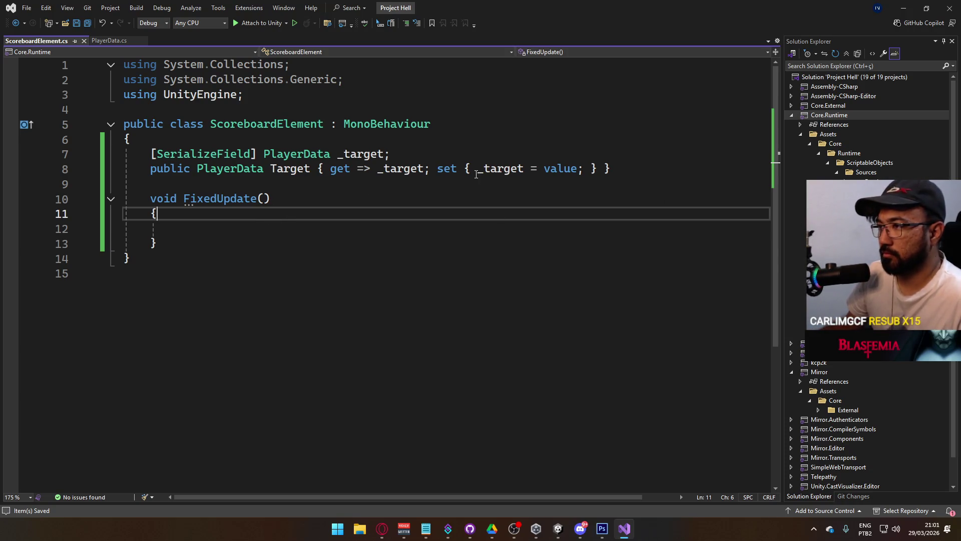
pyautogui.click(265, 227)
# Step: Put 'if (_target == null) return;' at the top of FixedUpdate and save ScoreboardElement.cs
pyautogui.write('if (_target !=')
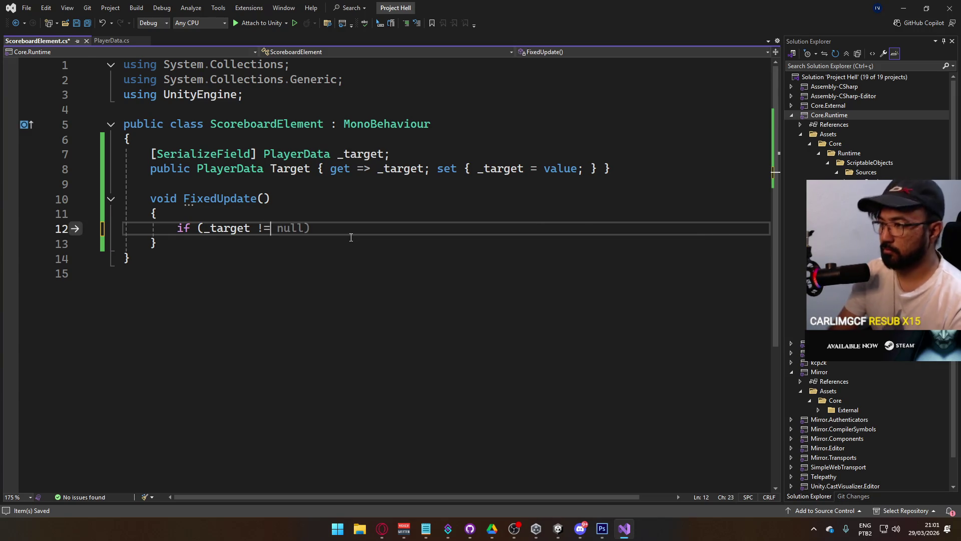
pyautogui.write(' null)')
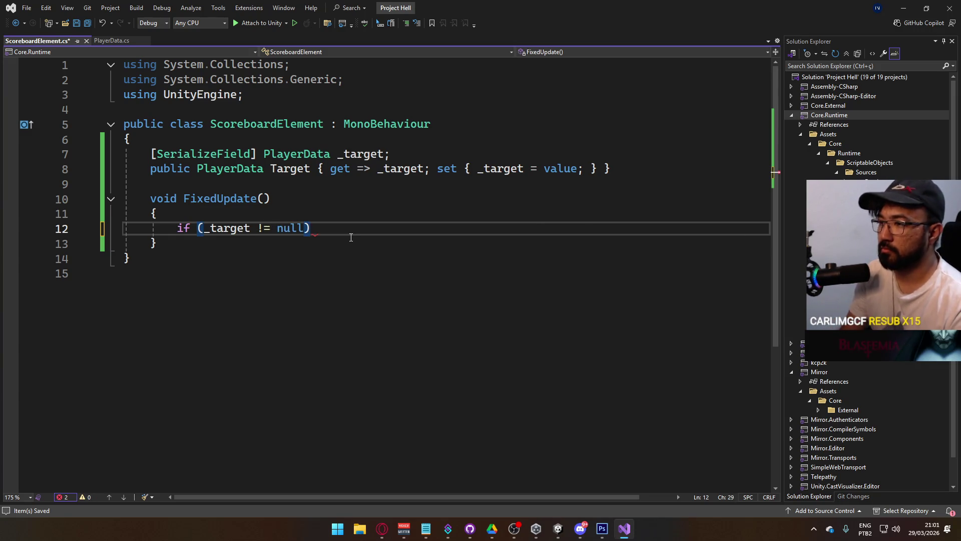
pyautogui.press('BackSpace')
pyautogui.press('BackSpace')
pyautogui.press('BackSpace')
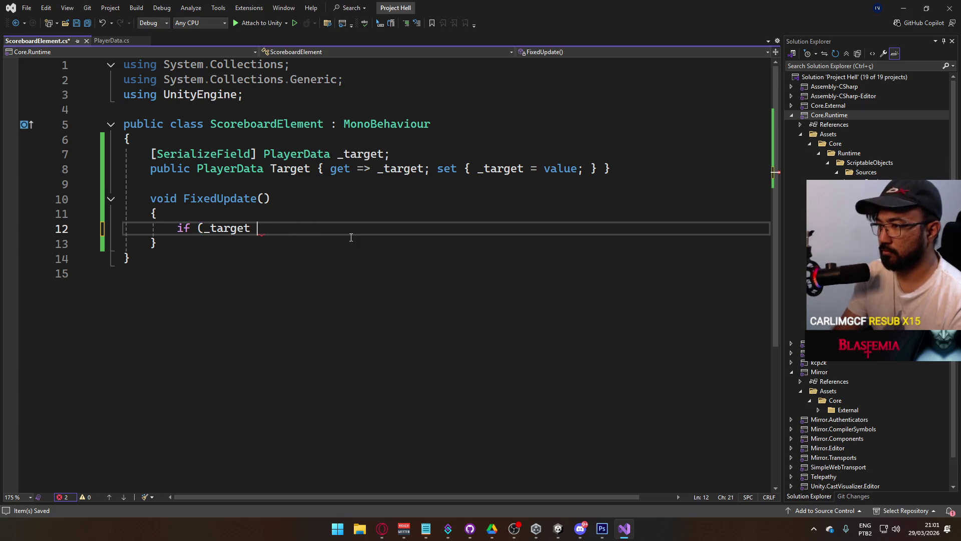
pyautogui.write('== null) ret')
pyautogui.press('Tab')
pyautogui.write(';')
pyautogui.press('Return')
pyautogui.press('Return')
pyautogui.hotkey('ctrl', 's')
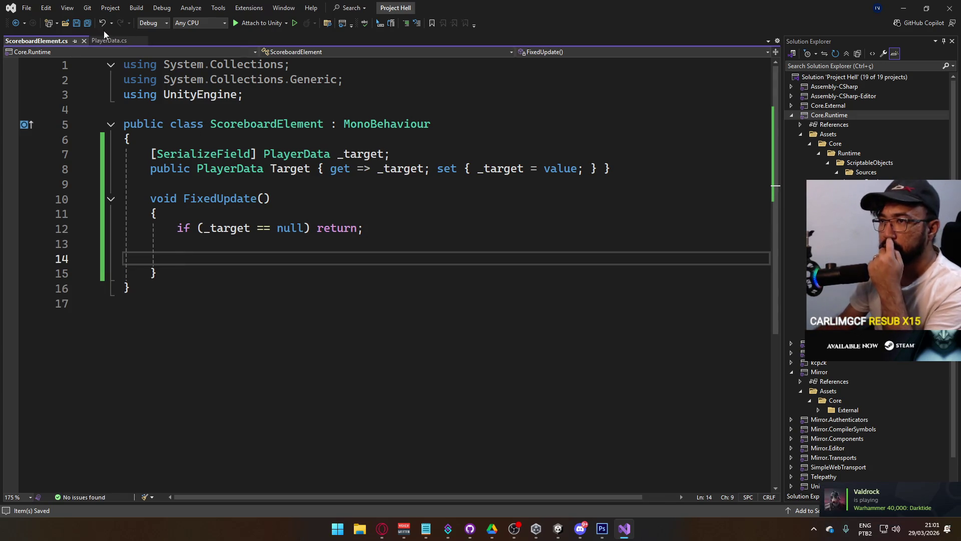
pyautogui.click(108, 40)
# Step: Replace PlayerData's class body with a 'string alias;' field
pyautogui.moveTo(252, 313)
pyautogui.mouseDown()
pyautogui.moveTo(155, 201)
pyautogui.moveTo(147, 159)
pyautogui.mouseUp()
pyautogui.write('[SerializeField] Player')
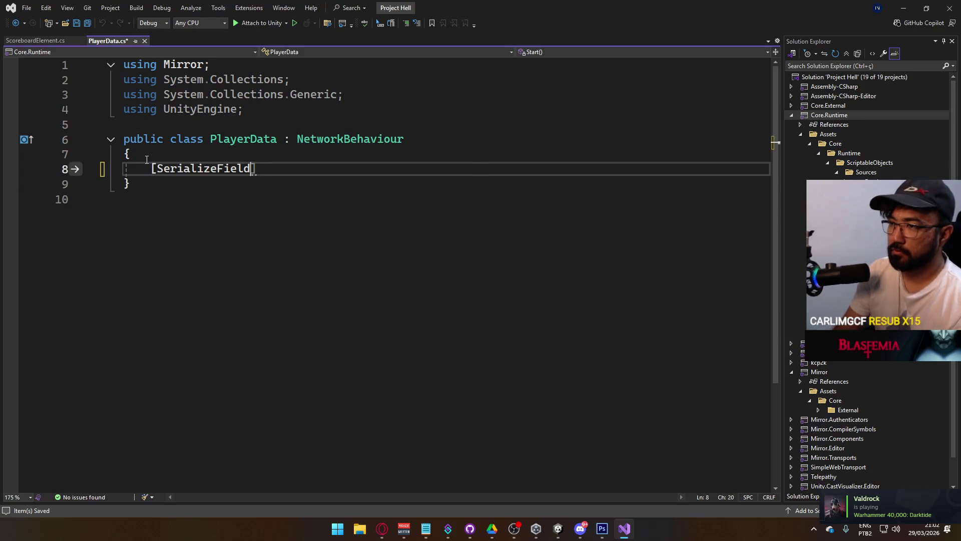
pyautogui.press('BackSpace')
pyautogui.press('BackSpace')
pyautogui.press('BackSpace')
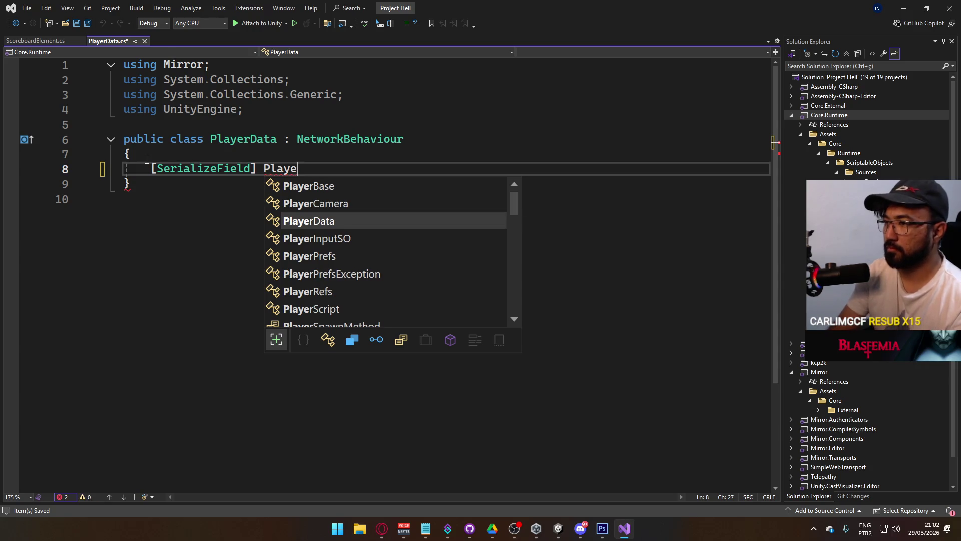
pyautogui.press('BackSpace')
pyautogui.press('BackSpace')
pyautogui.press('BackSpace')
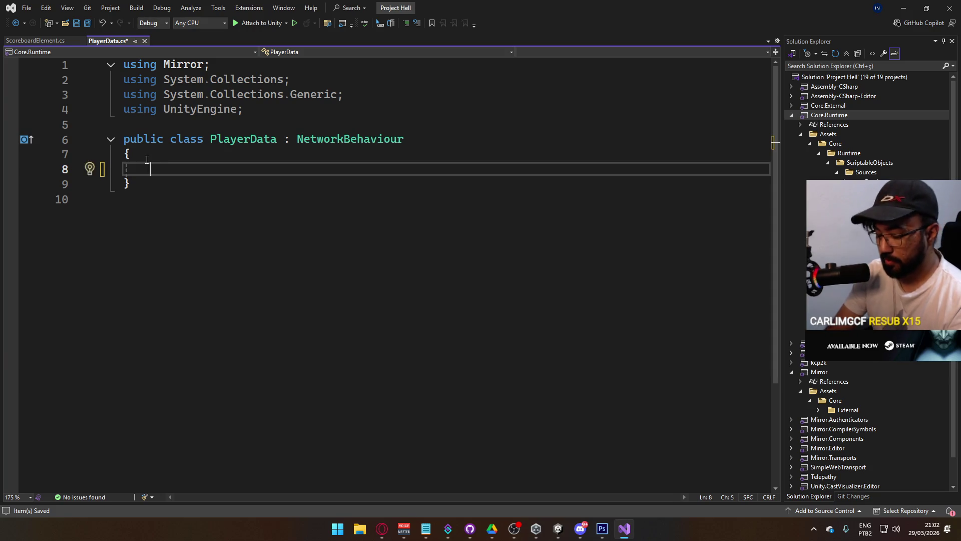
pyautogui.write('string alias;')
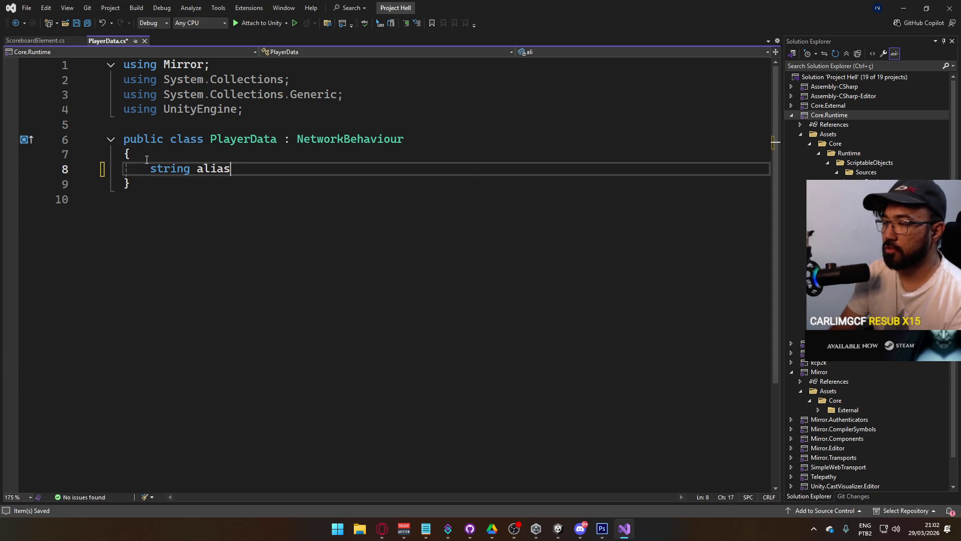
pyautogui.press('Return')
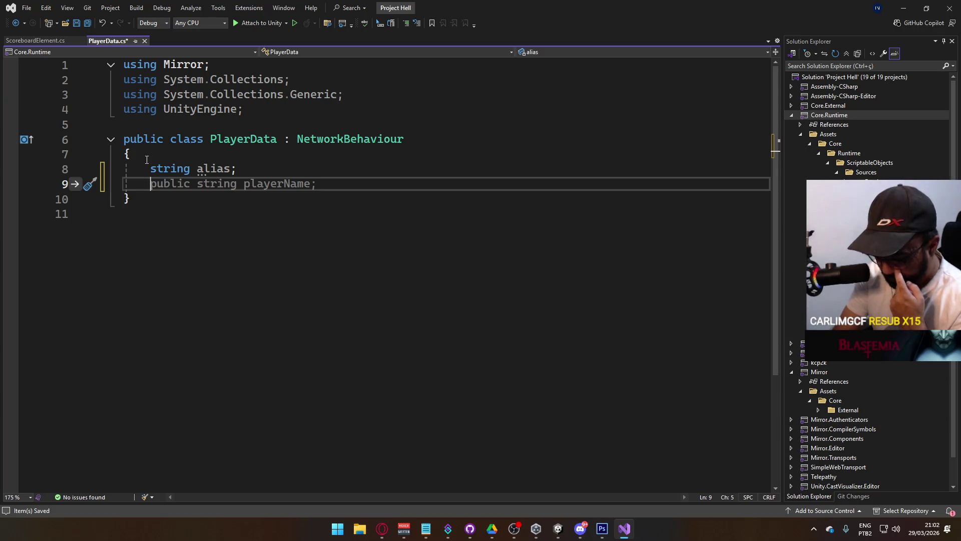
# Step: Add int kills, deaths and damage fields, with a blank line separating them from alias
pyautogui.write('int kills;')
pyautogui.press('Return')
pyautogui.write('int deaths;')
pyautogui.press('Return')
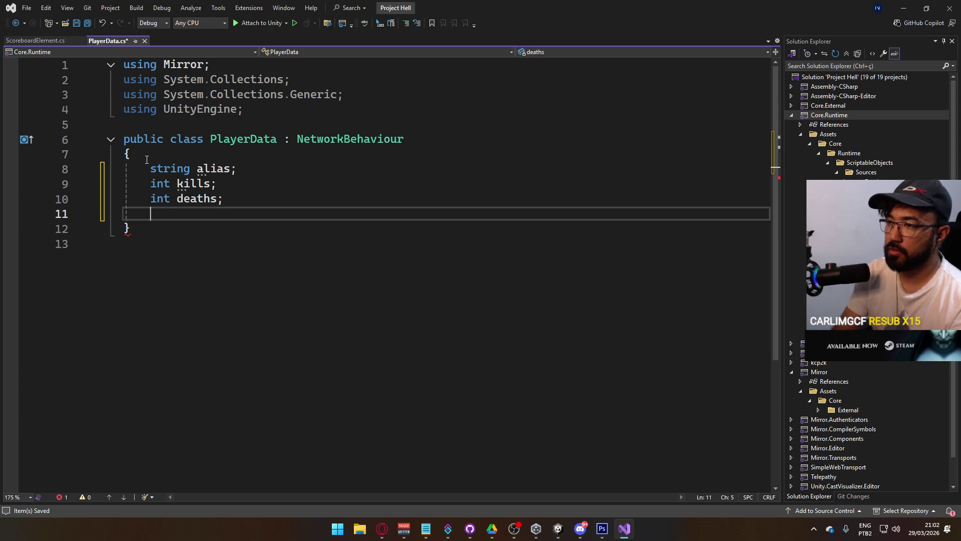
pyautogui.write('int damage;')
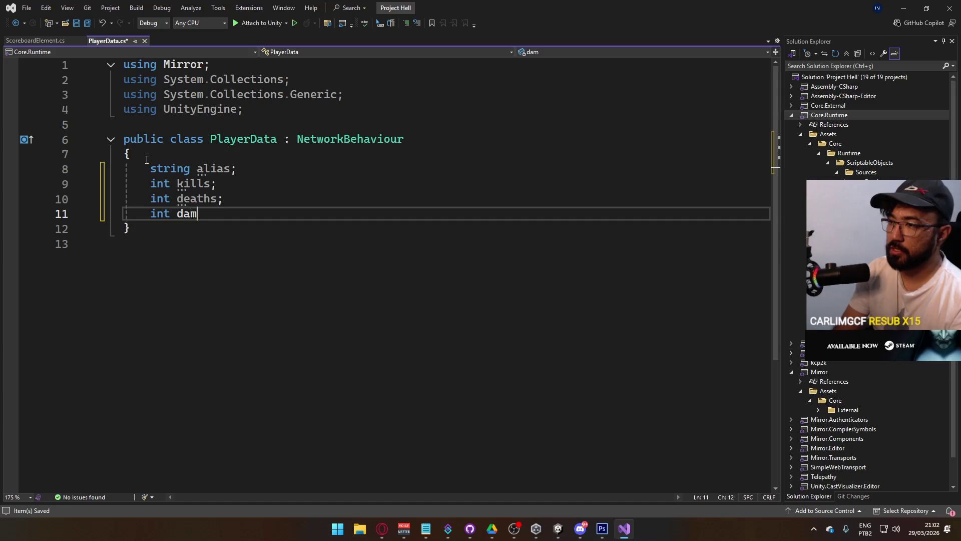
pyautogui.press('Return')
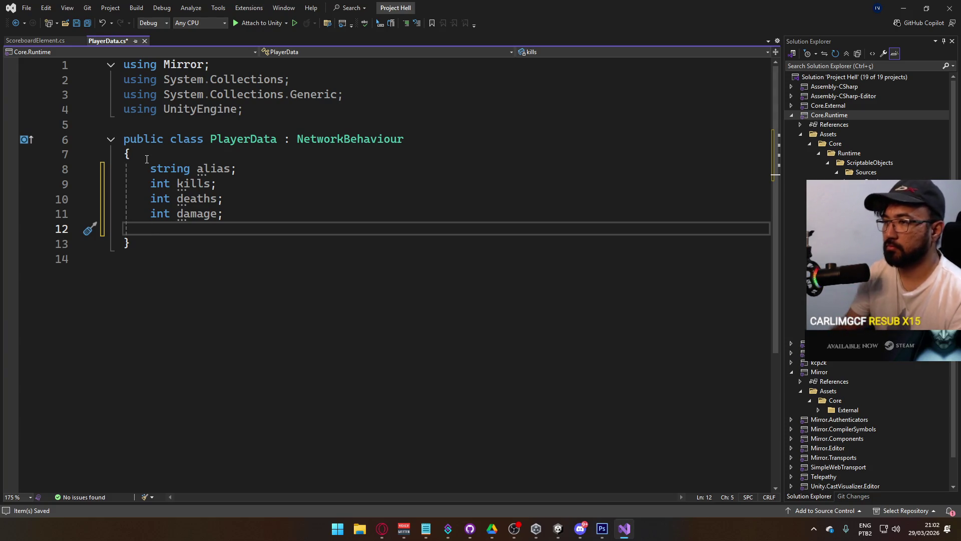
pyautogui.press('Up')
pyautogui.press('Up')
pyautogui.press('Up')
pyautogui.press('Return')
pyautogui.press('Down')
pyautogui.press('Down')
pyautogui.press('Down')
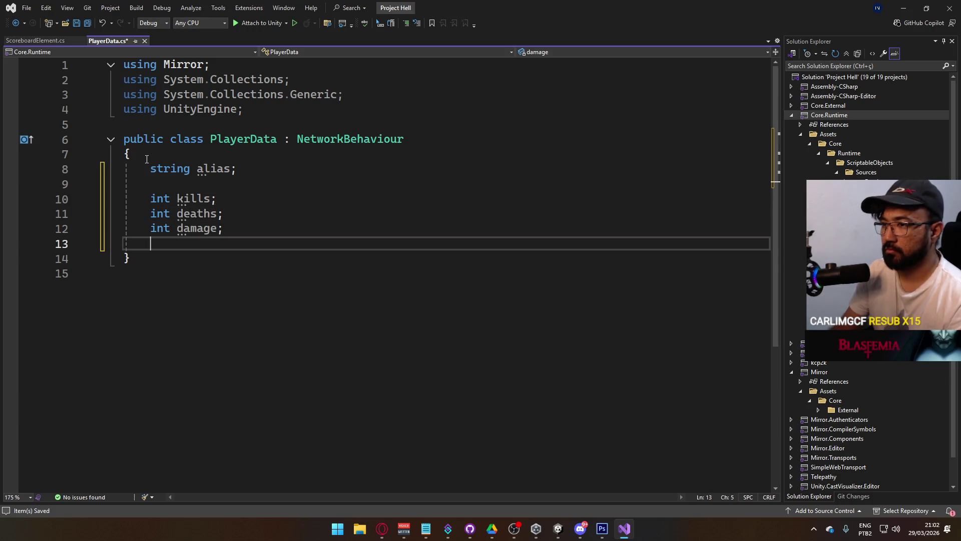
pyautogui.press('Return')
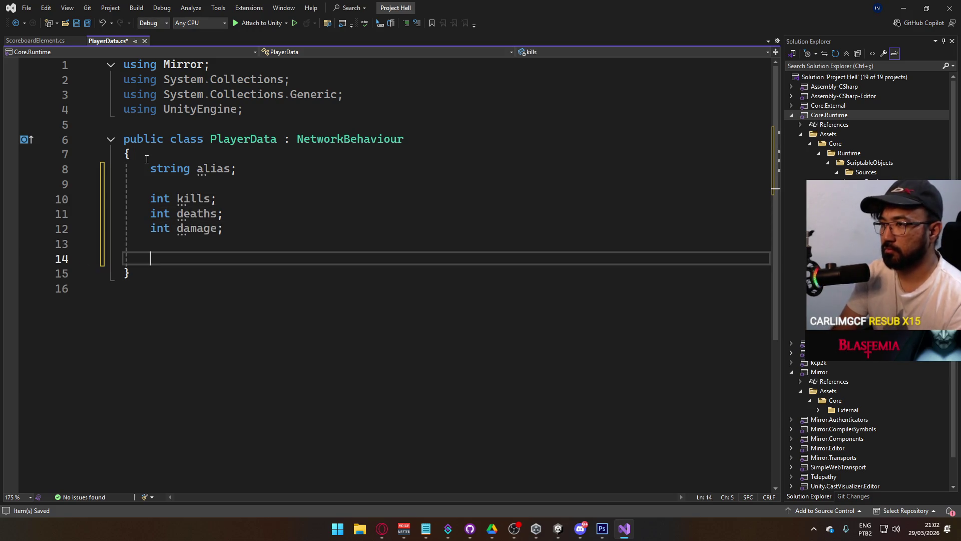
pyautogui.doubleClick(157, 169)
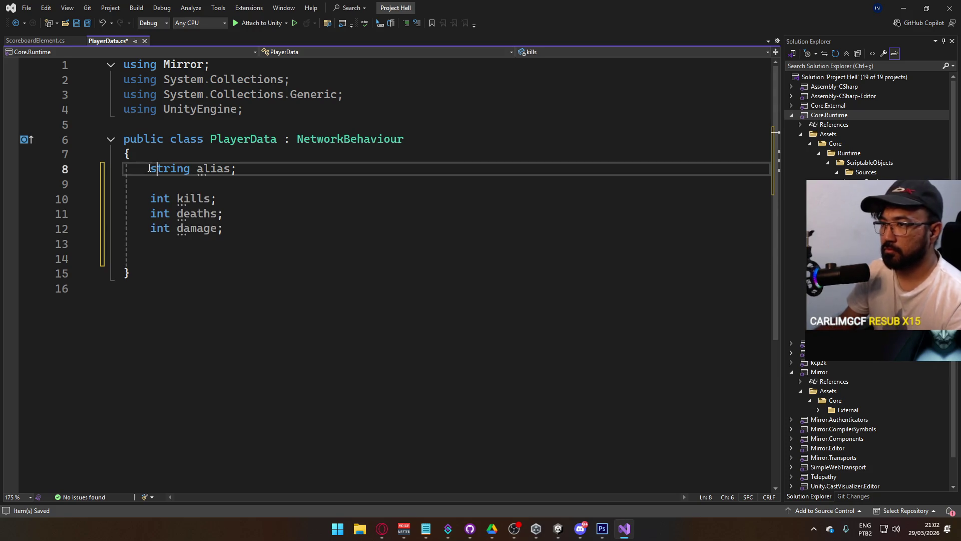
# Step: Prefix the alias, kills, deaths and damage fields with [SyncVar]
pyautogui.press('Left')
pyautogui.write('[Sync')
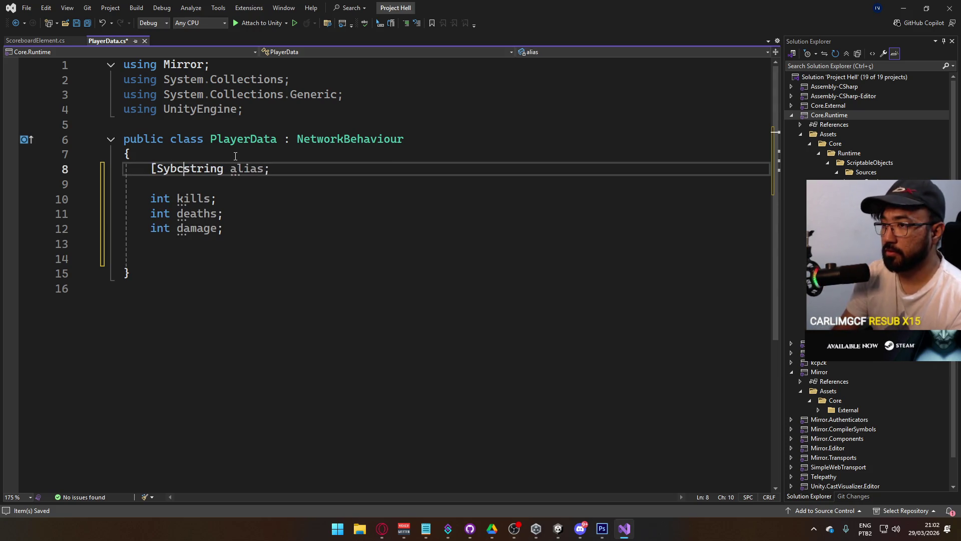
pyautogui.write('Var]')
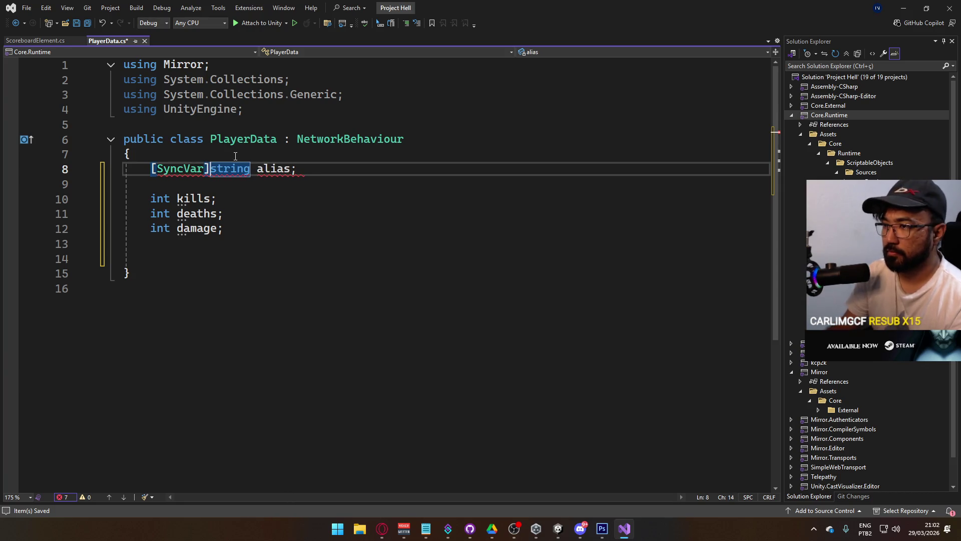
pyautogui.moveTo(150, 169); pyautogui.dragTo(216, 169)
pyautogui.hotkey('ctrl', 'c')
pyautogui.click(151, 199)
pyautogui.hotkey('ctrl', 'v')
pyautogui.click(152, 215)
pyautogui.press('Tab')
pyautogui.press('Tab')
pyautogui.click(195, 255)
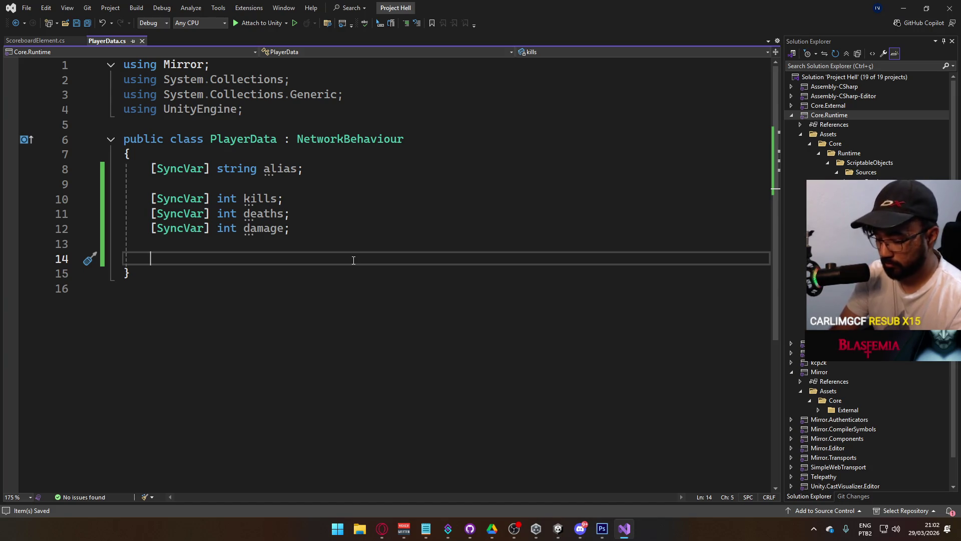
# Step: Add 'using UnityEngine.Events;' and declare 'public UnityEvent<string> OnAliasSet;'
pyautogui.write('public ')
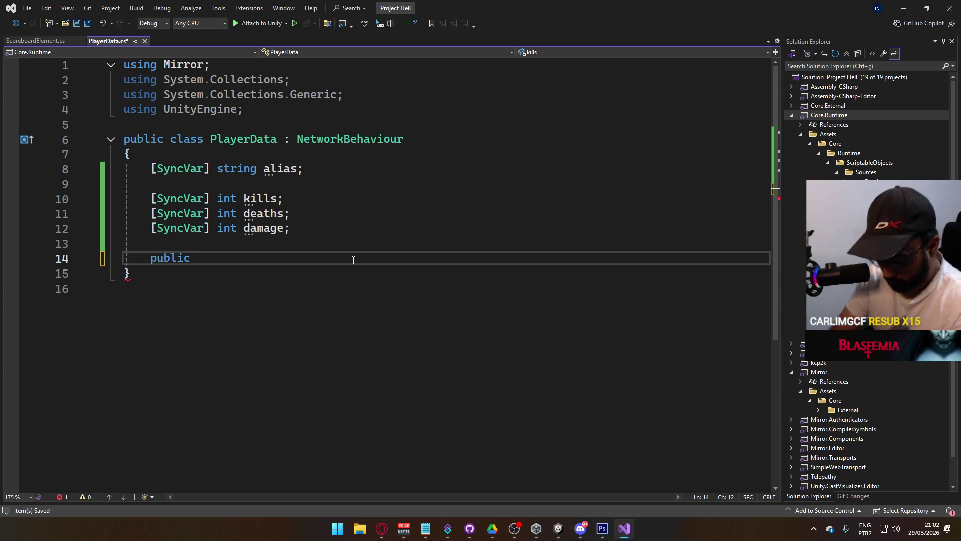
pyautogui.write('UnityEvent')
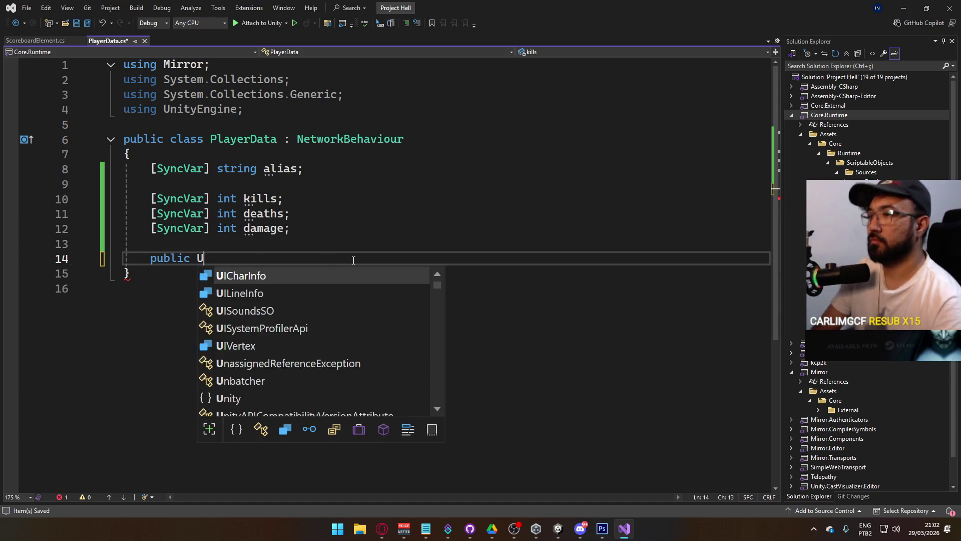
pyautogui.press('Escape')
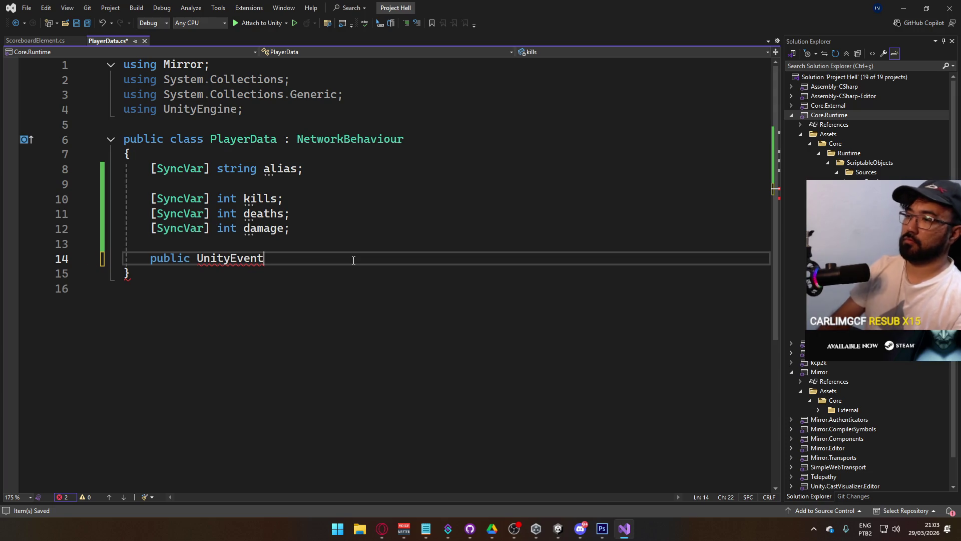
pyautogui.rightClick(239, 259)
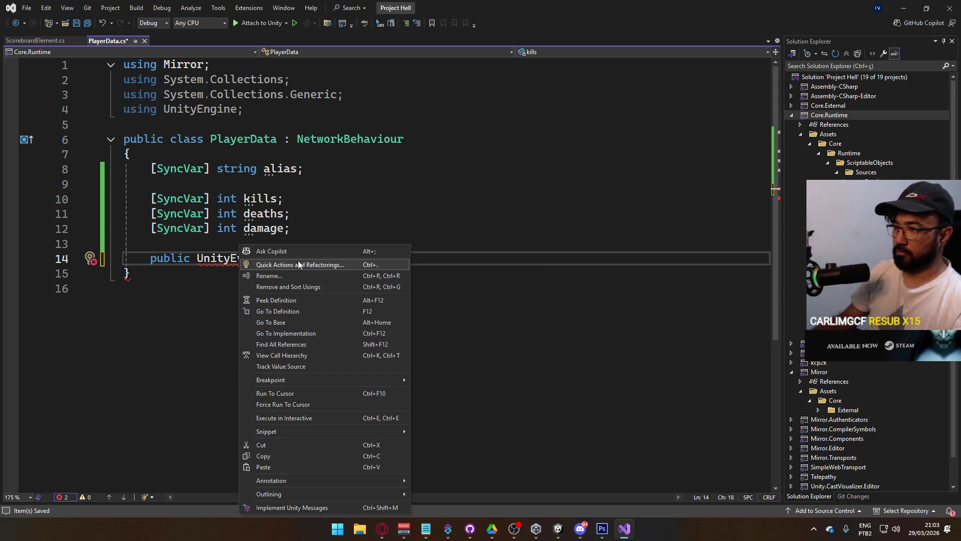
pyautogui.click(293, 264)
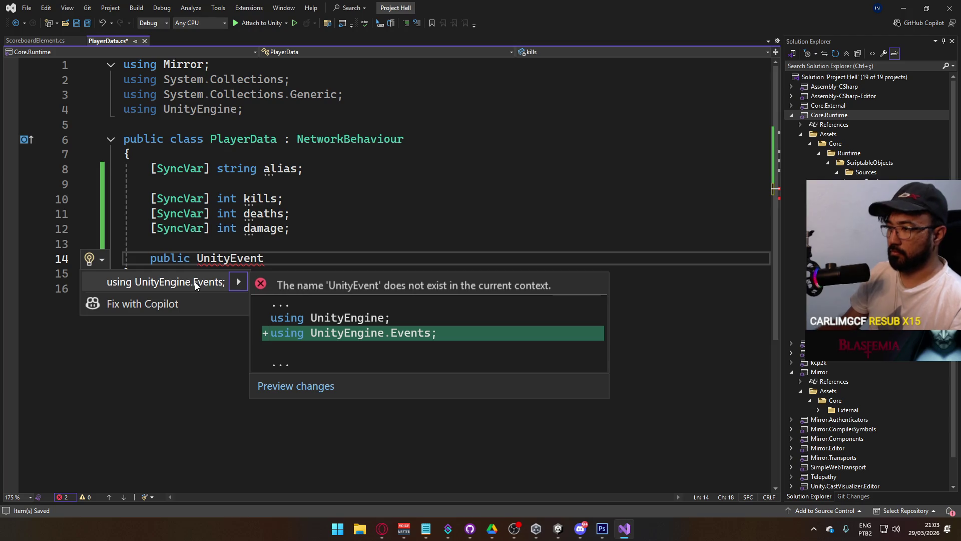
pyautogui.click(221, 284)
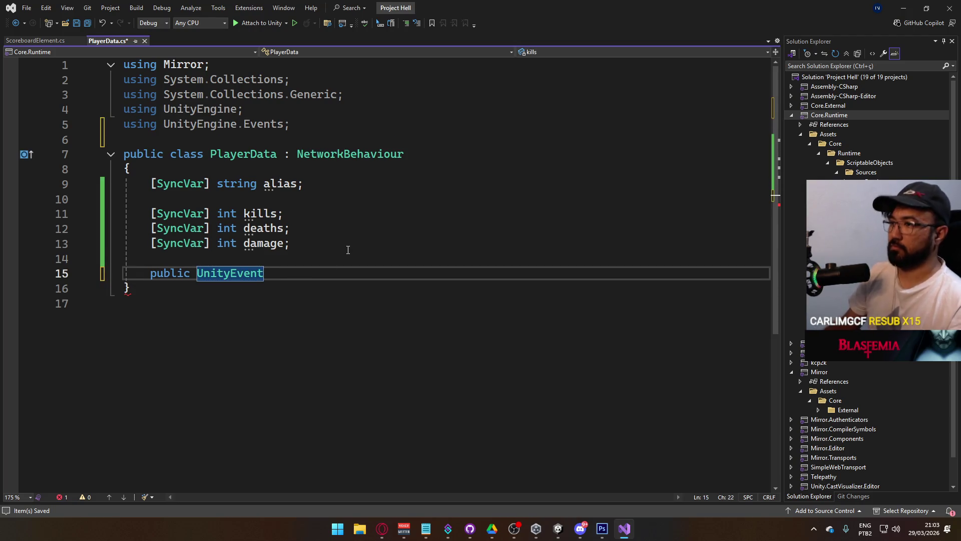
pyautogui.write('<string>')
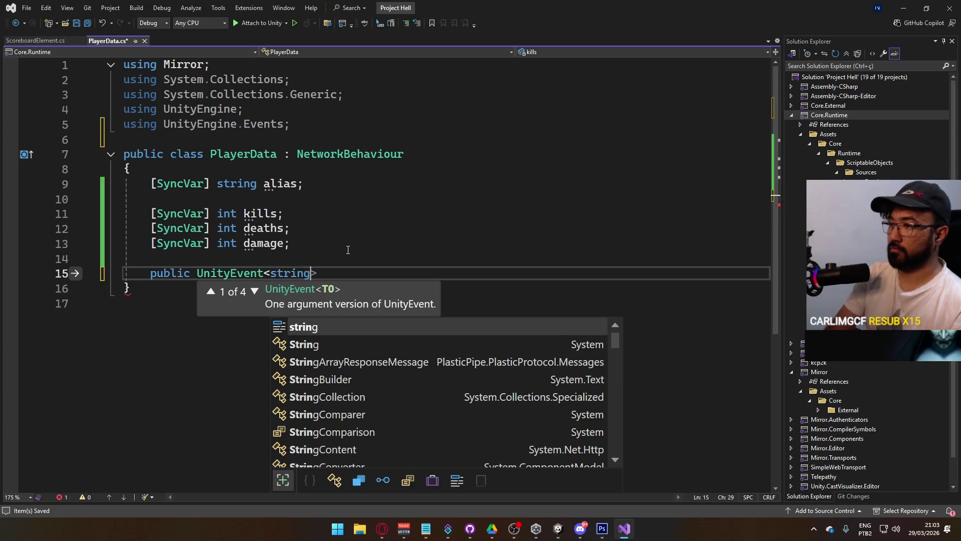
pyautogui.write(' O')
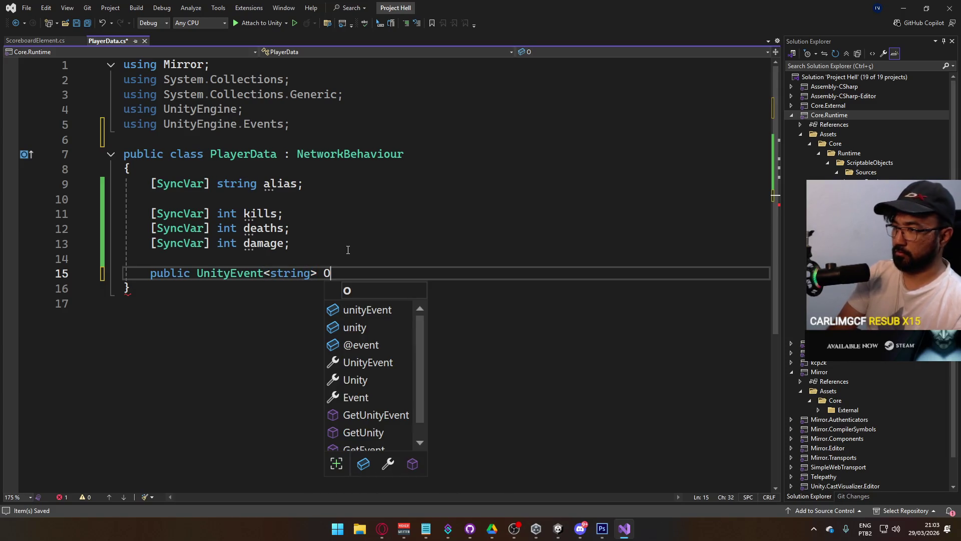
pyautogui.write('nAliasSet;')
pyautogui.press('Return')
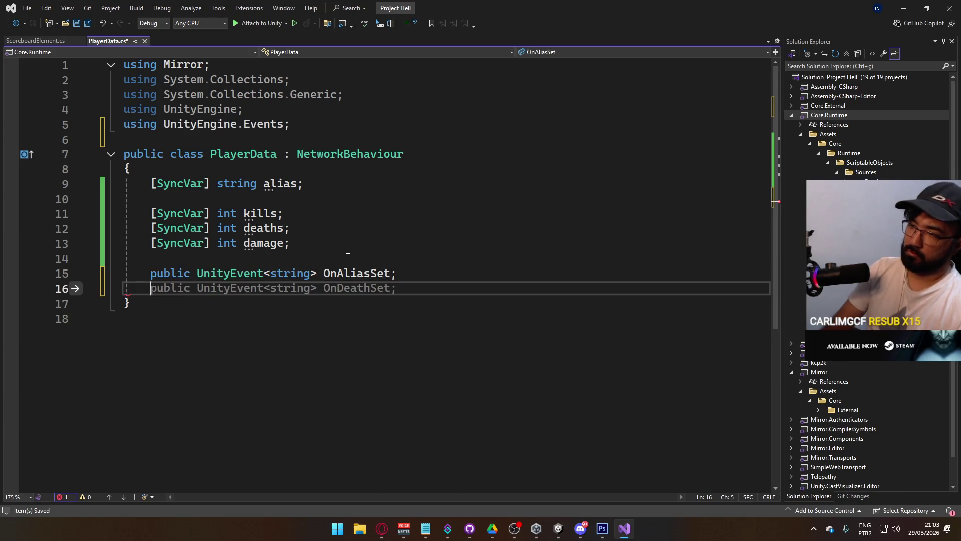
# Step: Declare 'public UnityEvent<int> OnKillsSet;' below OnAliasSet
pyautogui.press('Up')
pyautogui.hotkey('shift', 'End')
pyautogui.hotkey('ctrl', 'c')
pyautogui.press('Down')
pyautogui.hotkey('ctrl', 'v')
pyautogui.click(271, 286)
pyautogui.press('BackSpace')
pyautogui.write('int')
pyautogui.press('End')
pyautogui.hotkey('ctrl', 'Left')
pyautogui.hotkey('ctrl', 'Left')
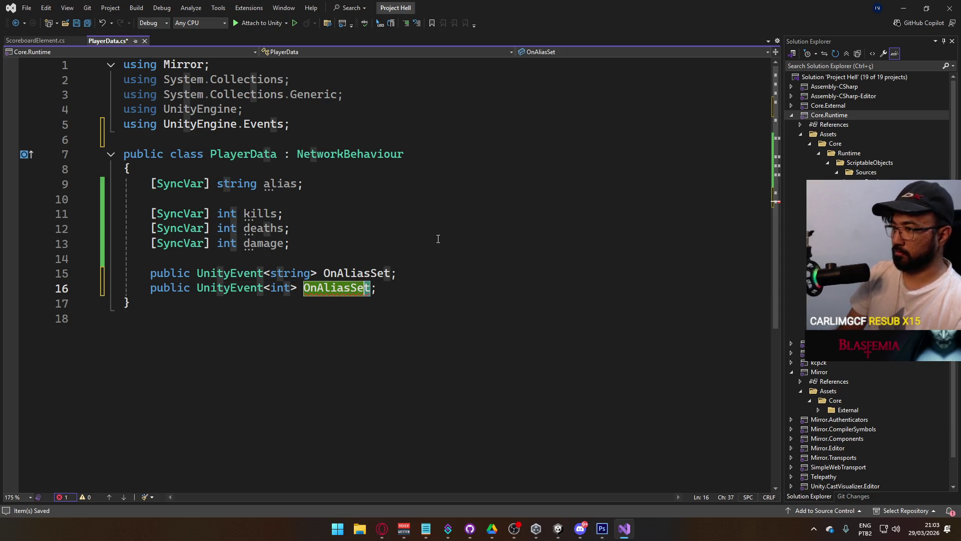
pyautogui.press('Right')
pyautogui.press('Right')
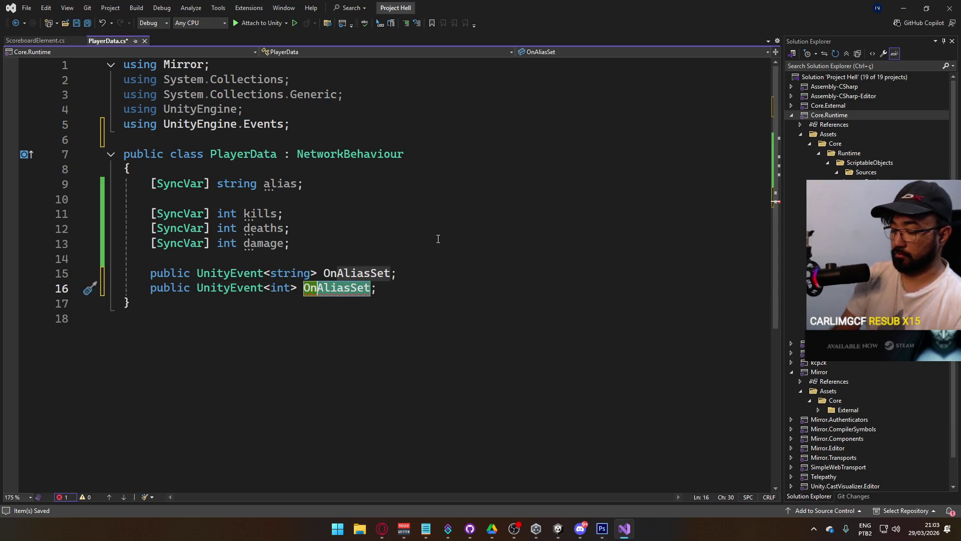
pyautogui.hotkey('ctrl', 'Delete')
pyautogui.write('KillsSet')
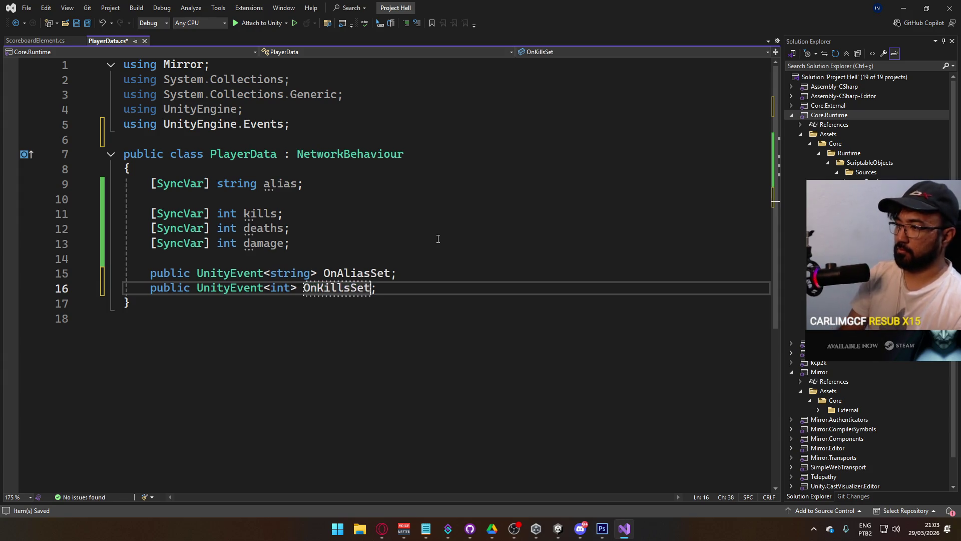
# Step: Add UnityEvent<int> OnDeathsSet and OnDamageSet declarations and save the file
pyautogui.press('End')
pyautogui.hotkey('shift', 'Home')
pyautogui.hotkey('ctrl', 'c')
pyautogui.press('End')
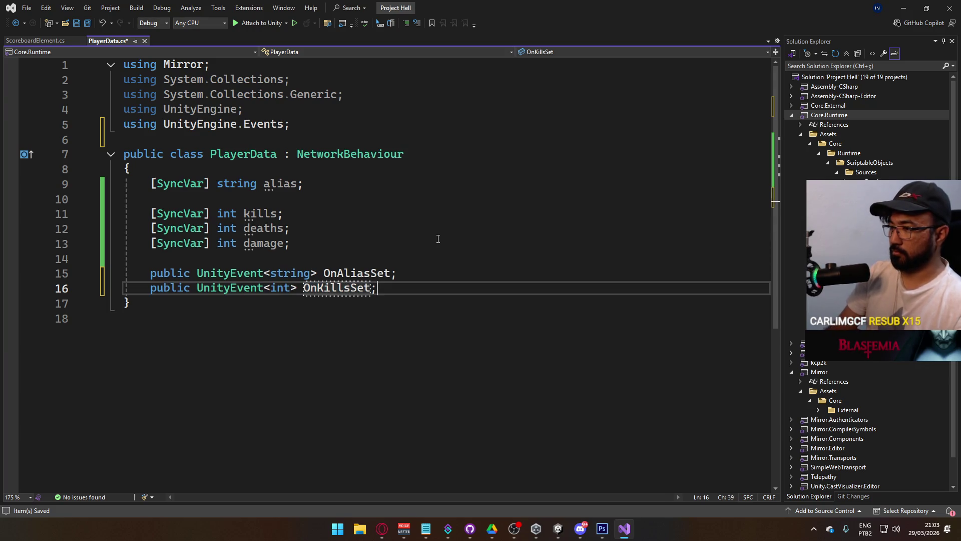
pyautogui.press('Return')
pyautogui.hotkey('ctrl', 'v')
pyautogui.press('Return')
pyautogui.hotkey('ctrl', 'v')
pyautogui.press('Up')
pyautogui.press('Left')
pyautogui.press('Left')
pyautogui.press('Left')
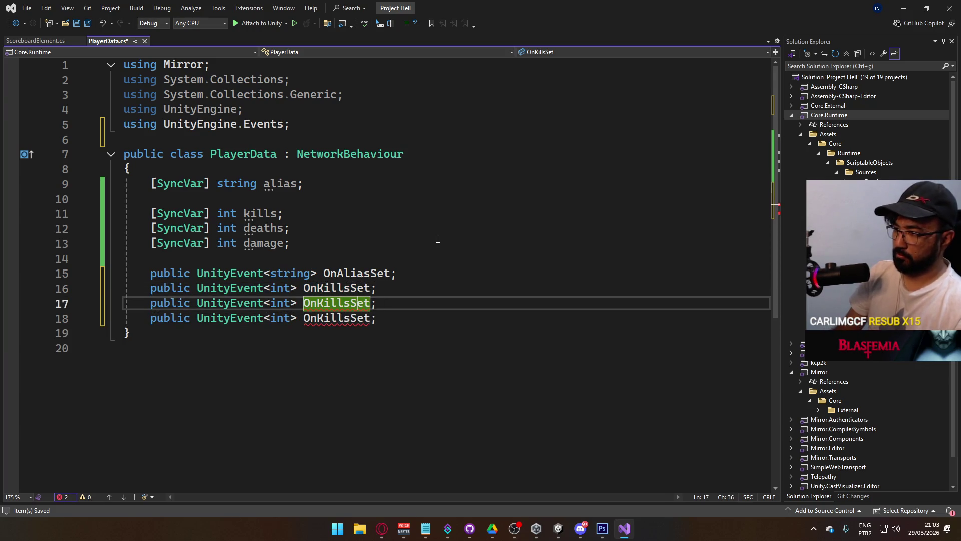
pyautogui.hotkey('shift', 'Left')
pyautogui.hotkey('shift', 'Left')
pyautogui.hotkey('shift', 'Left')
pyautogui.write('Deats')
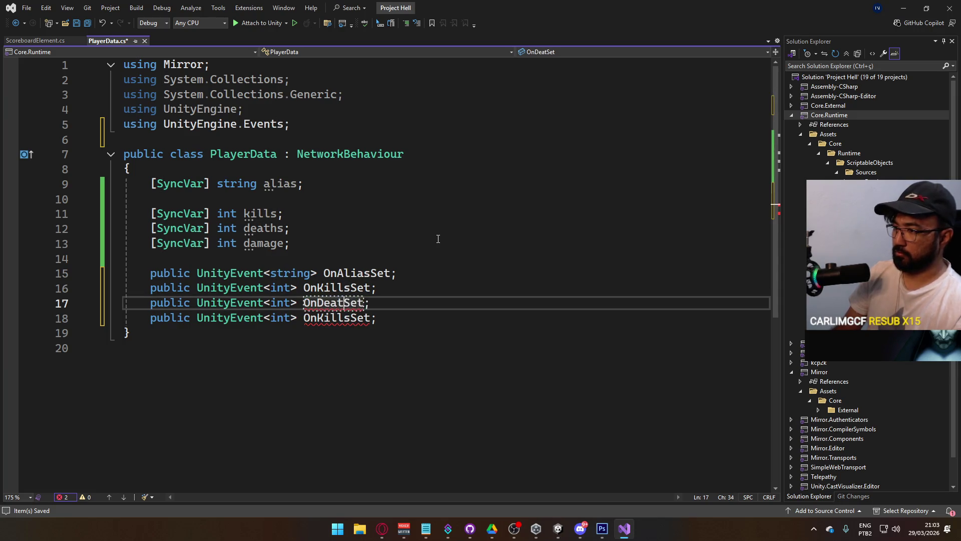
pyautogui.press('Left')
pyautogui.write('h')
pyautogui.press('Down')
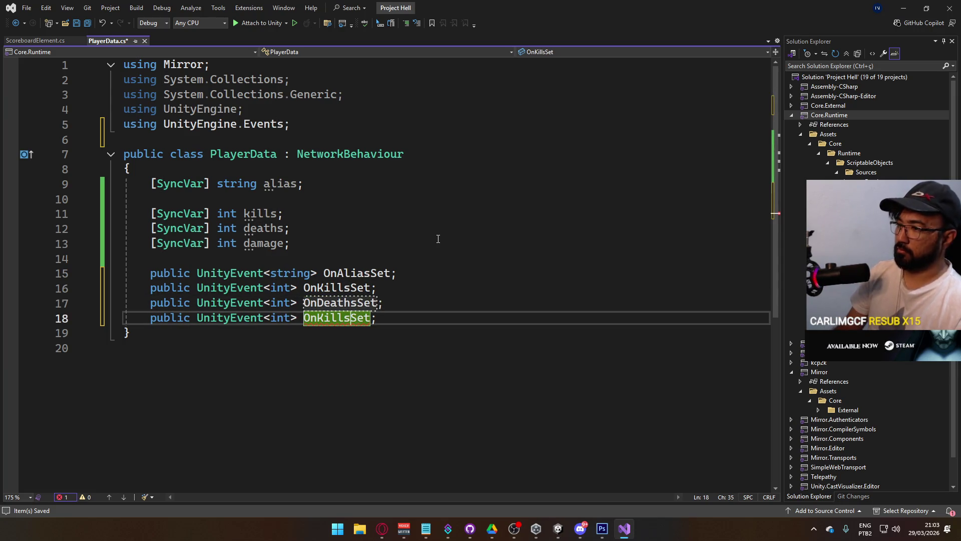
pyautogui.press('Left')
pyautogui.press('Left')
pyautogui.press('Left')
pyautogui.write('Damage')
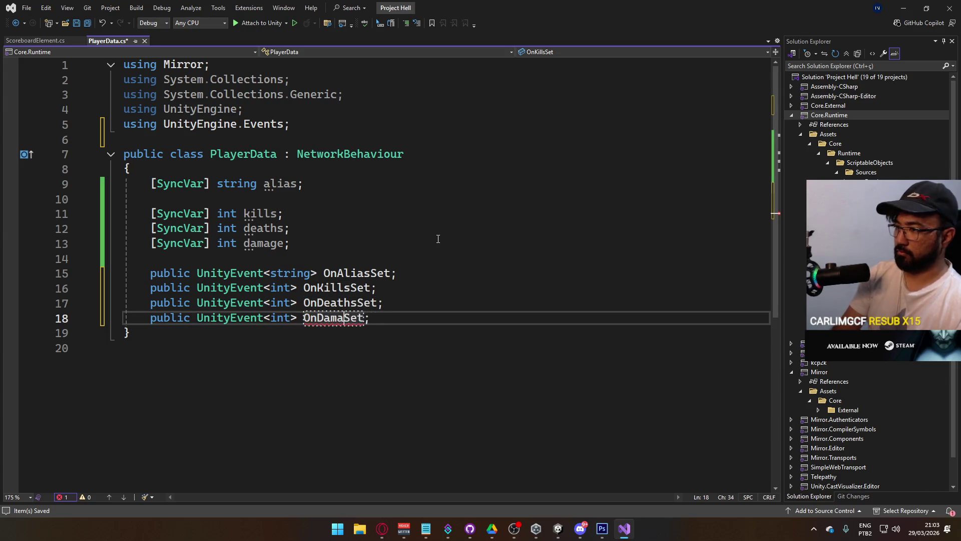
pyautogui.hotkey('ctrl', 's')
pyautogui.click(401, 321)
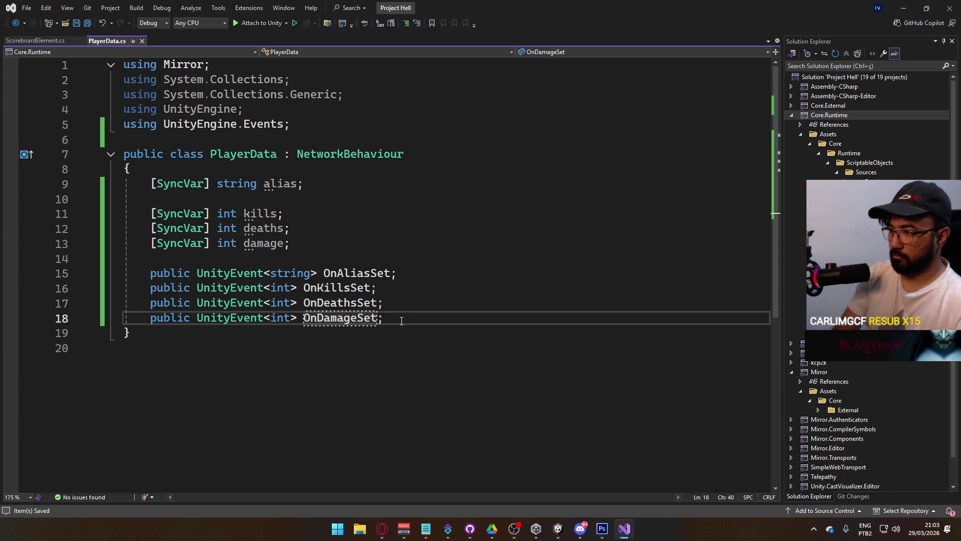
# Step: Write an empty 'void HookOnAliasUpdated()' method below the events
pyautogui.press('Return')
pyautogui.press('Return')
pyautogui.write('void H')
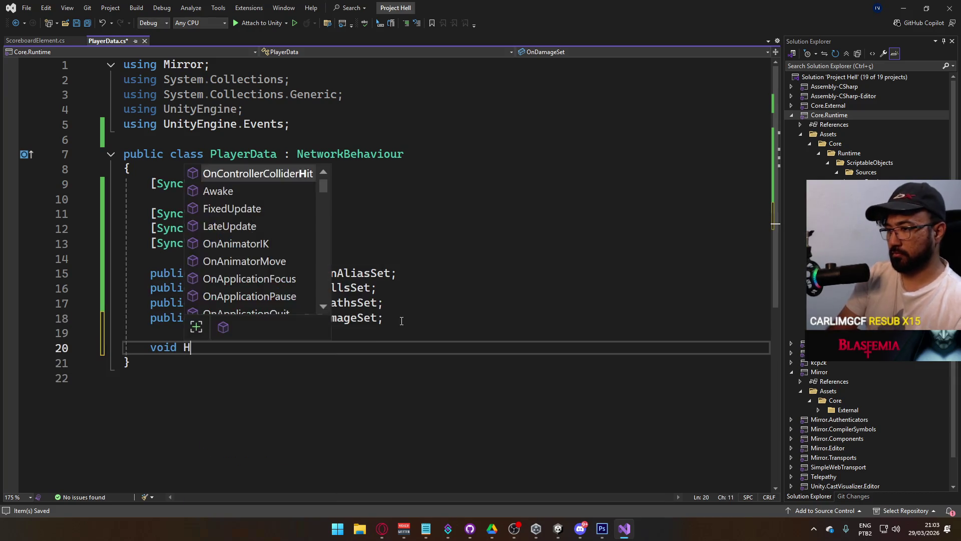
pyautogui.write('ookOnAliasC')
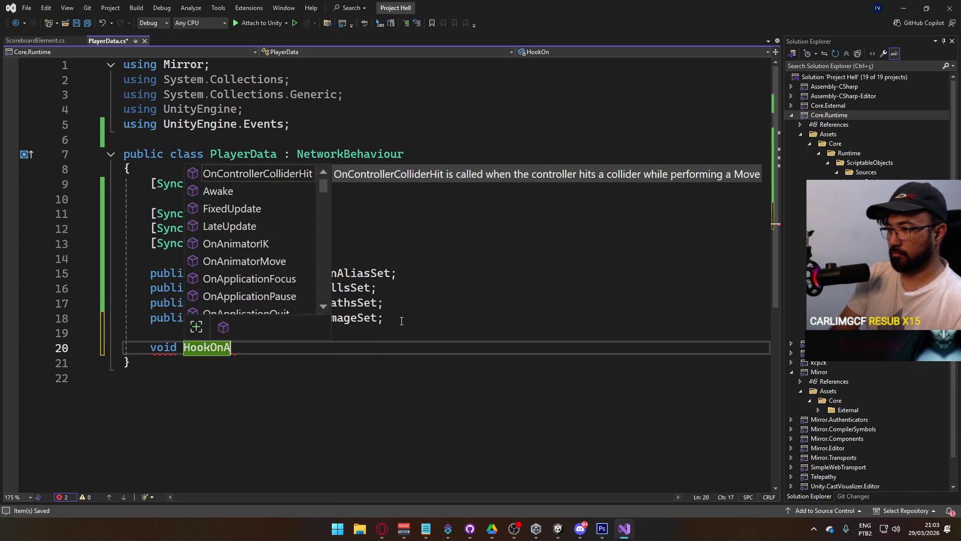
pyautogui.press('BackSpace')
pyautogui.write('Upda')
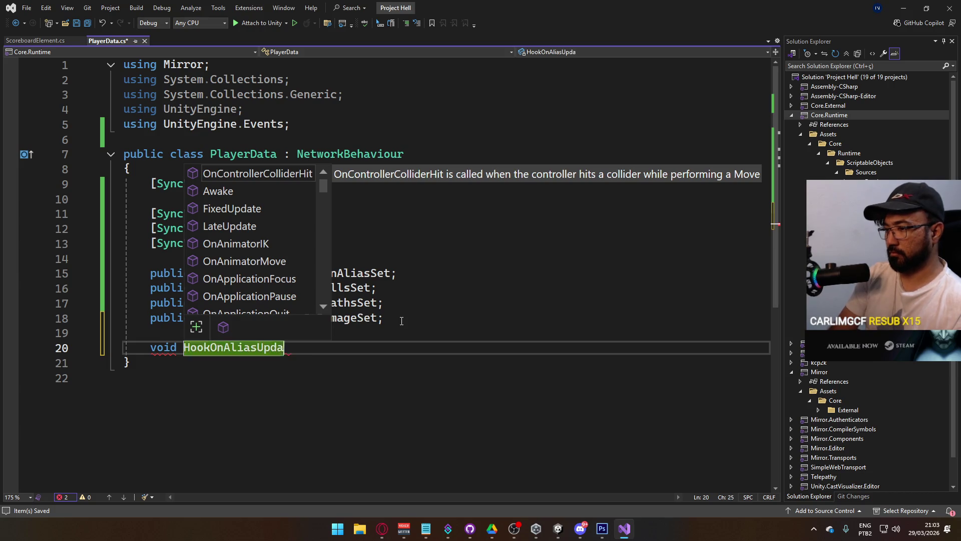
pyautogui.write('ted(')
pyautogui.press('Return')
pyautogui.write('{')
pyautogui.press('Return')
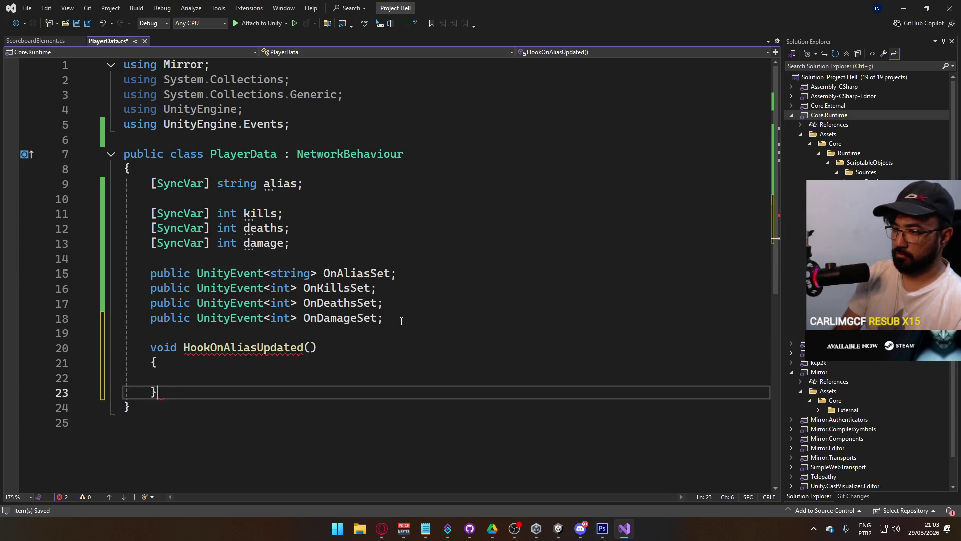
pyautogui.press('Down')
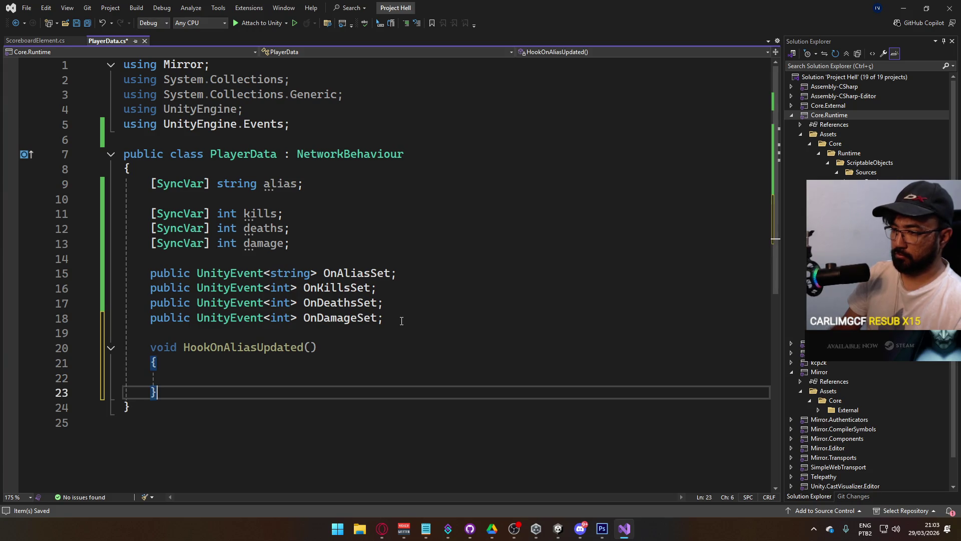
# Step: Duplicate the HookOnAliasUpdated method three times
pyautogui.hotkey('shift', 'alt', '=')
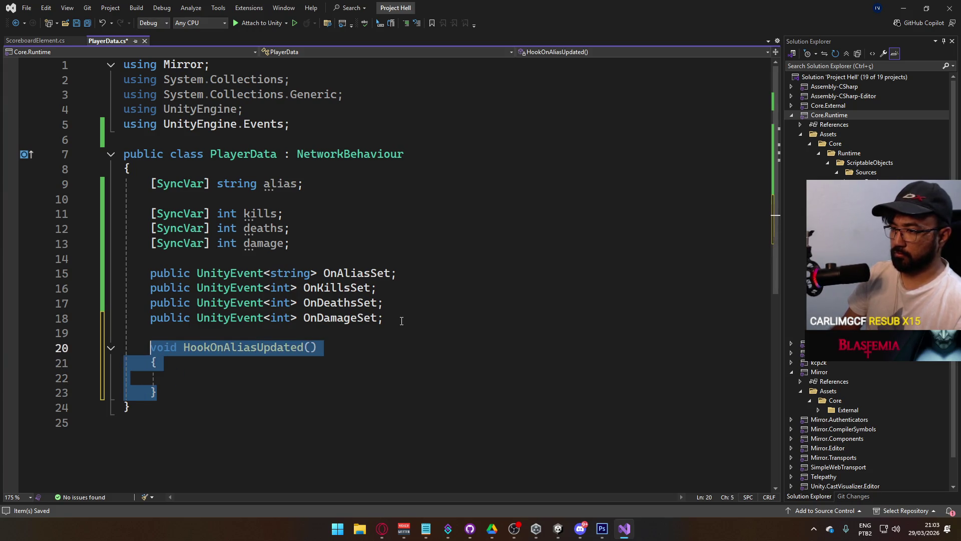
pyautogui.press('Down')
pyautogui.press('Down')
pyautogui.press('Up')
pyautogui.press('Up')
pyautogui.hotkey('ctrl', 'v')
pyautogui.hotkey('ctrl', 'v')
pyautogui.hotkey('ctrl', 'v')
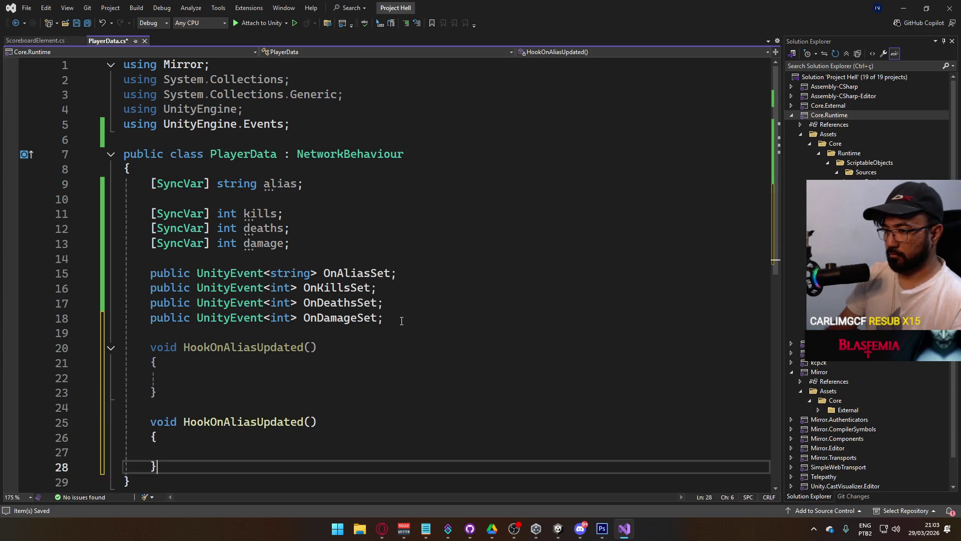
pyautogui.click(402, 321)
pyautogui.scroll(2, 402, 321)
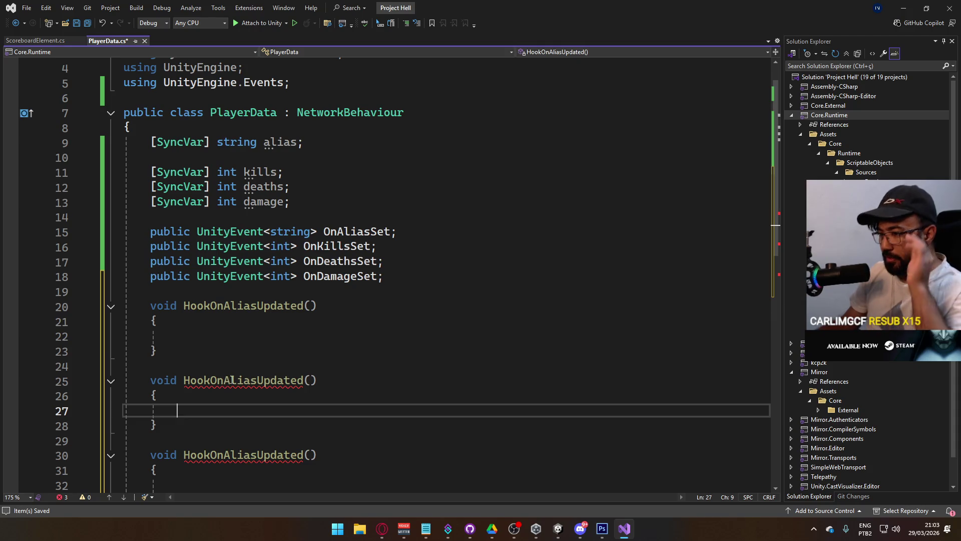
pyautogui.moveTo(240, 375)
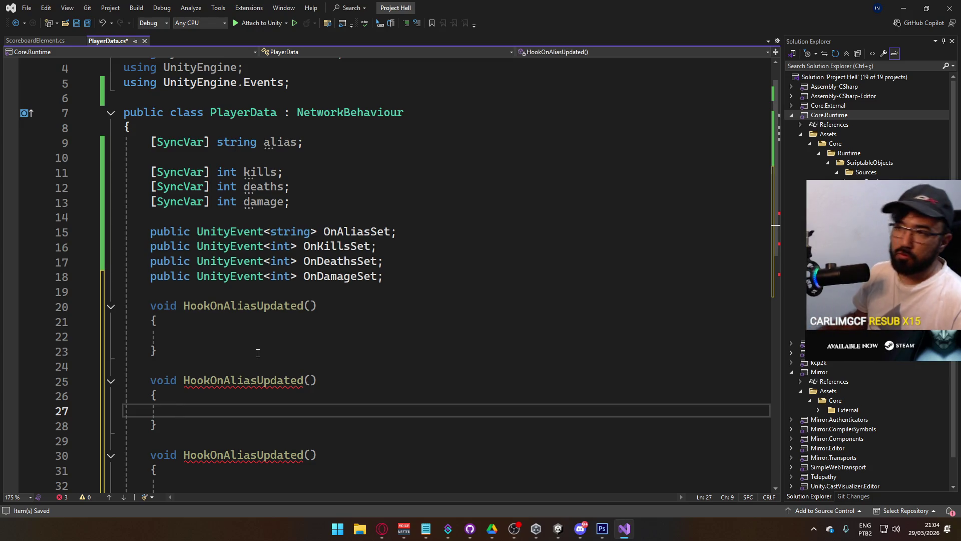
# Step: Rename the first copy to HookOnKillsUpdated
pyautogui.moveTo(183, 305); pyautogui.dragTo(313, 317)
pyautogui.doubleClick(305, 311)
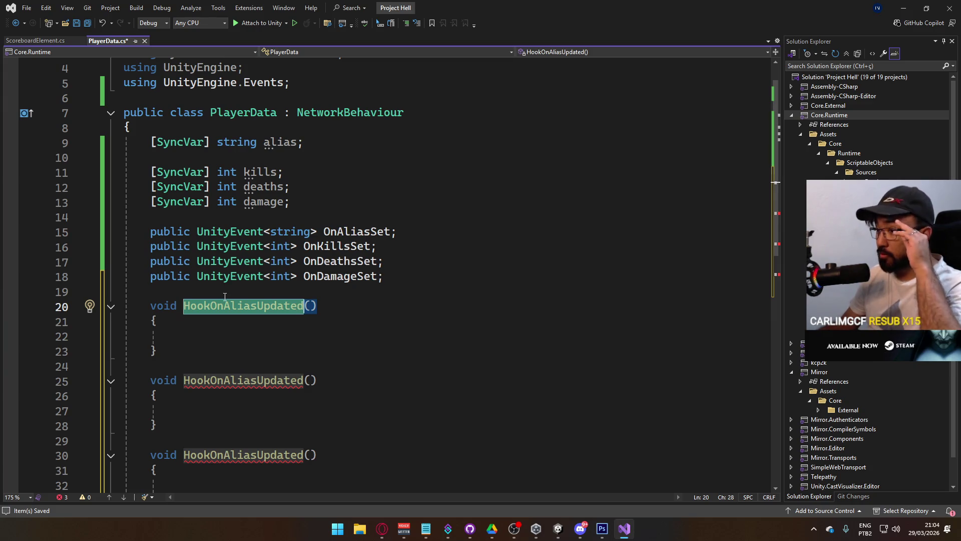
pyautogui.click(220, 338)
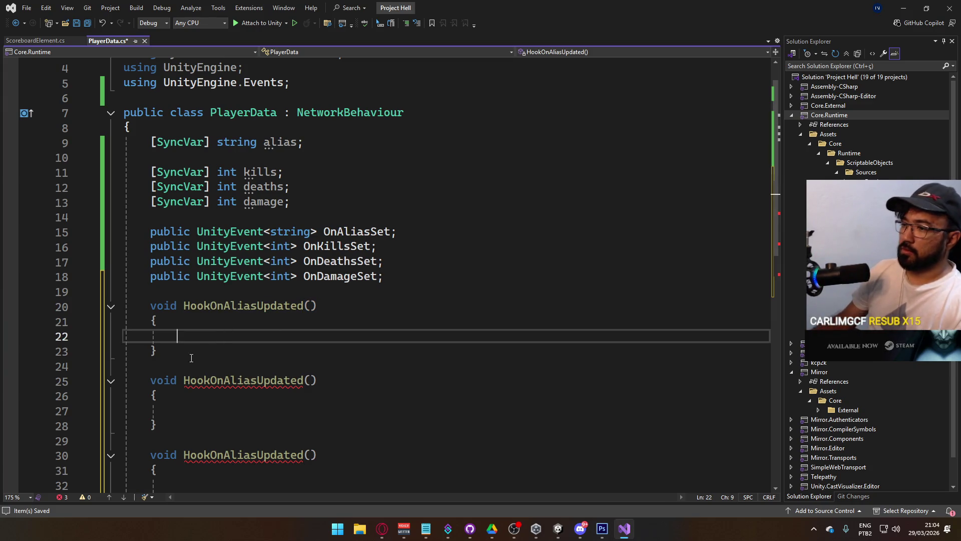
pyautogui.click(224, 382)
pyautogui.hotkey('ctrl', 'r')
pyautogui.hotkey('ctrl', 'r')
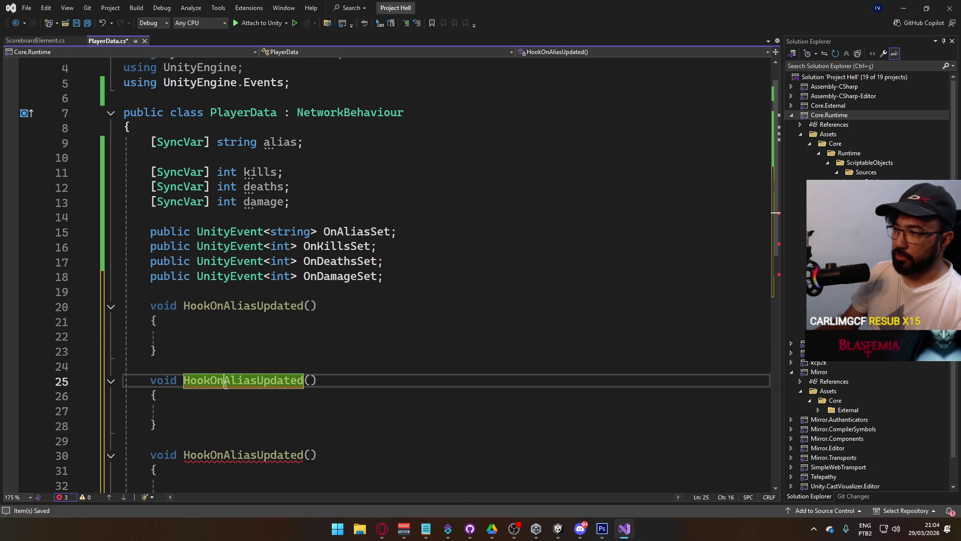
pyautogui.hotkey('shift', 'Right')
pyautogui.hotkey('shift', 'Right')
pyautogui.hotkey('shift', 'Right')
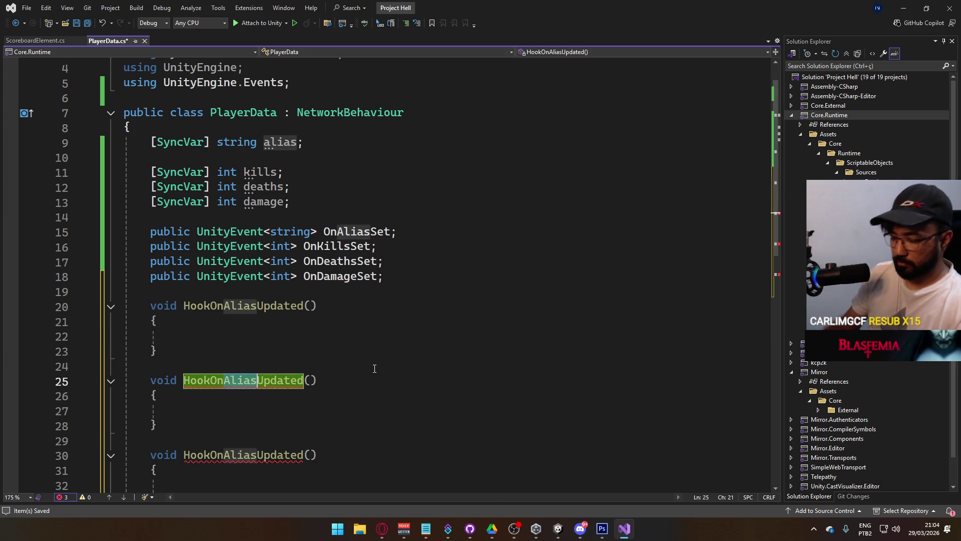
pyautogui.write('Kills')
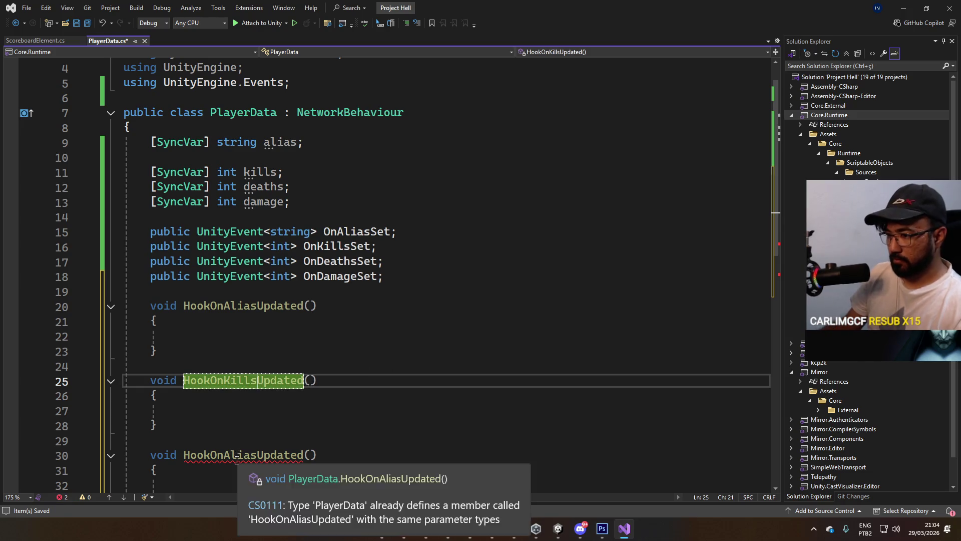
pyautogui.click(225, 457)
# Step: Rename the remaining copies to HookOnDeathsUpdated and HookOnDamageUpdated, then save
pyautogui.hotkey('shift', 'Right')
pyautogui.hotkey('shift', 'Right')
pyautogui.hotkey('shift', 'Right')
pyautogui.hotkey('ctrl', 'r')
pyautogui.hotkey('ctrl', 'r')
pyautogui.write('Deaths')
pyautogui.click(337, 411)
pyautogui.scroll(-3, 336, 411)
pyautogui.click(224, 396)
pyautogui.hotkey('shift', 'Right')
pyautogui.hotkey('shift', 'Right')
pyautogui.hotkey('shift', 'Right')
pyautogui.hotkey('ctrl', 'r')
pyautogui.hotkey('ctrl', 'r')
pyautogui.write('Damage')
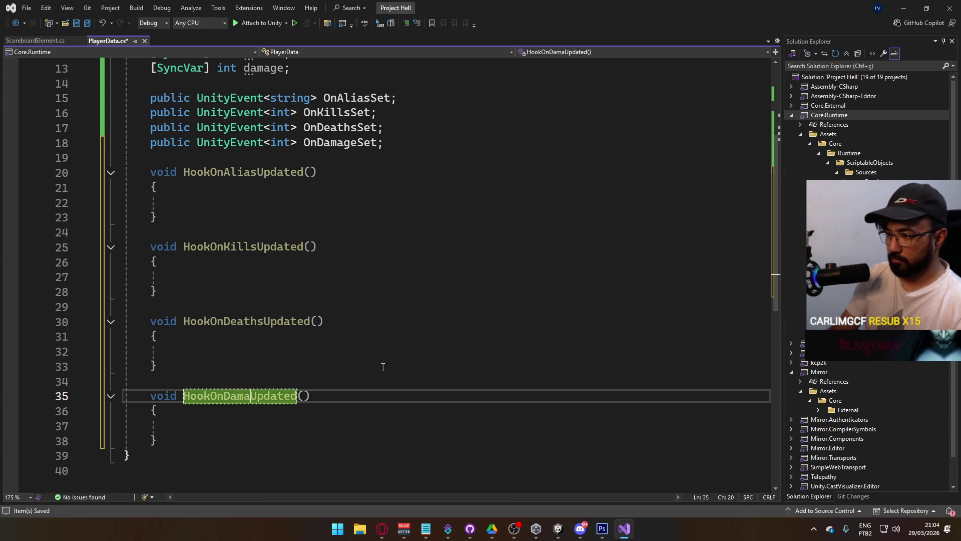
pyautogui.press('Return')
pyautogui.hotkey('ctrl', 's')
pyautogui.click(271, 202)
pyautogui.scroll(1, 264, 250)
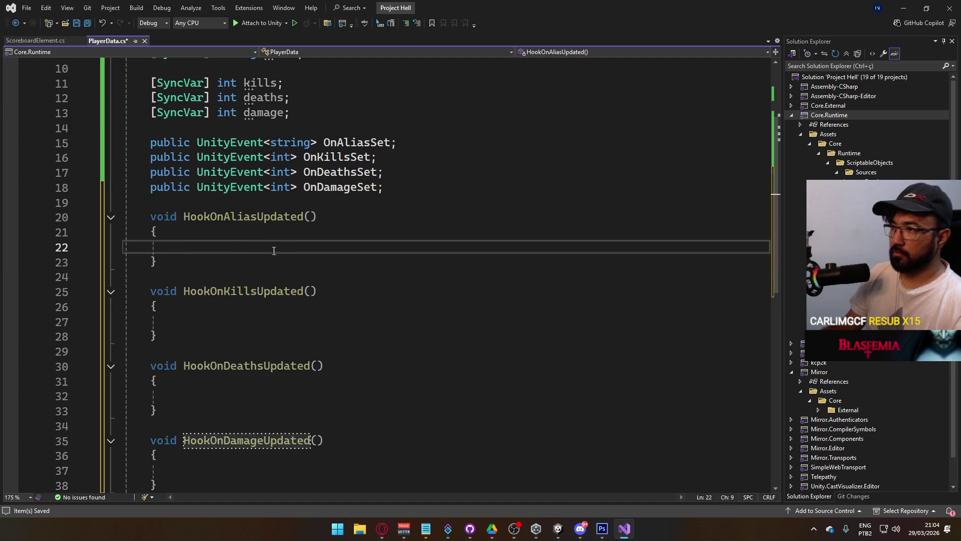
# Step: Make the alias hook call this.OnAliasSet?.Invoke(newVal); and save the file
pyautogui.write('this.')
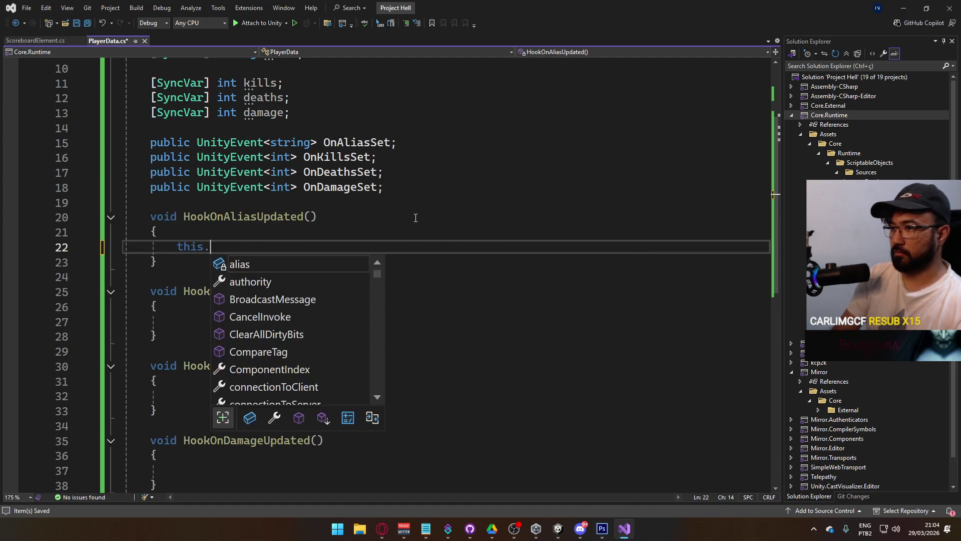
pyautogui.write('OnAliasSet?.Invoke(alias')
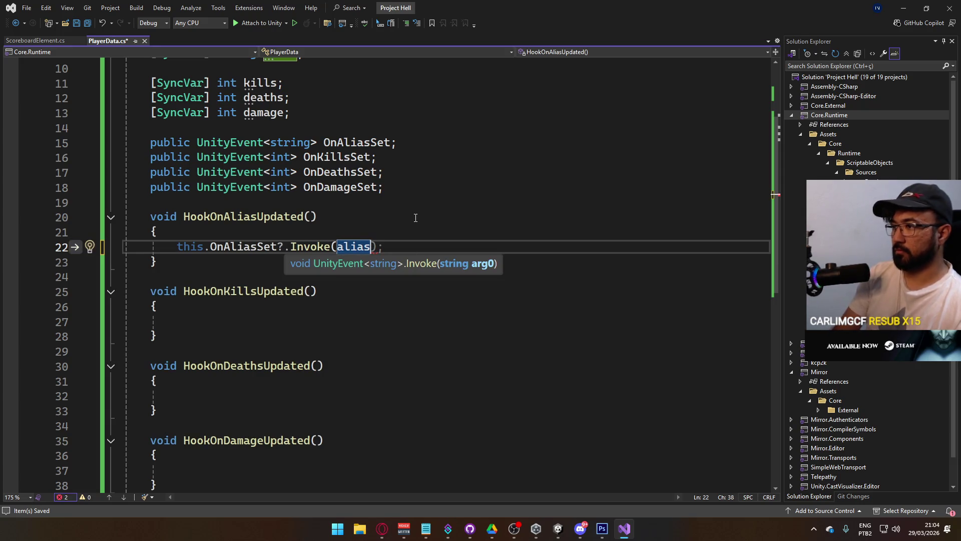
pyautogui.write('_')
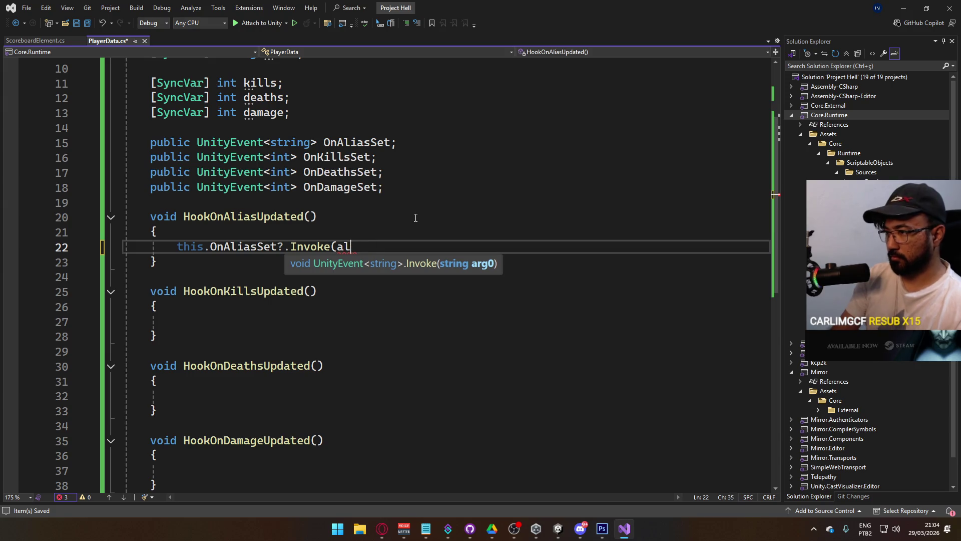
pyautogui.press('BackSpace')
pyautogui.press('BackSpace')
pyautogui.write('newVal')
pyautogui.press('Tab')
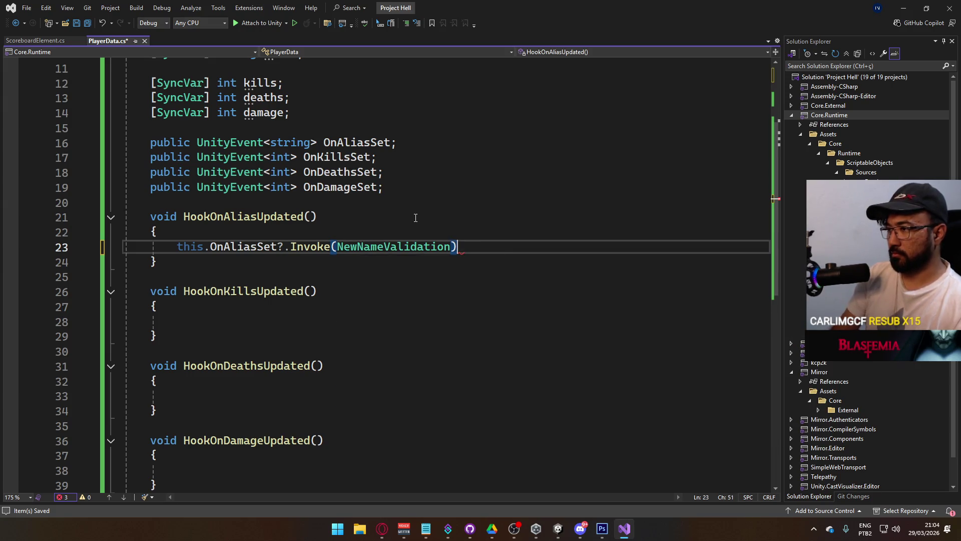
pyautogui.hotkey('ctrl', 'z')
pyautogui.write(';')
pyautogui.hotkey('ctrl', 's')
# Step: Give HookOnAliasUpdated the parameters (string oldVal, string newVal)
pyautogui.click(313, 222)
pyautogui.write('string oldVal,')
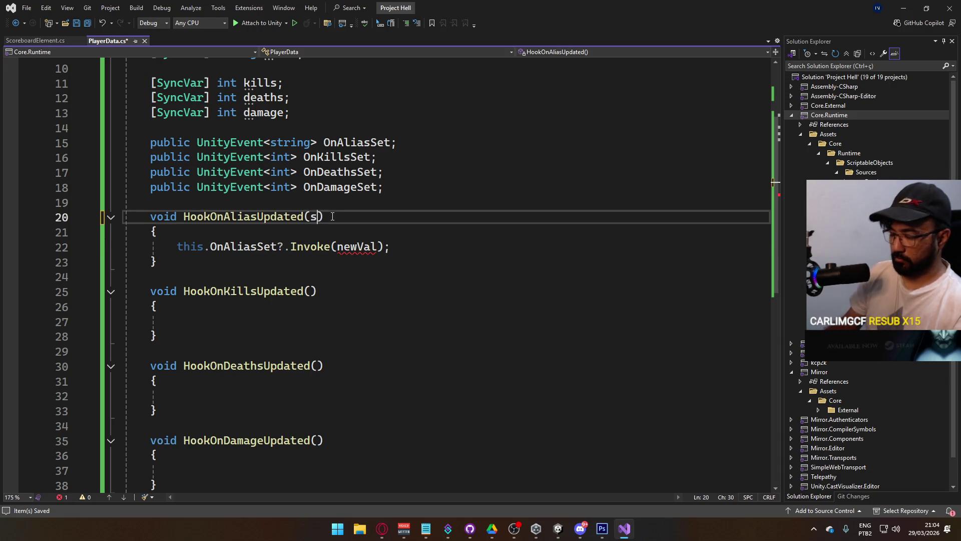
pyautogui.write(' string newVal')
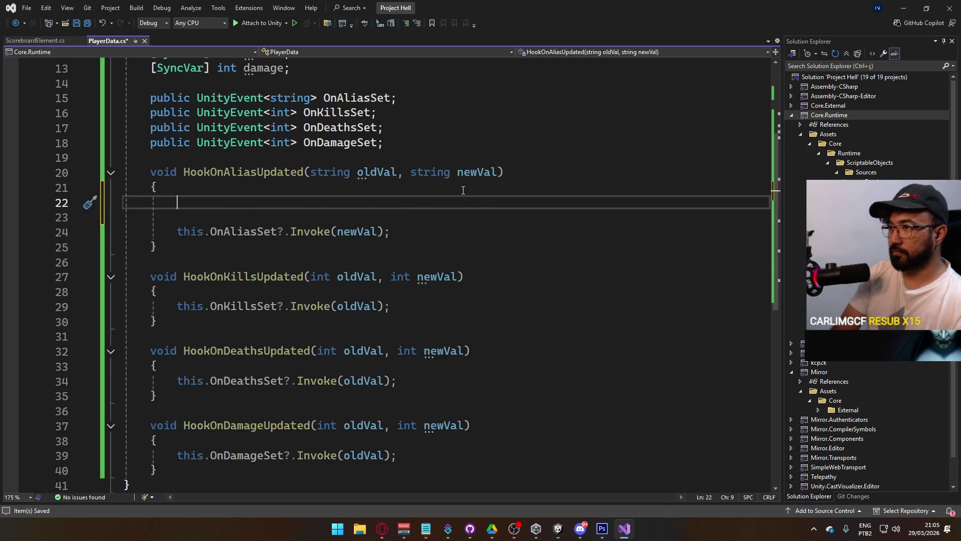
pyautogui.scroll(3, 463, 190)
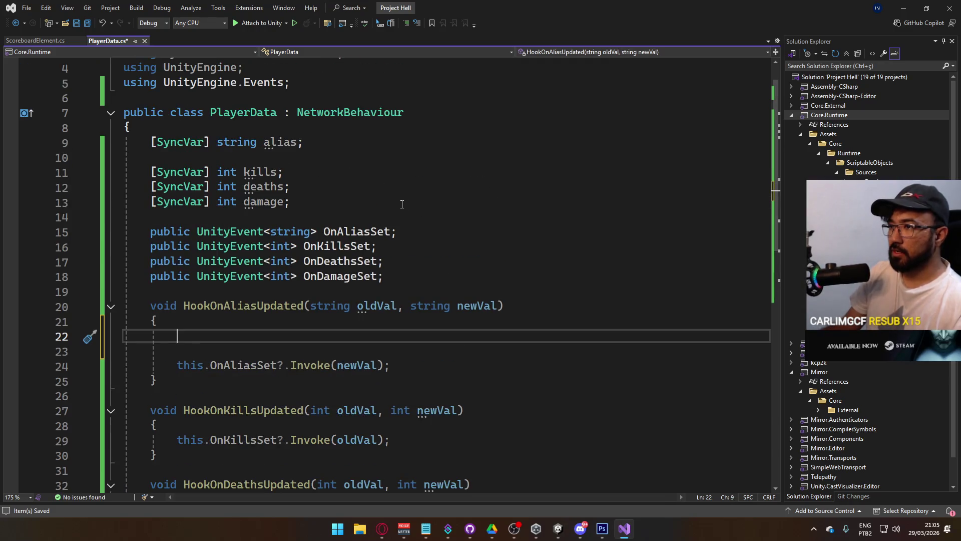
pyautogui.scroll(-2, 387, 201)
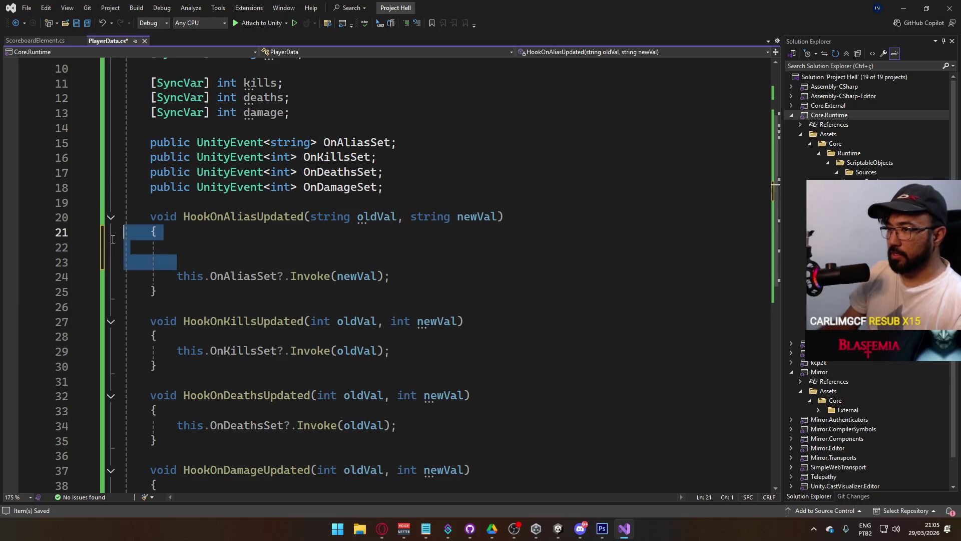
pyautogui.scroll(-1, 304, 285)
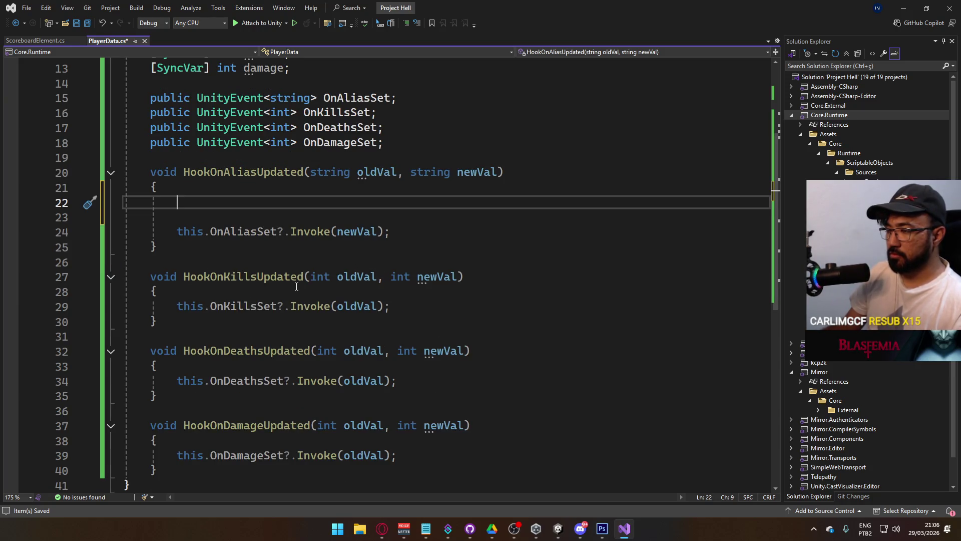
# Step: Add an 'if (base.isOwned == false) return;' check to the top of the kills hook
pyautogui.click(296, 288)
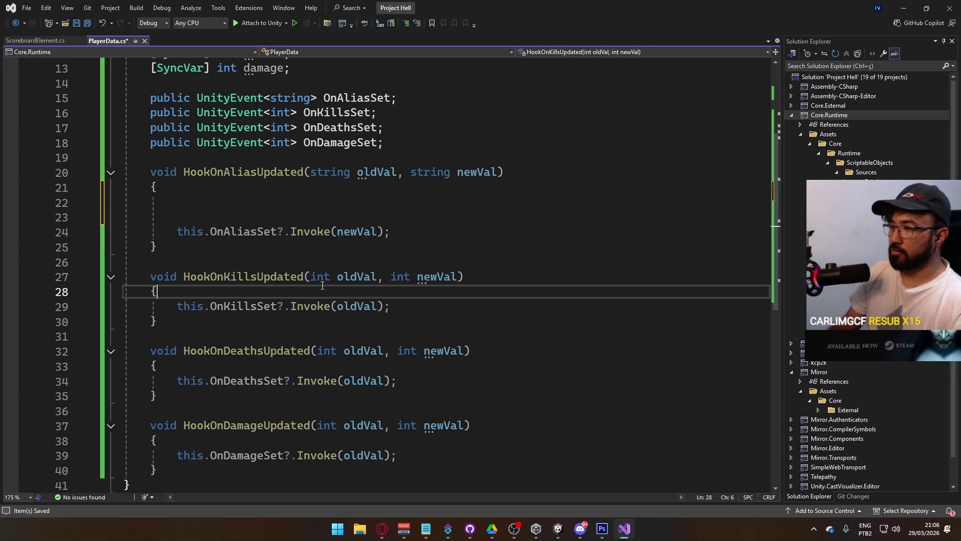
pyautogui.press('Return')
pyautogui.press('Return')
pyautogui.press('Up')
pyautogui.write('if (base.isOw')
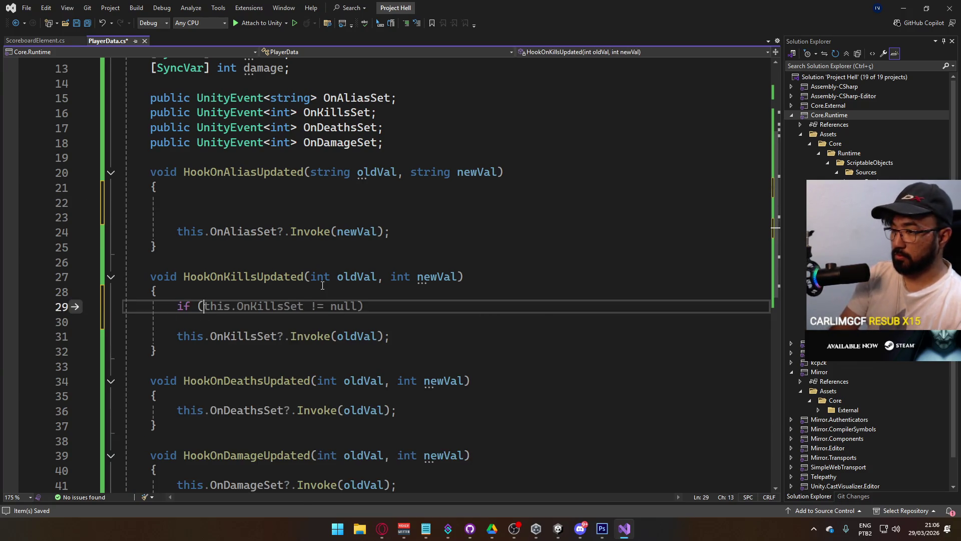
pyautogui.press('Tab')
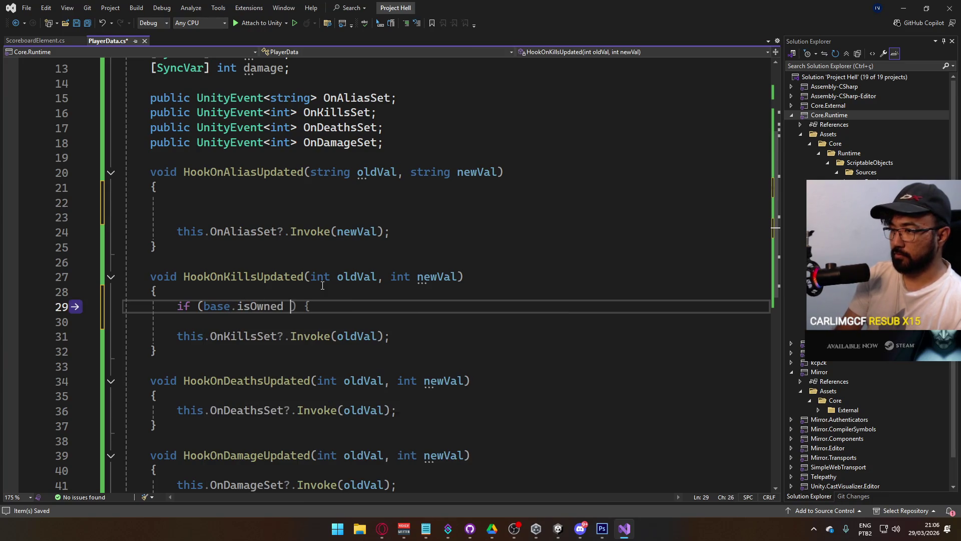
pyautogui.write('== false) ret')
pyautogui.press('Tab')
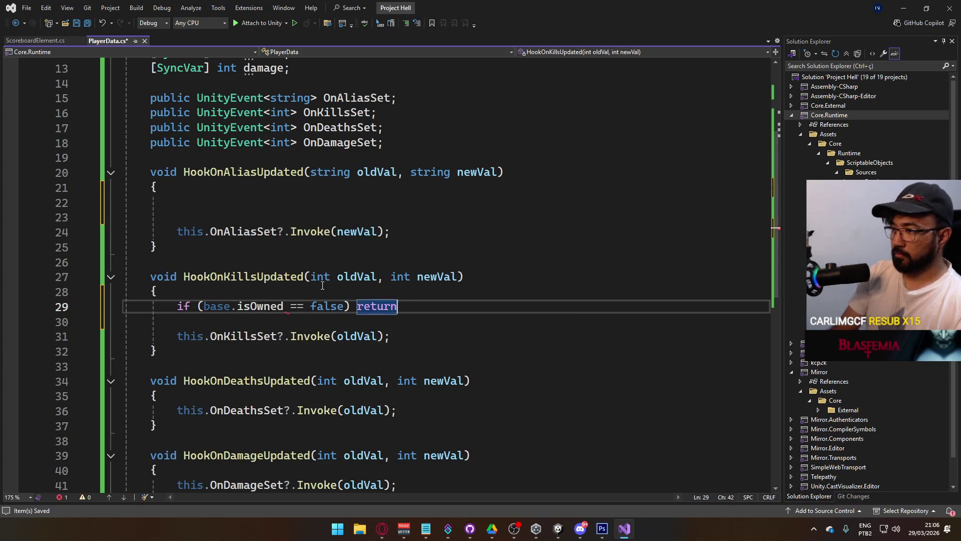
pyautogui.hotkey('shift', 'Home')
pyautogui.hotkey('ctrl', 'c')
# Step: Paste the same isOwned ownership check into the deaths and damage hooks
pyautogui.click(485, 403)
pyautogui.press('Return')
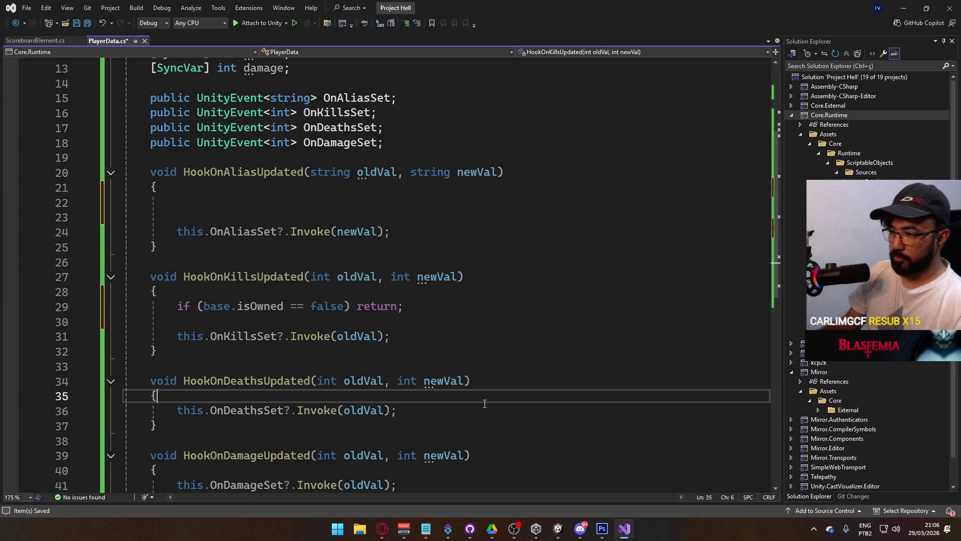
pyautogui.hotkey('ctrl', 'v')
pyautogui.press('Return')
pyautogui.scroll(-1, 459, 409)
pyautogui.scroll(-2, 459, 410)
pyautogui.click(357, 372)
pyautogui.press('Return')
pyautogui.press('Return')
pyautogui.press('Up')
pyautogui.hotkey('ctrl', 'v')
pyautogui.click(385, 321)
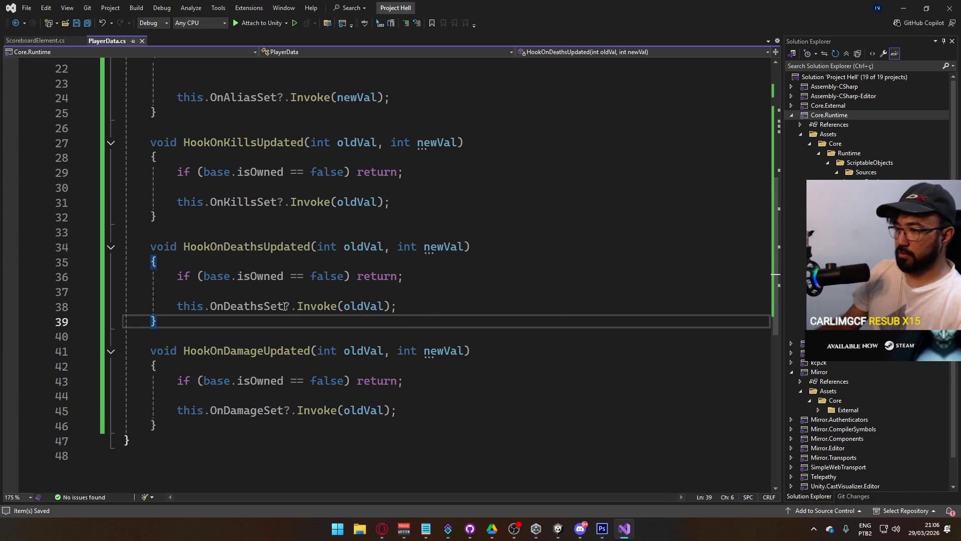
# Step: Start a new // comment line below the last hook method
pyautogui.scroll(4, 385, 297)
pyautogui.scroll(-2, 385, 297)
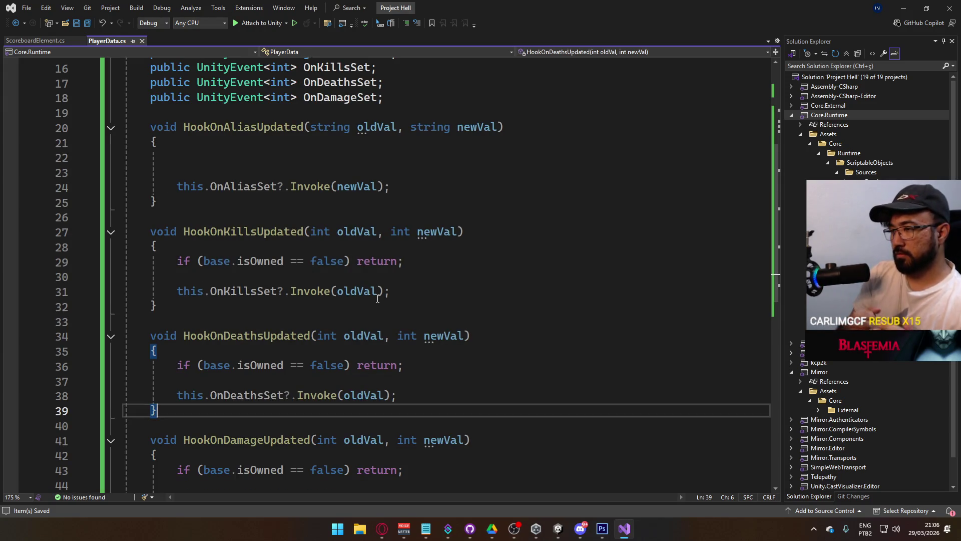
pyautogui.scroll(-2, 378, 298)
pyautogui.click(375, 455)
pyautogui.write('//')
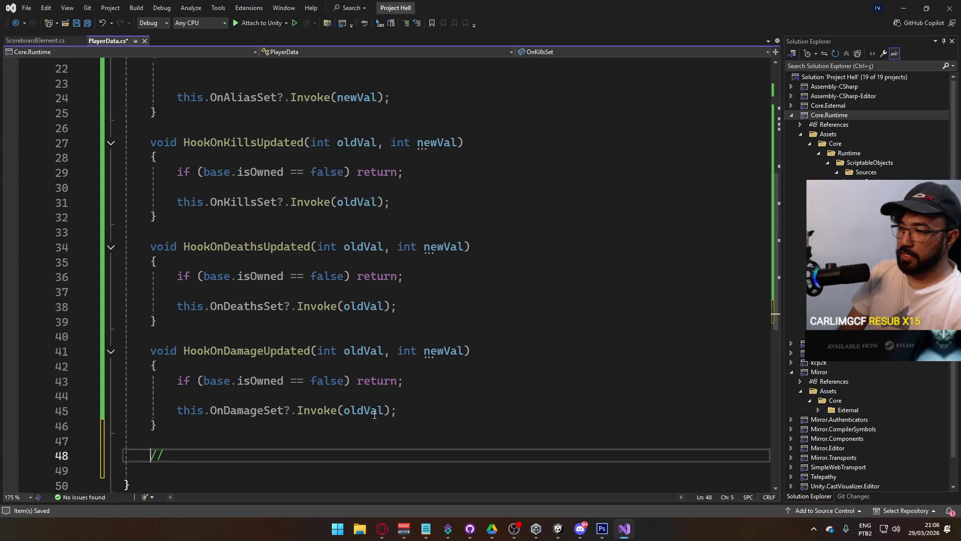
pyautogui.press('Return')
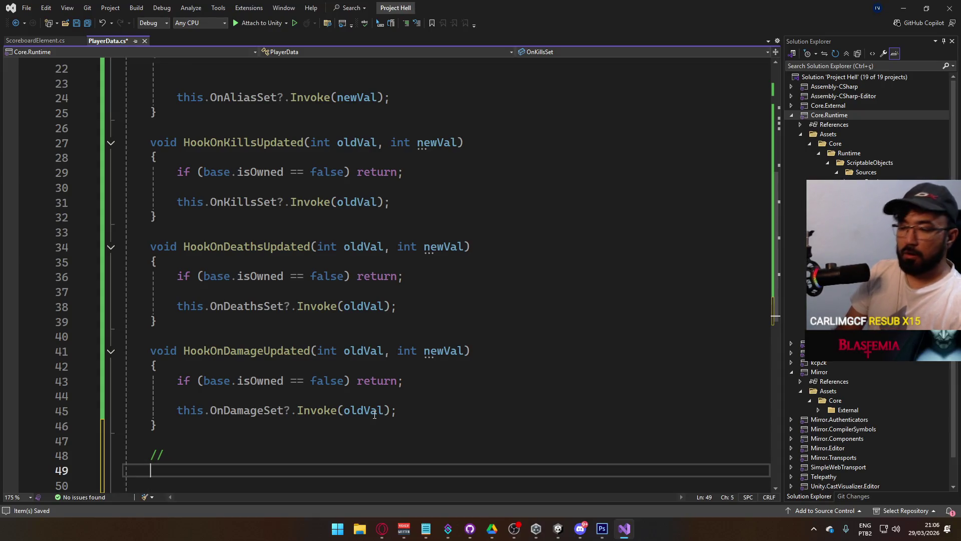
pyautogui.scroll(5, 374, 415)
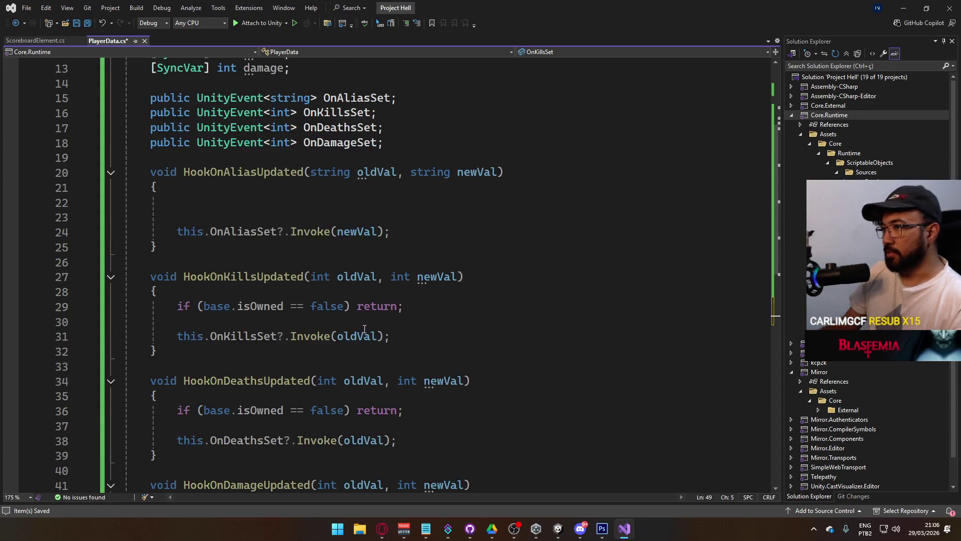
pyautogui.scroll(-8, 438, 325)
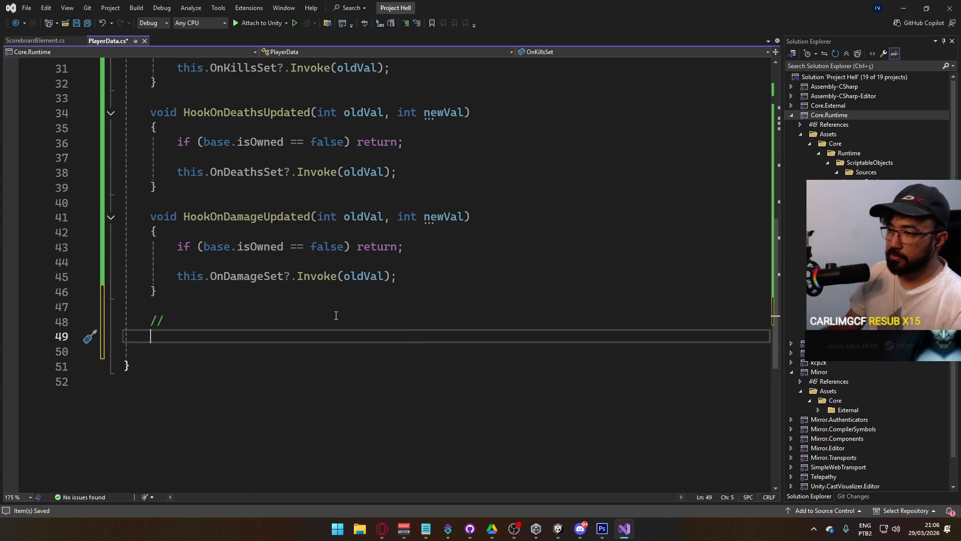
pyautogui.scroll(8, 331, 317)
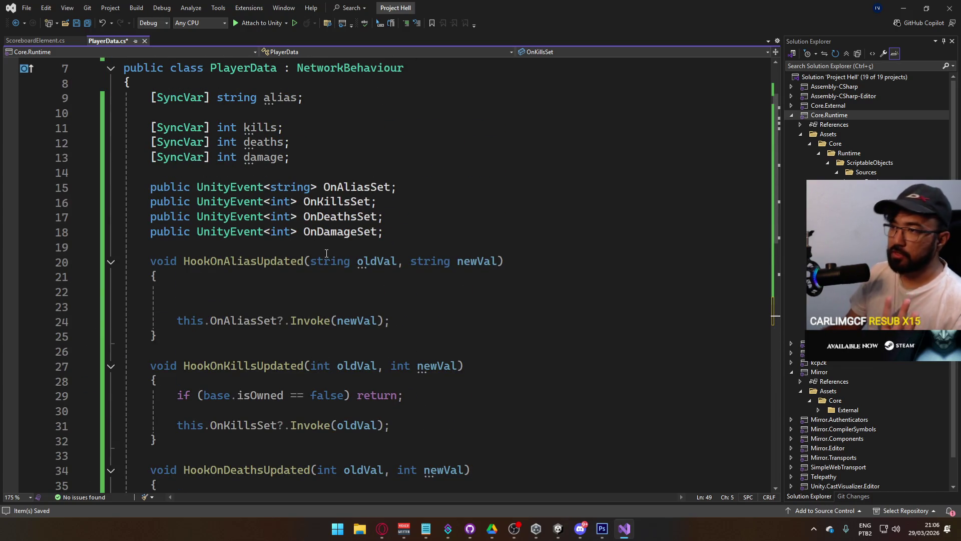
# Step: Add an 'if (base.isOwned == true) { return; }' block to HookOnAliasUpdated
pyautogui.click(309, 291)
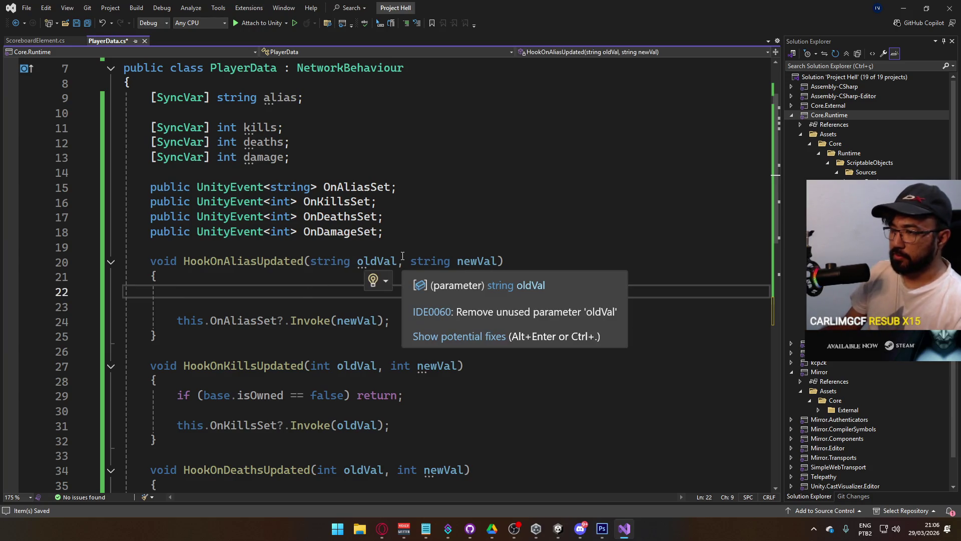
pyautogui.write('if (base.isOwned == true')
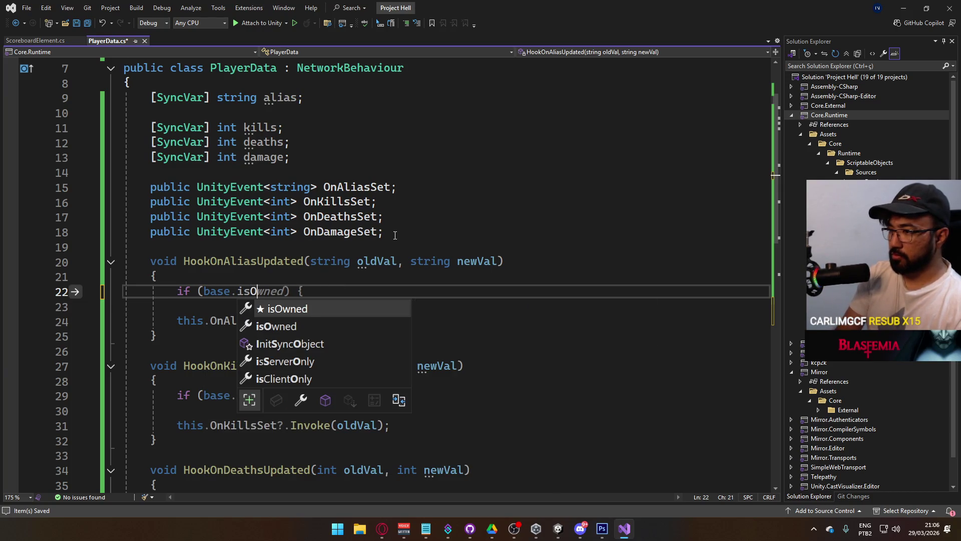
pyautogui.press('Tab')
pyautogui.write('== true)')
pyautogui.press('Return')
pyautogui.write('{')
pyautogui.press('Return')
pyautogui.press('Return')
pyautogui.write('}')
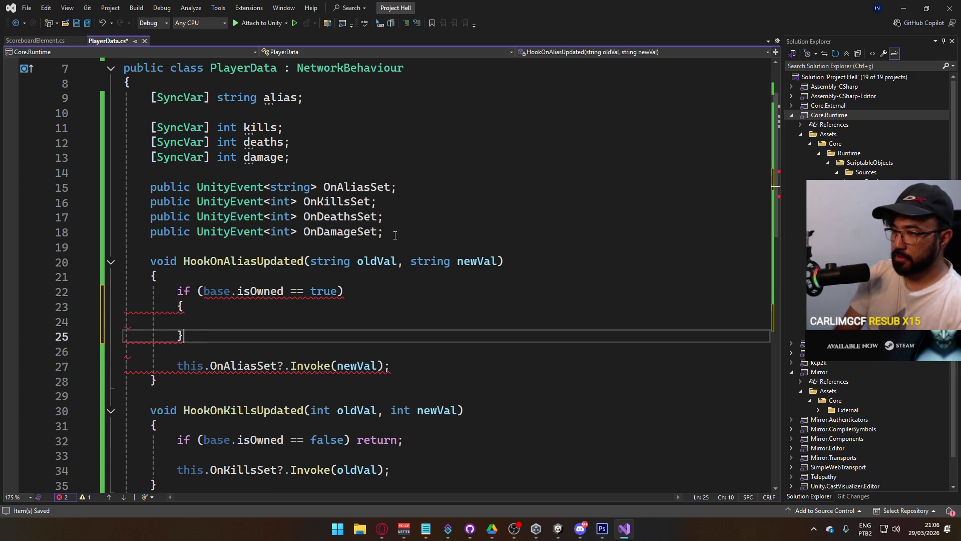
pyautogui.press('Up')
pyautogui.press('Return')
pyautogui.write('retu')
pyautogui.press('BackSpace')
pyautogui.press('BackSpace')
pyautogui.press('BackSpace')
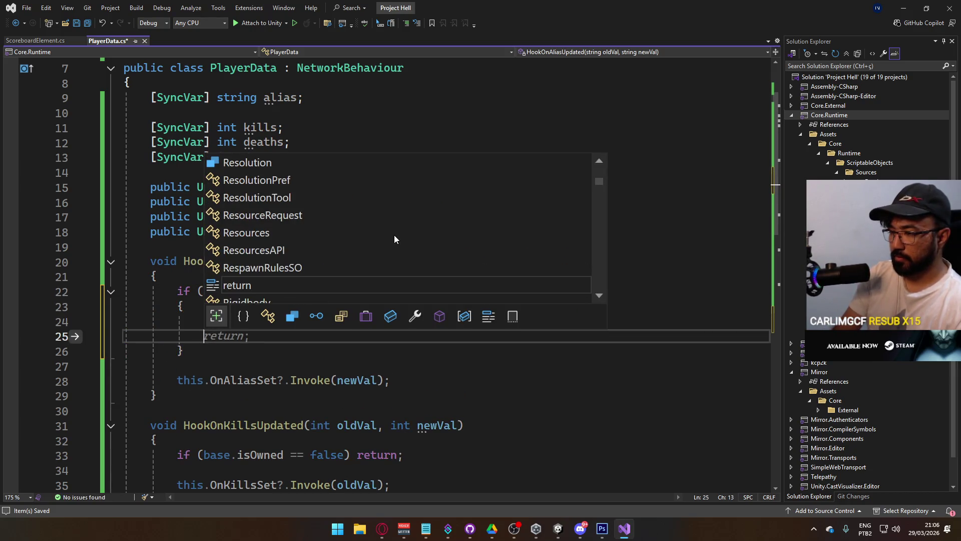
pyautogui.press('Escape')
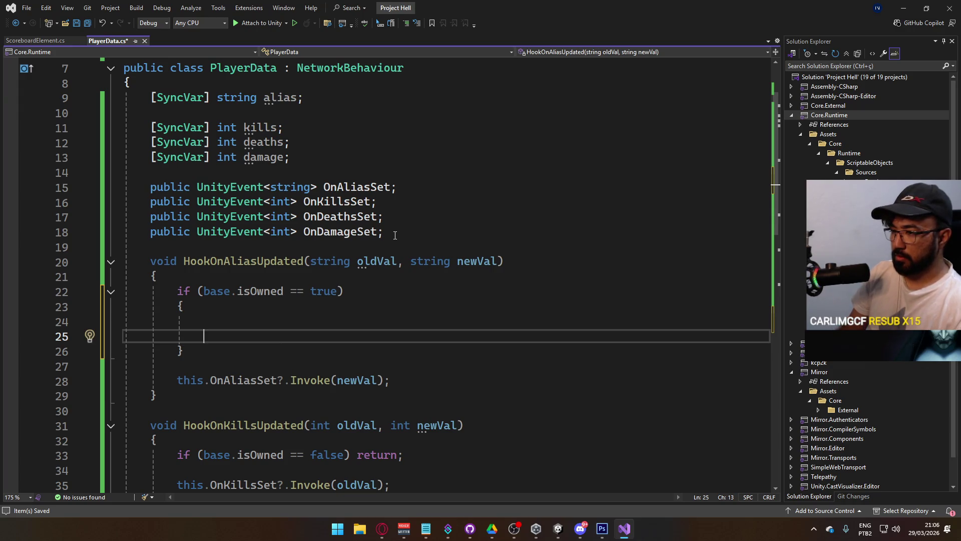
pyautogui.write('return;')
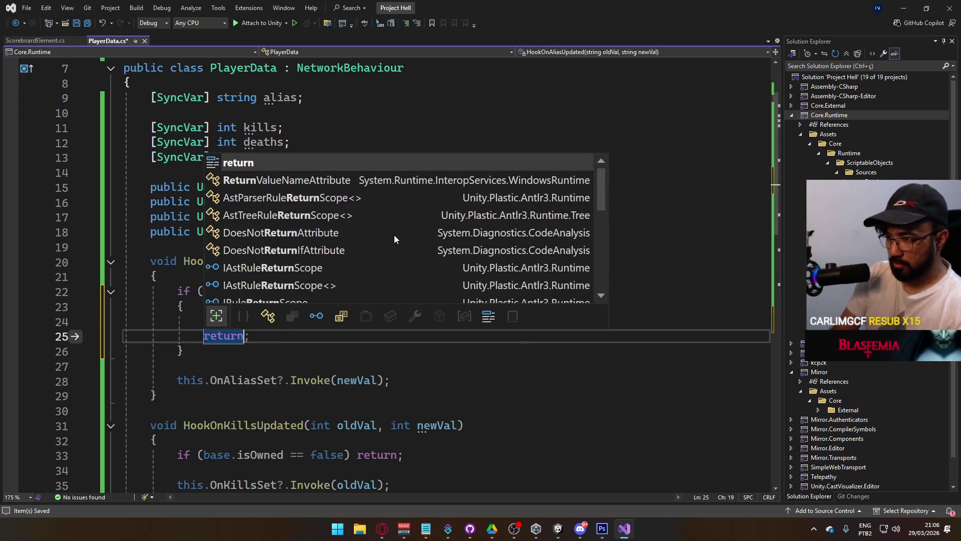
# Step: Move the OnAliasSet invoke line to the top of the alias hook
pyautogui.moveTo(400, 386)
pyautogui.mouseDown()
pyautogui.moveTo(150, 385)
pyautogui.moveTo(175, 385)
pyautogui.mouseUp()
pyautogui.hotkey('ctrl', 'x')
pyautogui.click(295, 276)
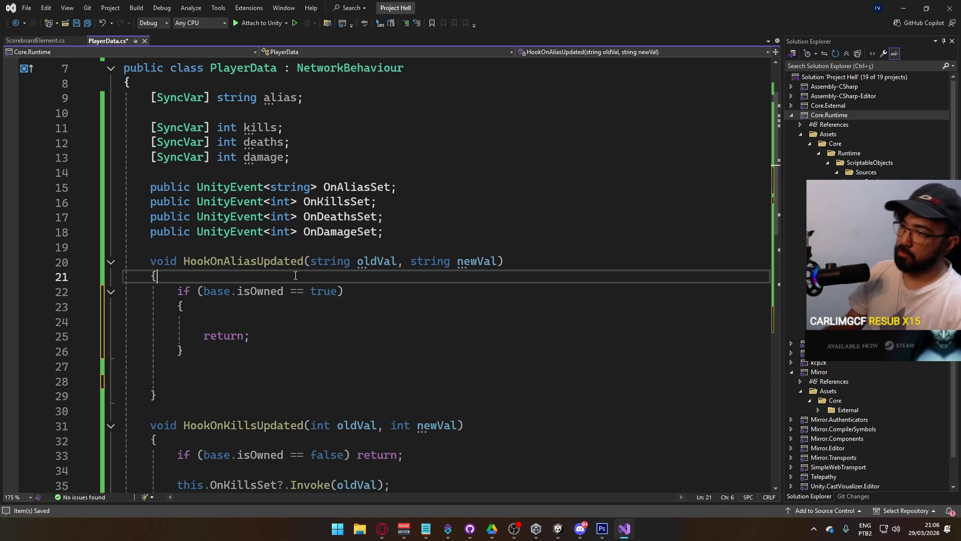
pyautogui.press('Return')
pyautogui.press('Return')
pyautogui.press('Up')
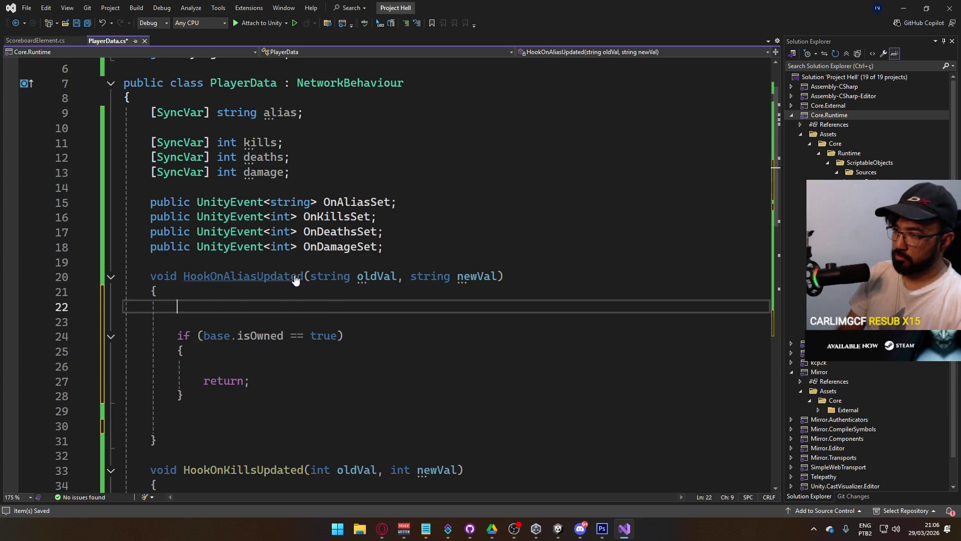
pyautogui.hotkey('ctrl', 'v')
pyautogui.press('Down')
pyautogui.press('Down')
pyautogui.press('Down')
pyautogui.press('Down')
pyautogui.press('Down')
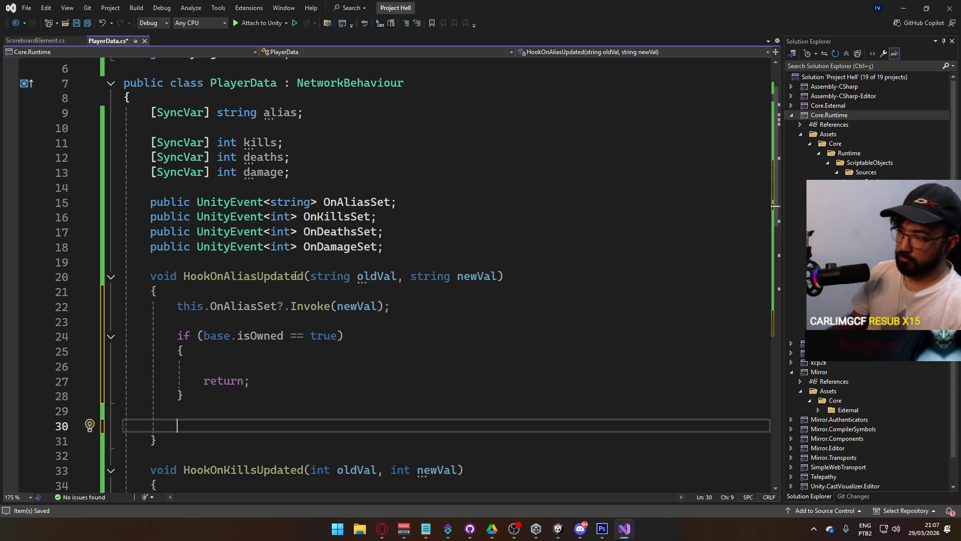
# Step: Delete the ownership block and leftover blank line from the alias hook, and save PlayerData.cs
pyautogui.hotkey('shift', 'Up')
pyautogui.hotkey('shift', 'Up')
pyautogui.hotkey('shift', 'Up')
pyautogui.press('Delete')
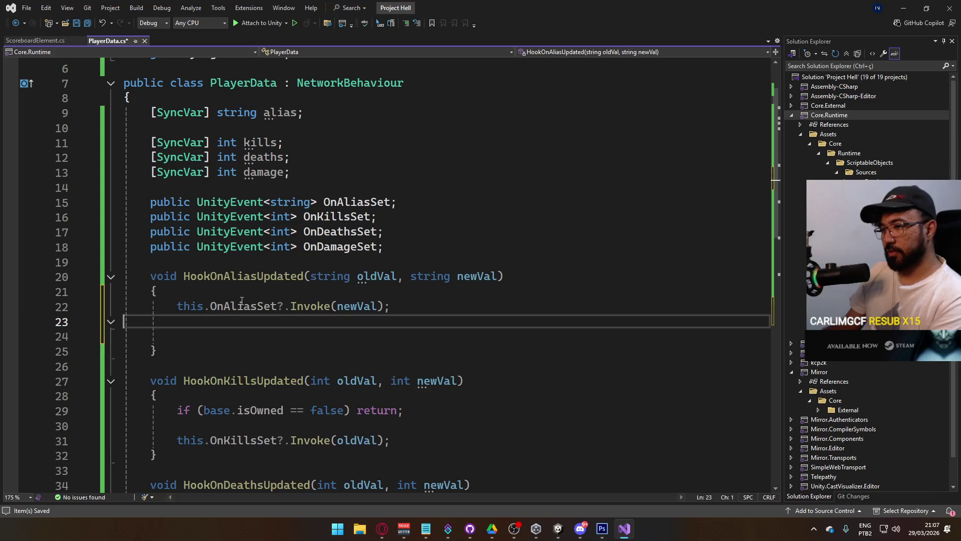
pyautogui.click(426, 312)
pyautogui.press('Delete')
pyautogui.hotkey('ctrl', 's')
pyautogui.scroll(-7, 442, 299)
pyautogui.scroll(8, 442, 302)
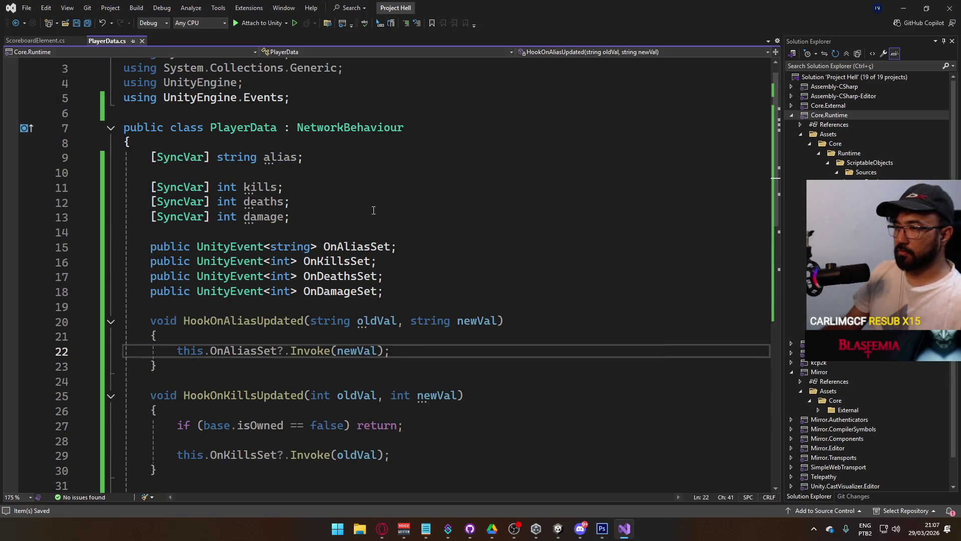
pyautogui.click(204, 157)
# Step: Give the alias, kills, deaths and damage SyncVar attributes a (hook = nameof()) argument
pyautogui.write('(hoo')
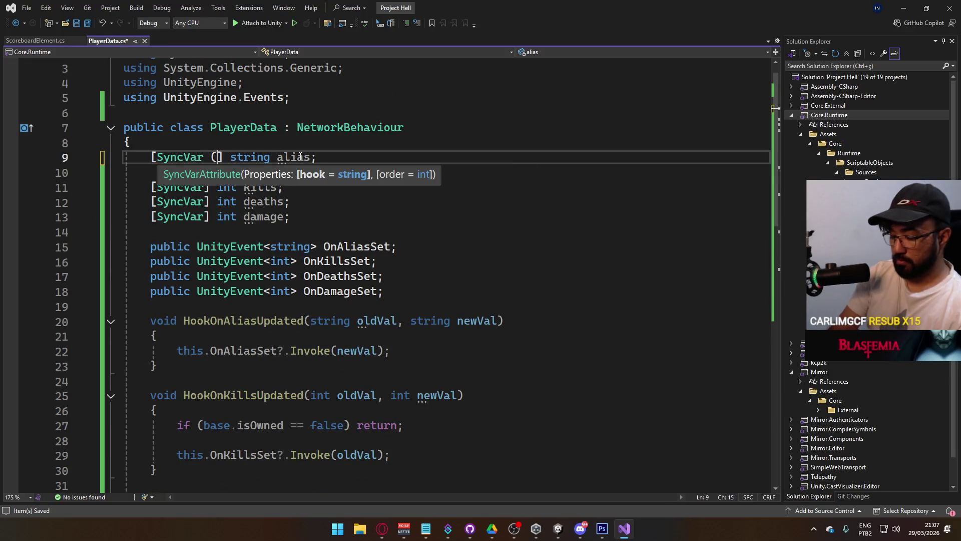
pyautogui.write('k = nameof')
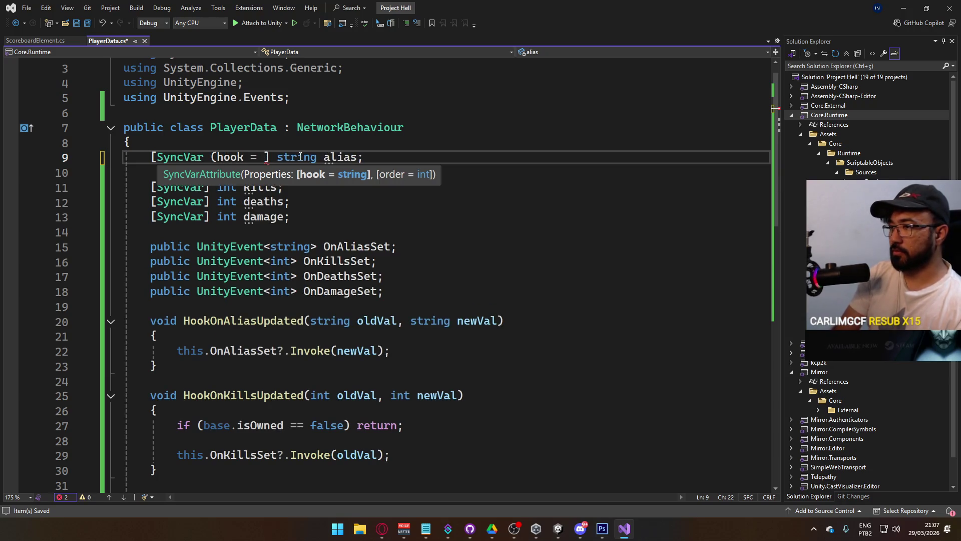
pyautogui.write('()')
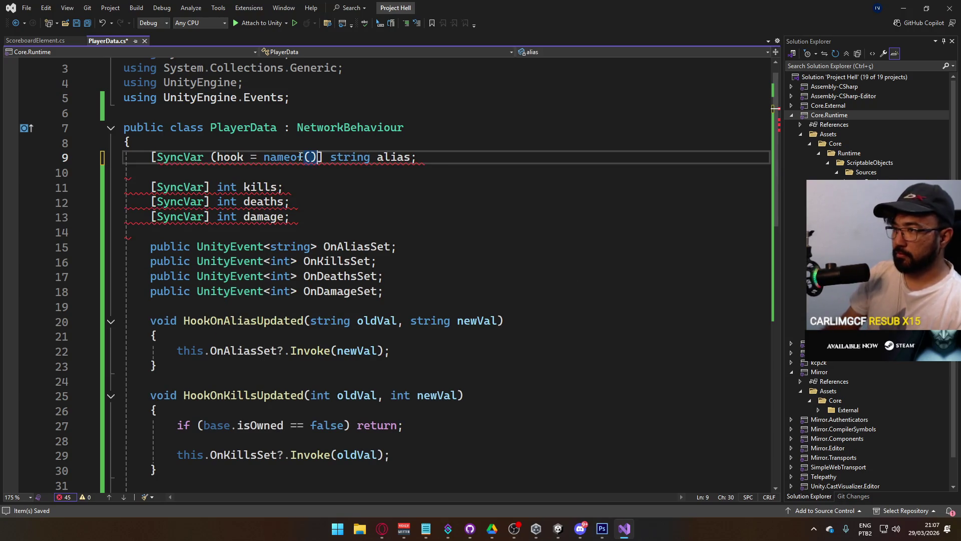
pyautogui.click(324, 158)
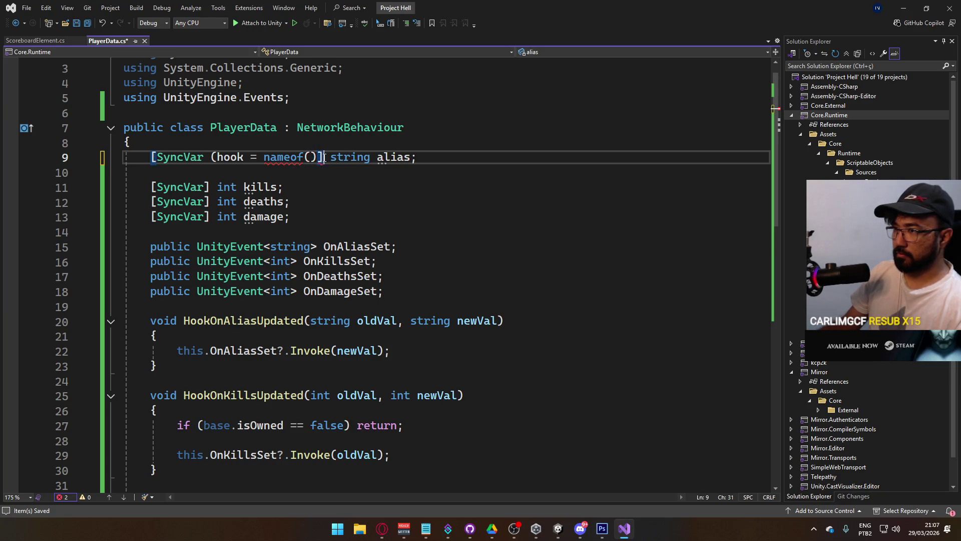
pyautogui.write(')')
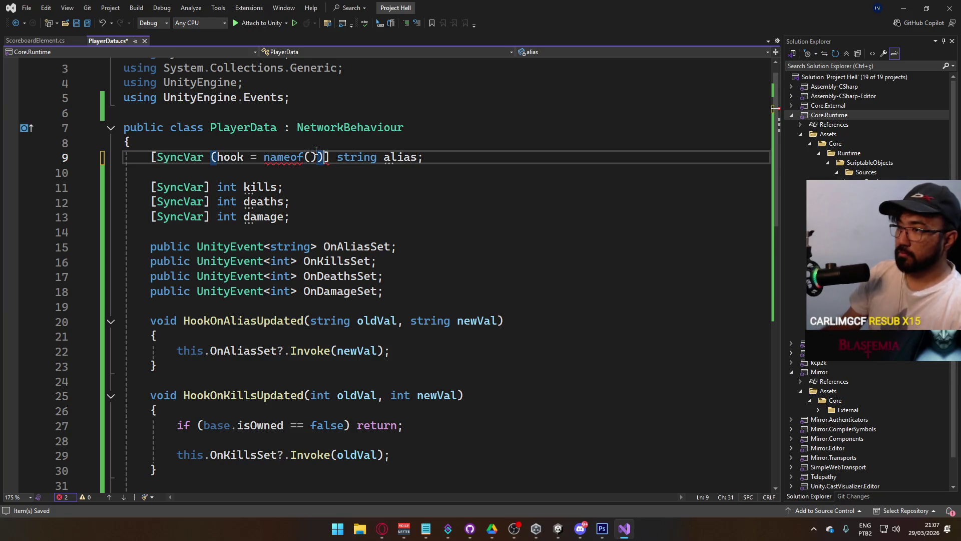
pyautogui.moveTo(332, 157)
pyautogui.mouseDown()
pyautogui.moveTo(152, 158)
pyautogui.moveTo(337, 160)
pyautogui.mouseUp()
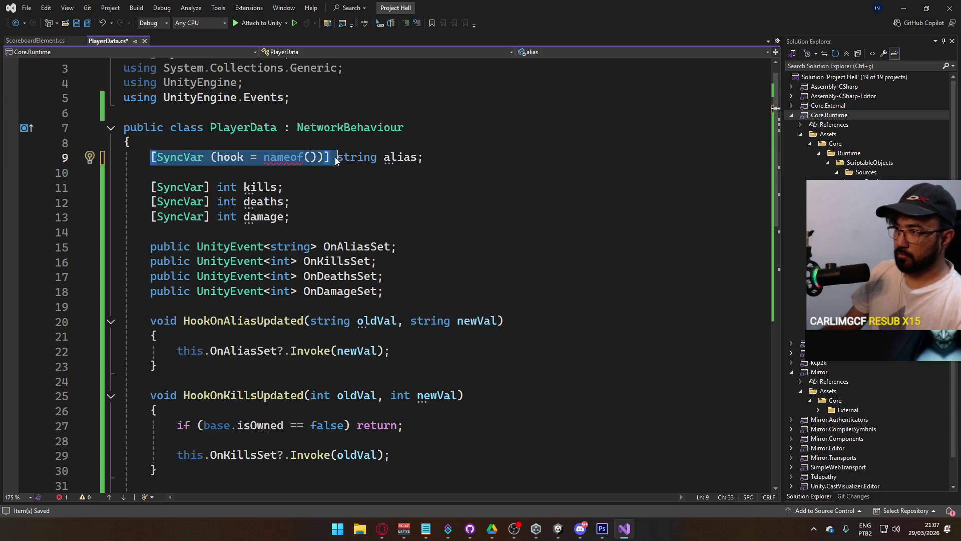
pyautogui.click(151, 187)
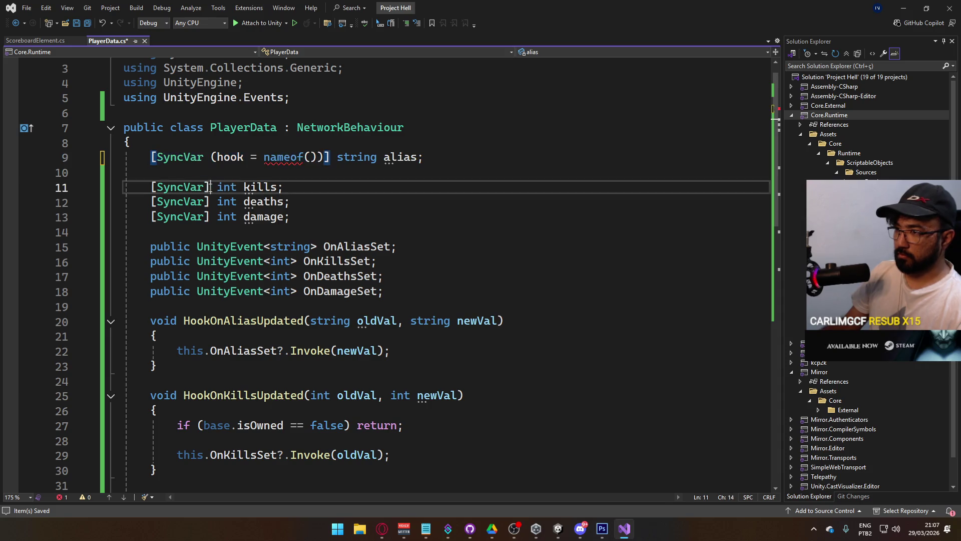
pyautogui.hotkey('ctrl', 'v')
pyautogui.moveTo(209, 201); pyautogui.dragTo(151, 202)
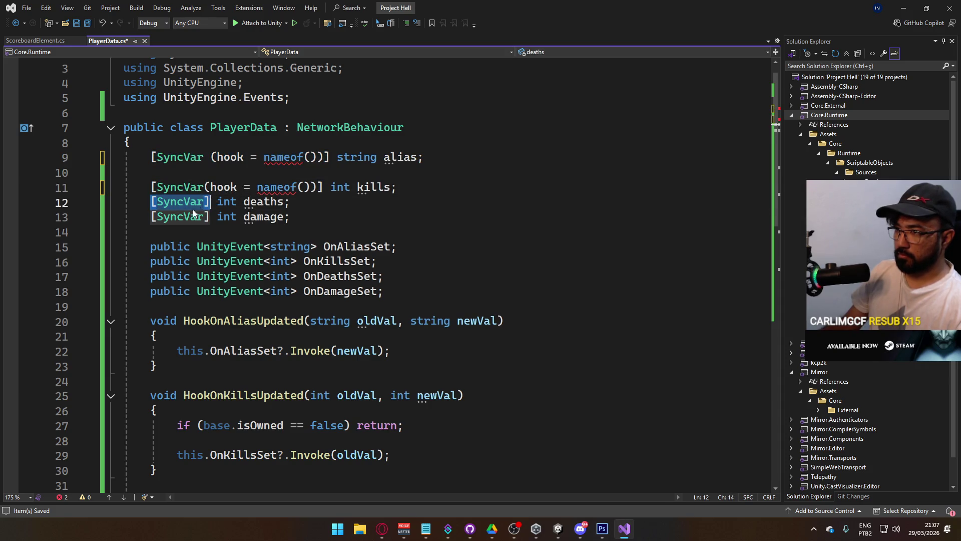
pyautogui.hotkey('ctrl', 'v')
pyautogui.click(151, 216)
pyautogui.moveTo(209, 216); pyautogui.dragTo(152, 217)
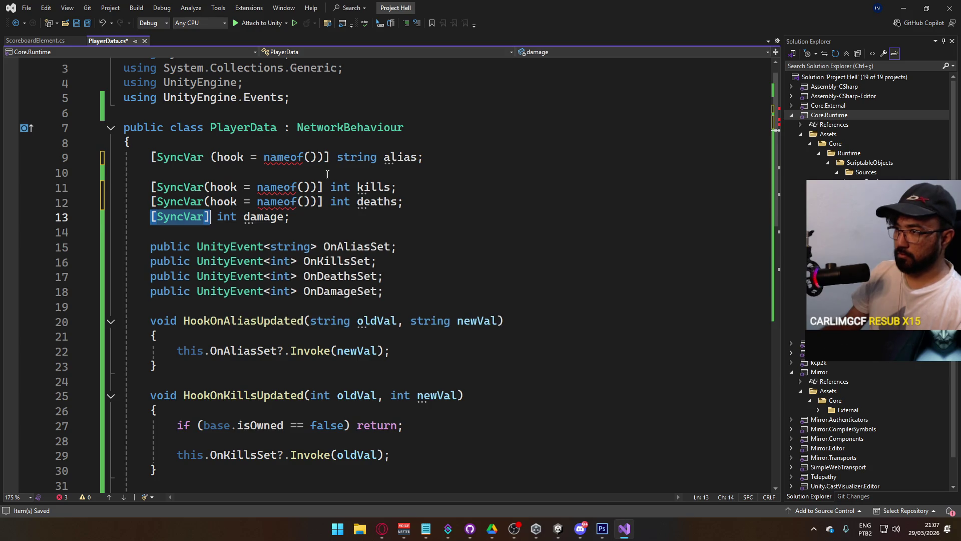
pyautogui.hotkey('ctrl', 'v')
# Step: Name HookOnAliasUpdated and HookOnKillsUpdated as the alias and kills SyncVar hooks
pyautogui.click(309, 157)
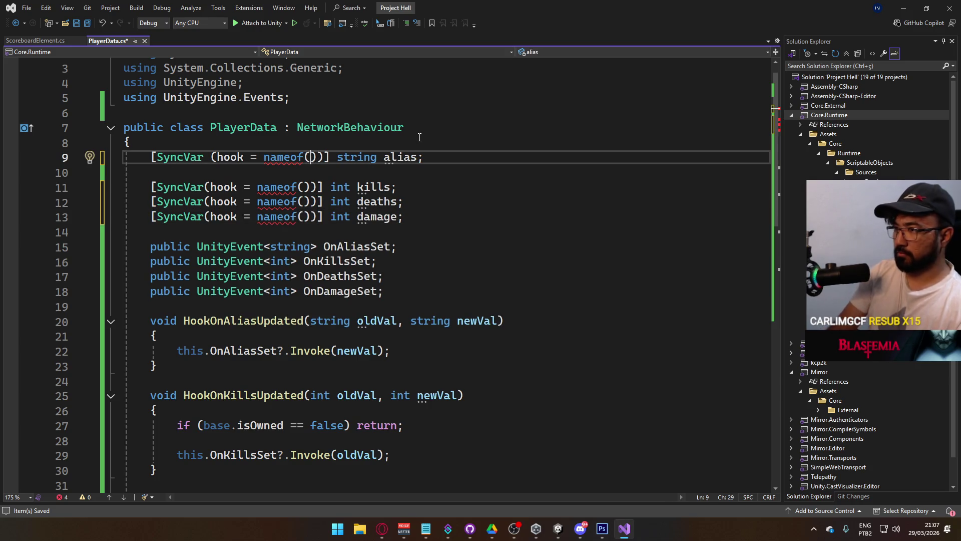
pyautogui.write('Onal')
pyautogui.press('BackSpace')
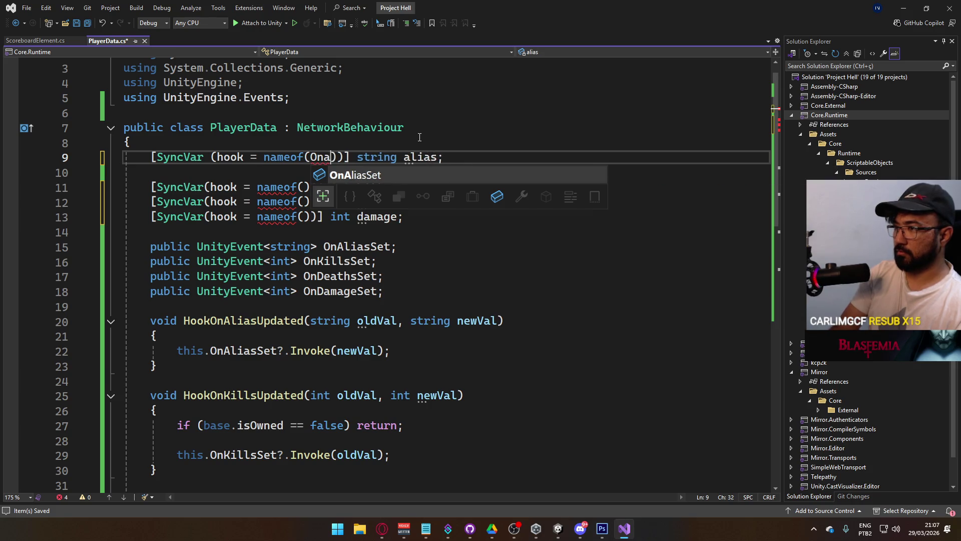
pyautogui.press('BackSpace')
pyautogui.press('BackSpace')
pyautogui.press('BackSpace')
pyautogui.write('Hook')
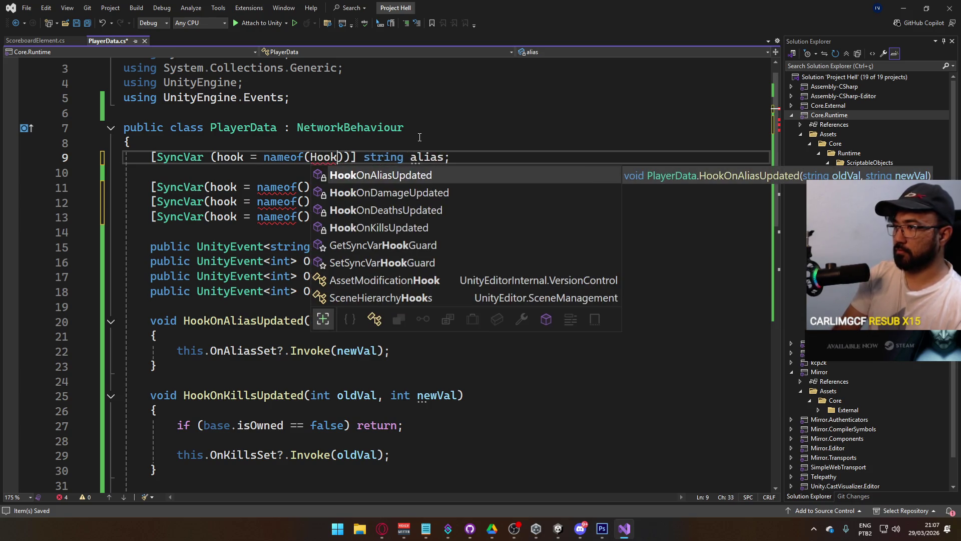
pyautogui.press('Tab')
pyautogui.click(304, 186)
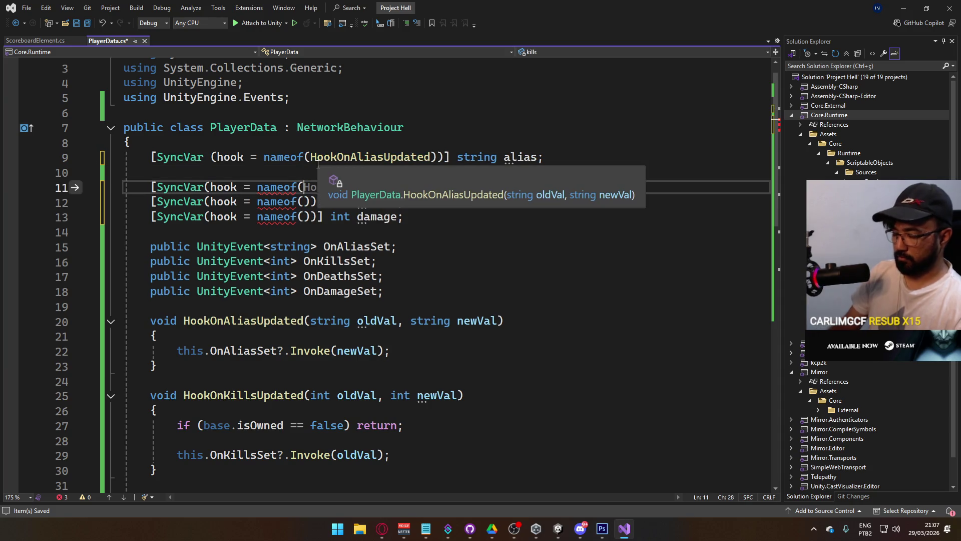
pyautogui.write('HookOnK')
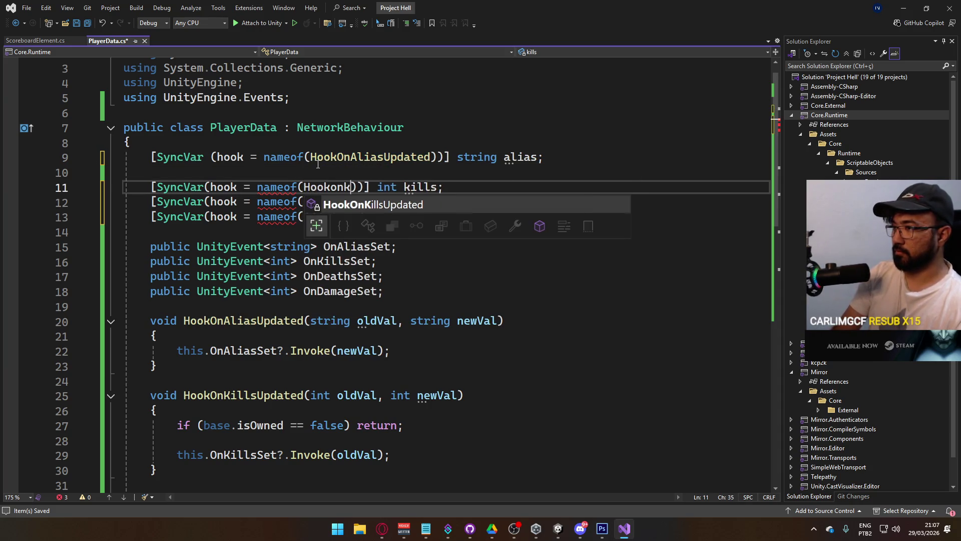
pyautogui.press('Tab')
# Step: Name HookOnDeathsUpdated and HookOnDamageUpdated as the deaths and damage hooks, and save
pyautogui.click(303, 202)
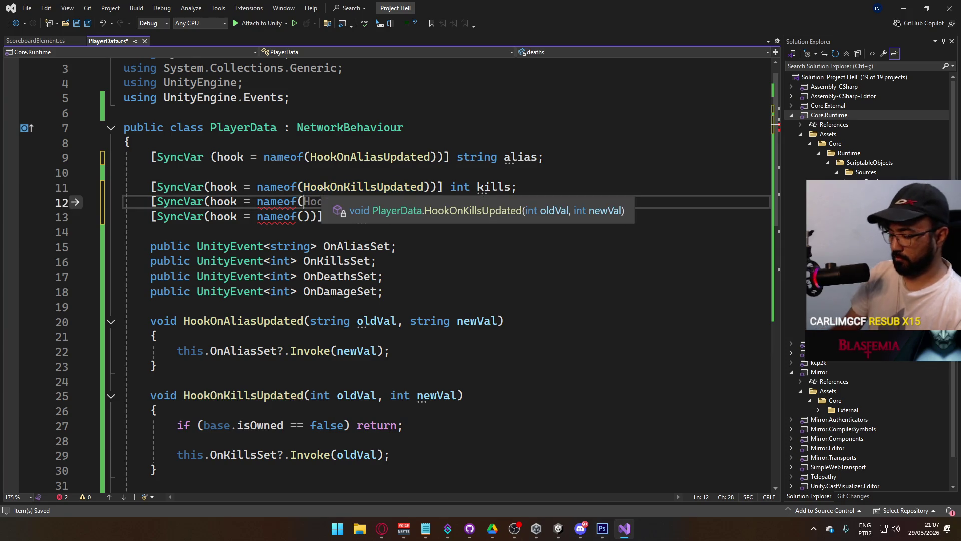
pyautogui.write('HookOnD')
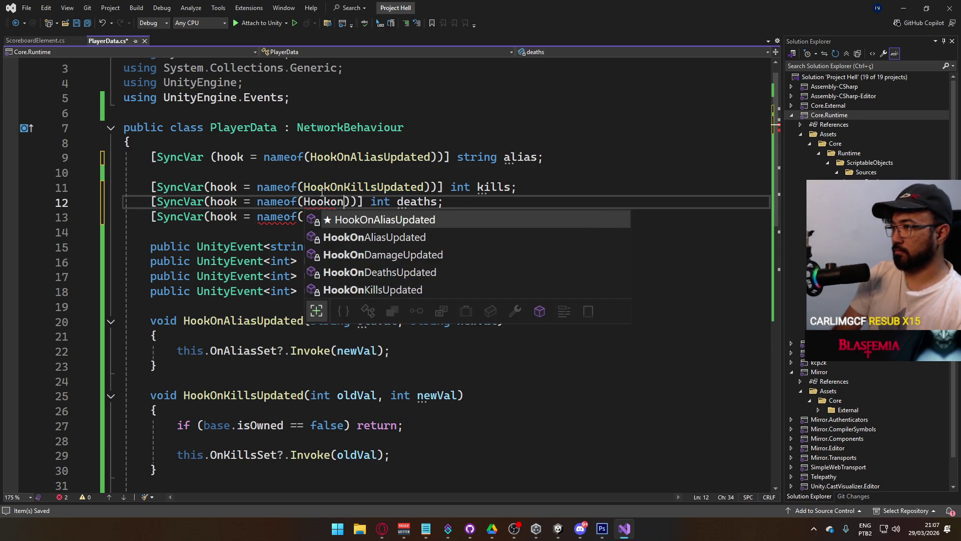
pyautogui.press('Tab')
pyautogui.click(299, 217)
pyautogui.write('HookOn')
pyautogui.press('BackSpace')
pyautogui.press('BackSpace')
pyautogui.press('BackSpace')
pyautogui.write('okOnDa')
pyautogui.press('Tab')
pyautogui.hotkey('ctrl', 's')
# Step: Collapse the HookOnAliasUpdated, HookOnKillsUpdated, HookOnDeathsUpdated and HookOnDamageUpdated method bodies
pyautogui.press('Up')
pyautogui.press('Up')
pyautogui.press('End')
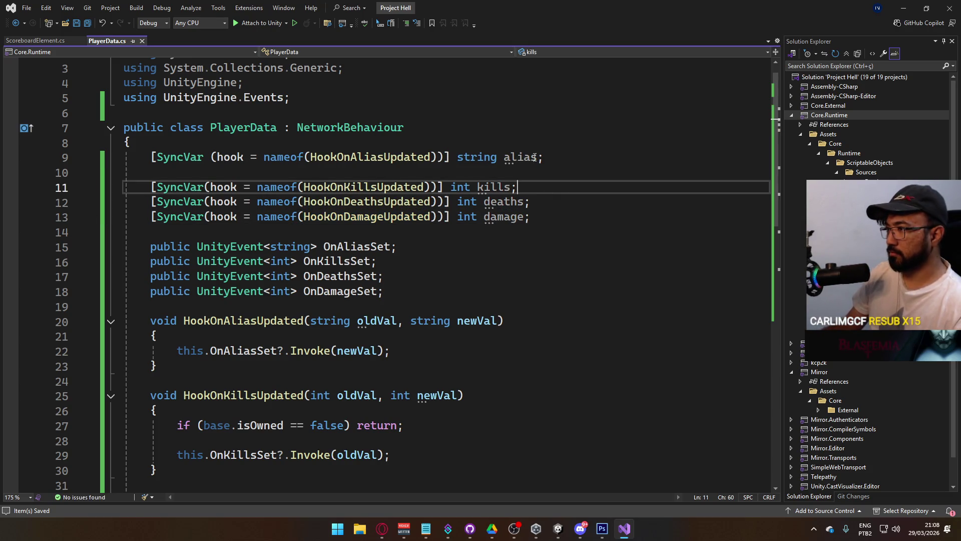
pyautogui.click(597, 199)
pyautogui.scroll(-4, 557, 260)
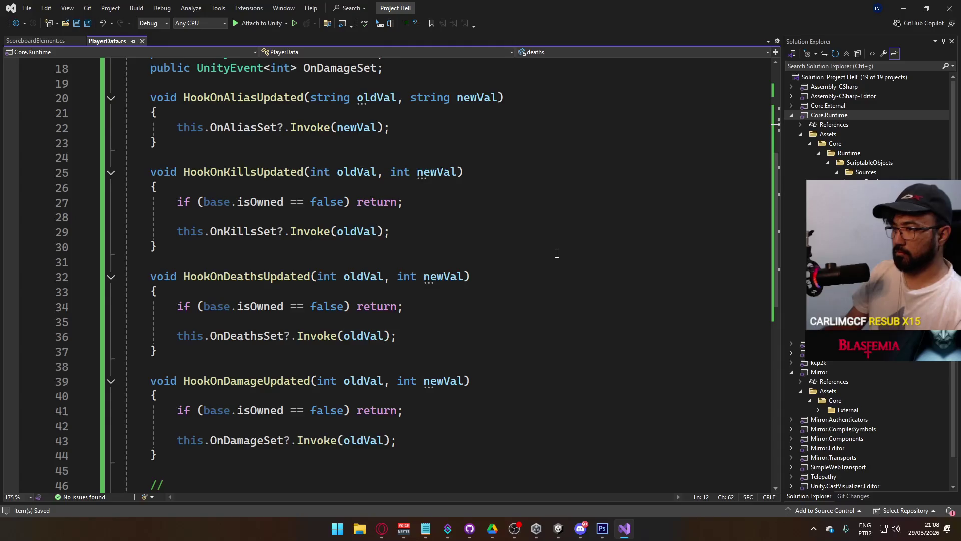
pyautogui.scroll(2, 313, 269)
pyautogui.click(110, 232)
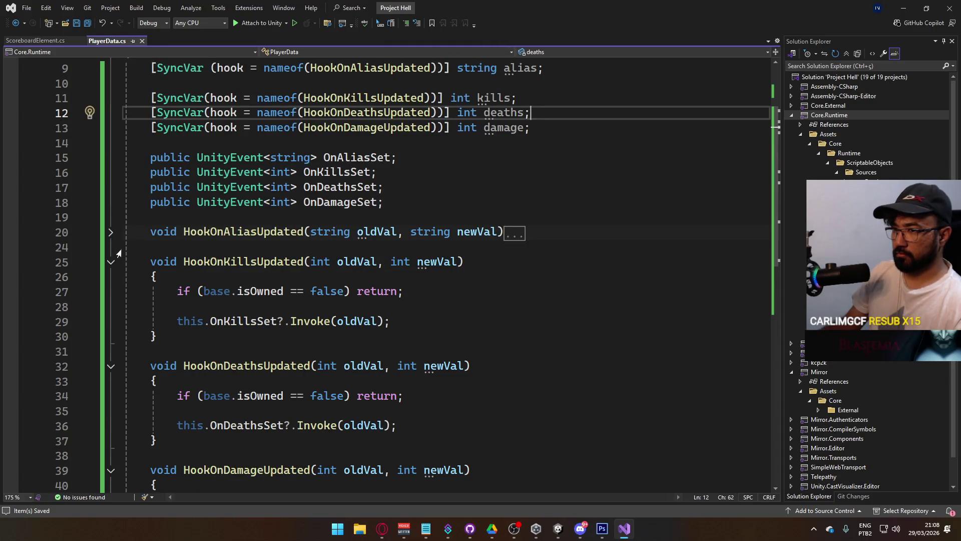
pyautogui.click(111, 262)
pyautogui.click(111, 291)
pyautogui.click(111, 321)
pyautogui.click(446, 335)
pyautogui.click(332, 205)
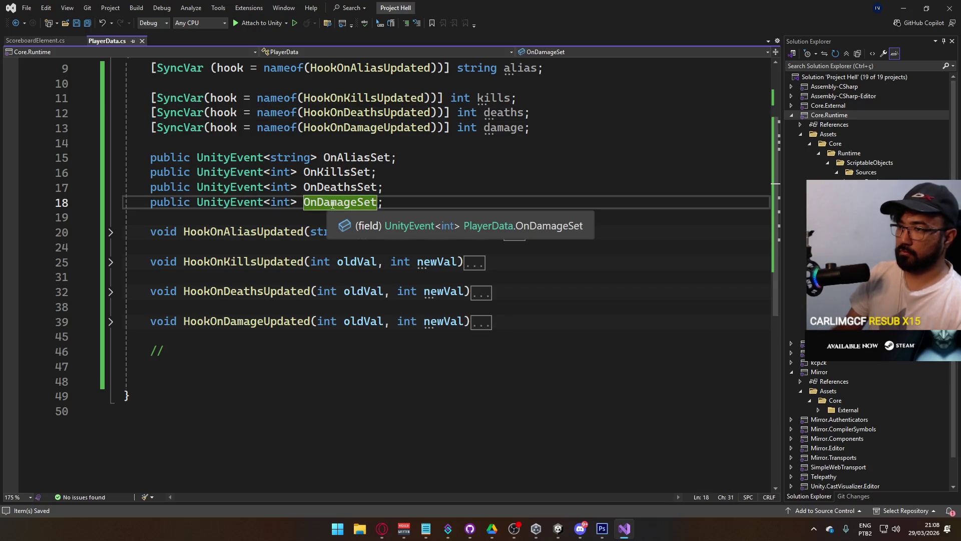
# Step: Insert blank lines and a // comment above the alias hook to start a new method section
pyautogui.press('Down')
pyautogui.press('Return')
pyautogui.write('//')
pyautogui.press('Home')
pyautogui.press('BackSpace')
pyautogui.press('BackSpace')
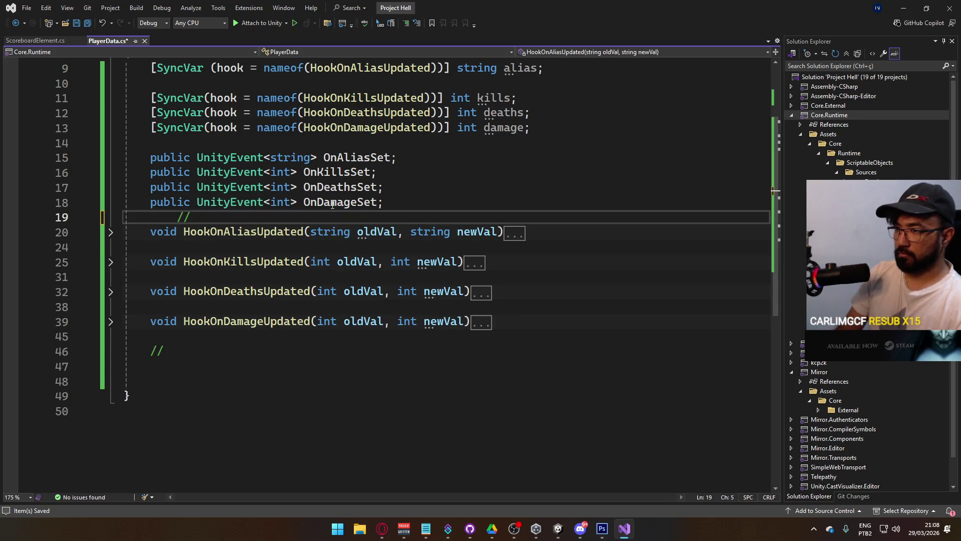
pyautogui.press('Return')
pyautogui.press('Return')
pyautogui.press('Up')
pyautogui.press('Up')
pyautogui.press('Return')
pyautogui.write('//')
pyautogui.press('Return')
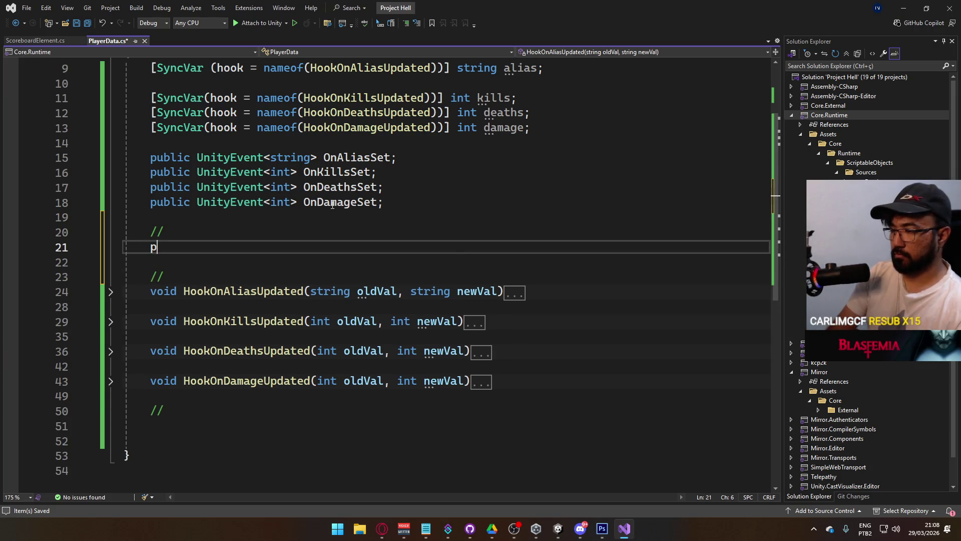
# Step: Write public void CmdSetAlias(string alias) with body this.alias = alias;
pyautogui.write('ublic void Cmd')
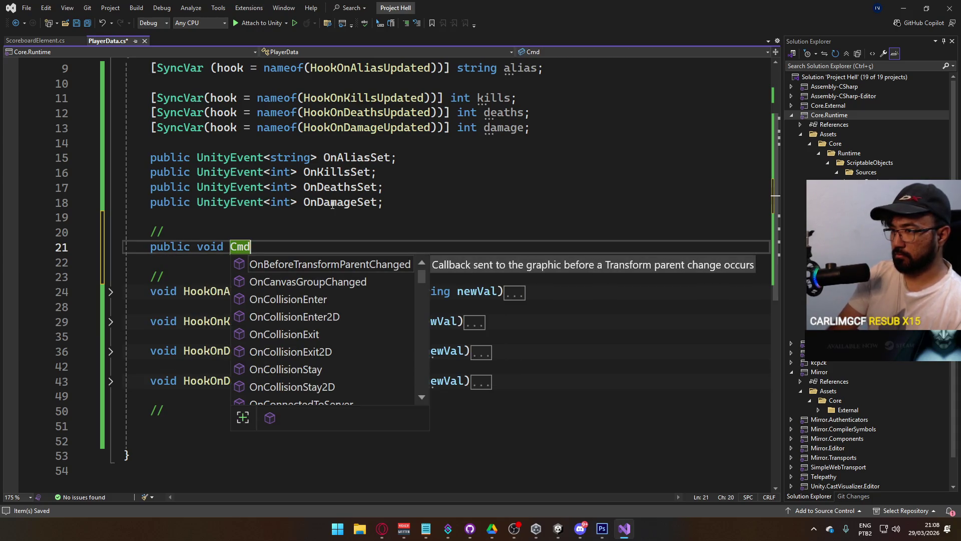
pyautogui.write('Set')
pyautogui.press('BackSpace')
pyautogui.press('BackSpace')
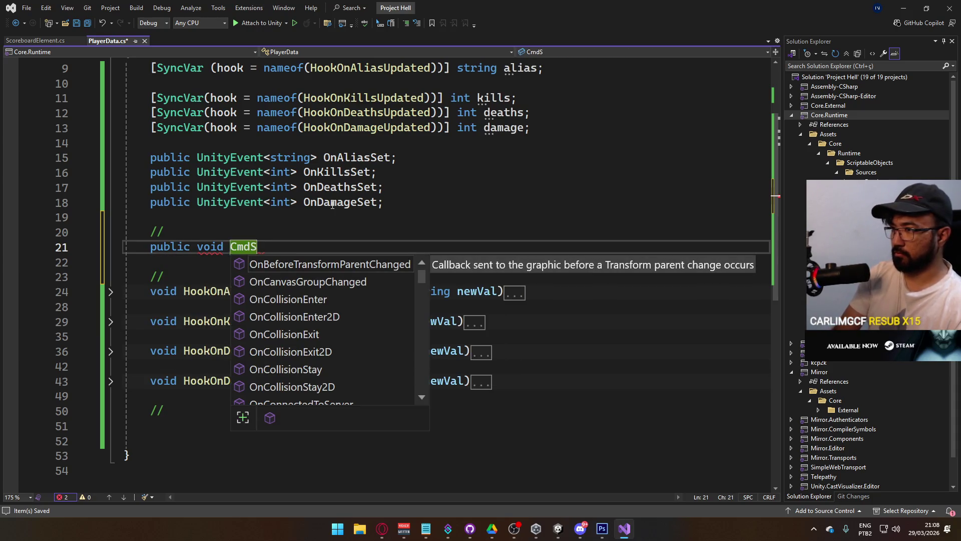
pyautogui.write('(')
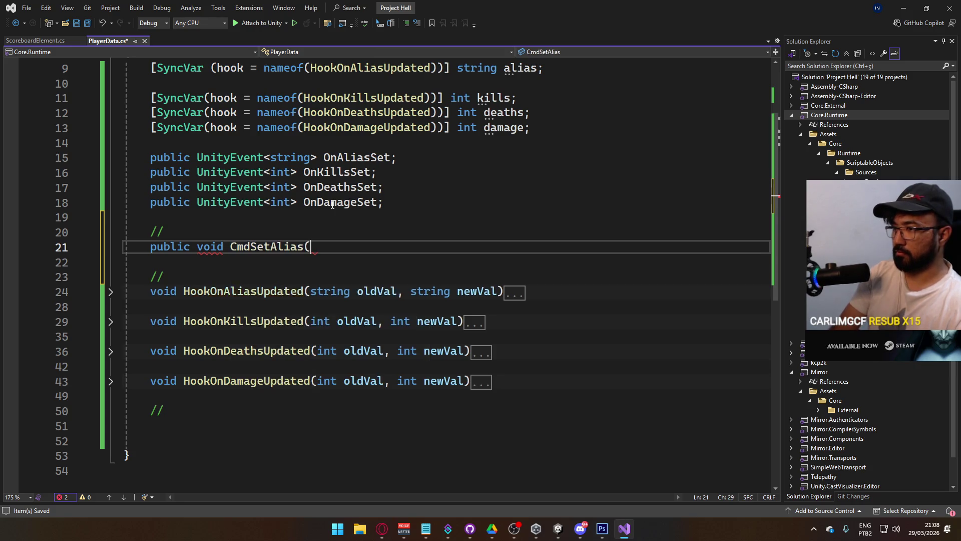
pyautogui.write('stri')
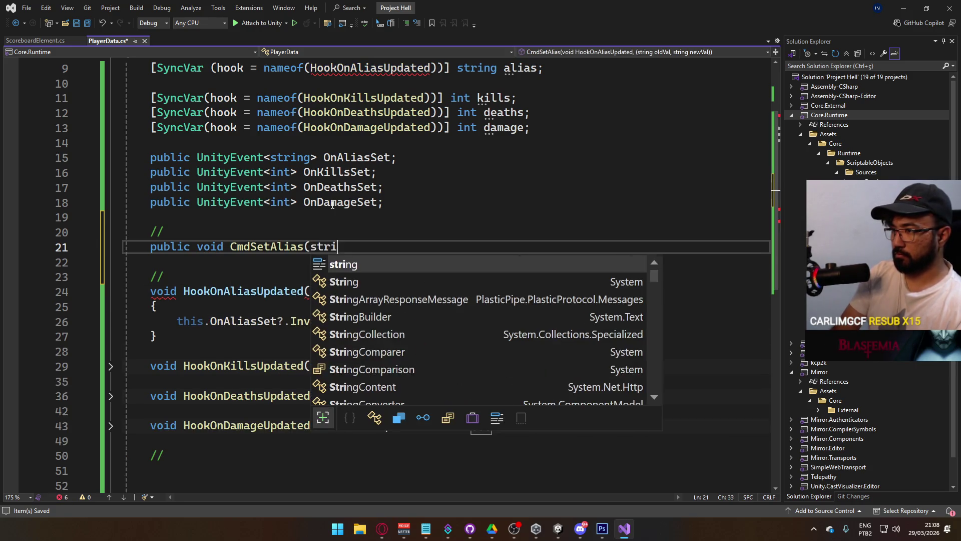
pyautogui.write('ng alias)')
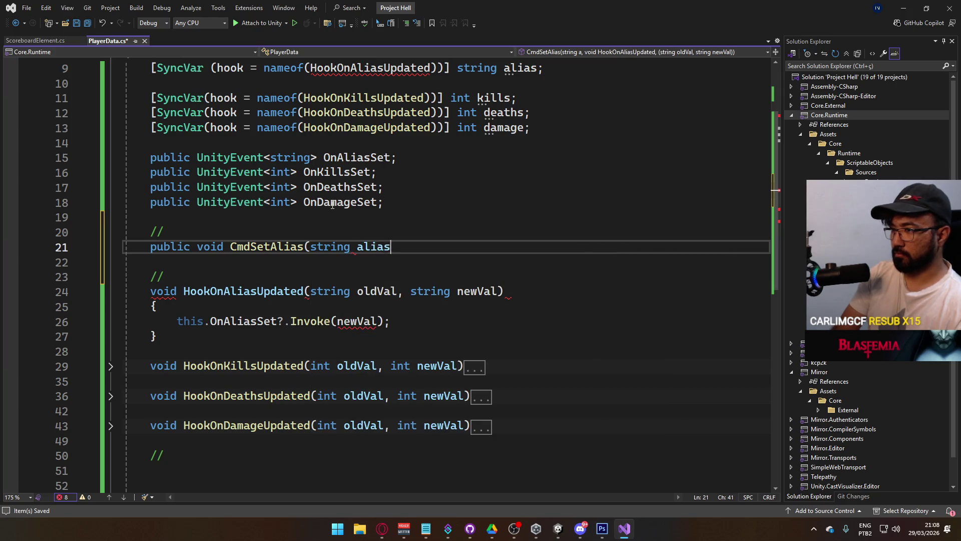
pyautogui.press('Return')
pyautogui.write('{')
pyautogui.press('Return')
pyautogui.press('Return')
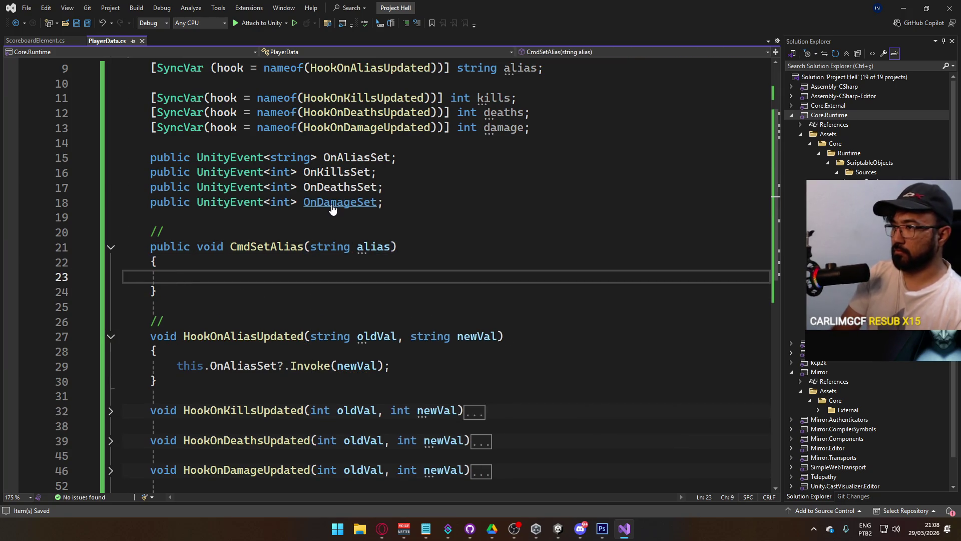
pyautogui.write('alias = ')
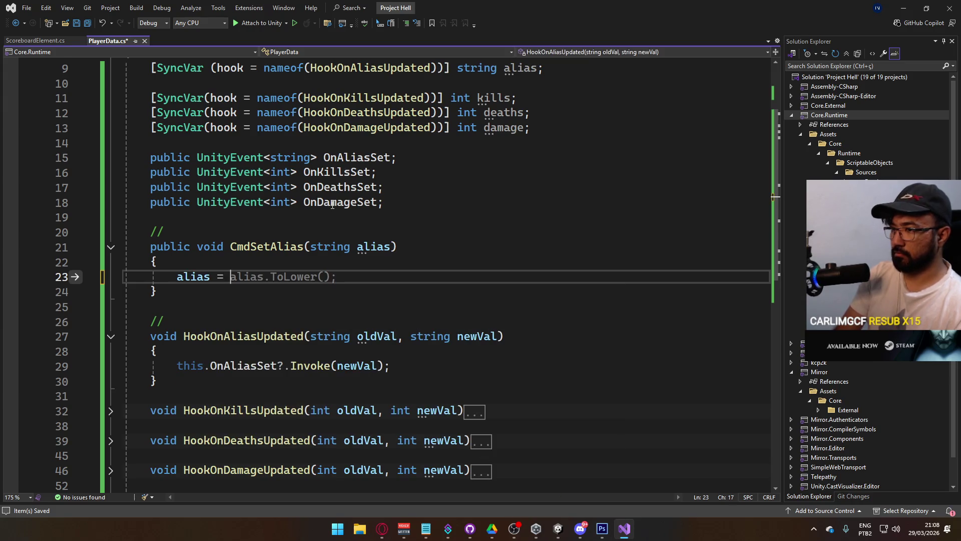
pyautogui.write('alias;')
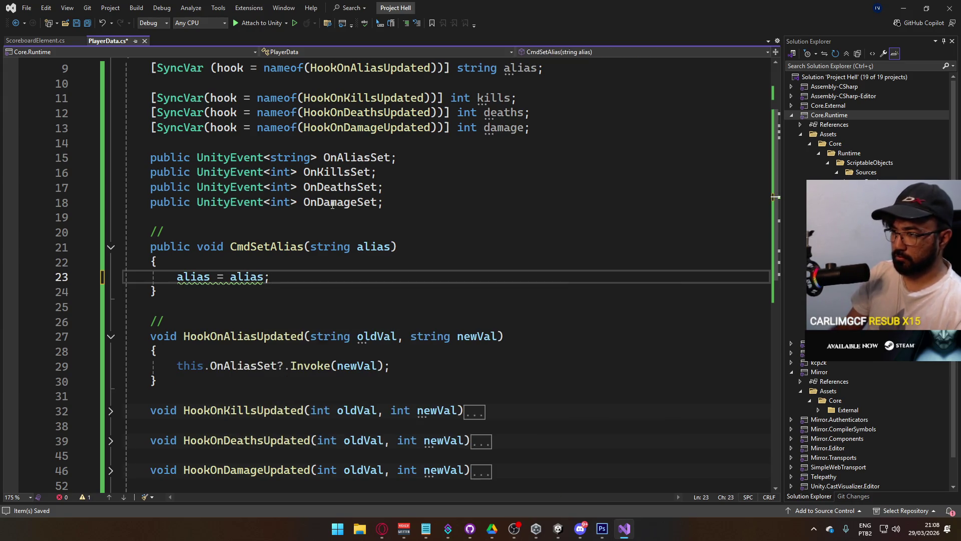
pyautogui.press('Home')
pyautogui.write('this.')
pyautogui.press('Escape')
pyautogui.click(328, 283)
pyautogui.press('Down')
pyautogui.press('Down')
pyautogui.press('Down')
pyautogui.press('Up')
pyautogui.press('Up')
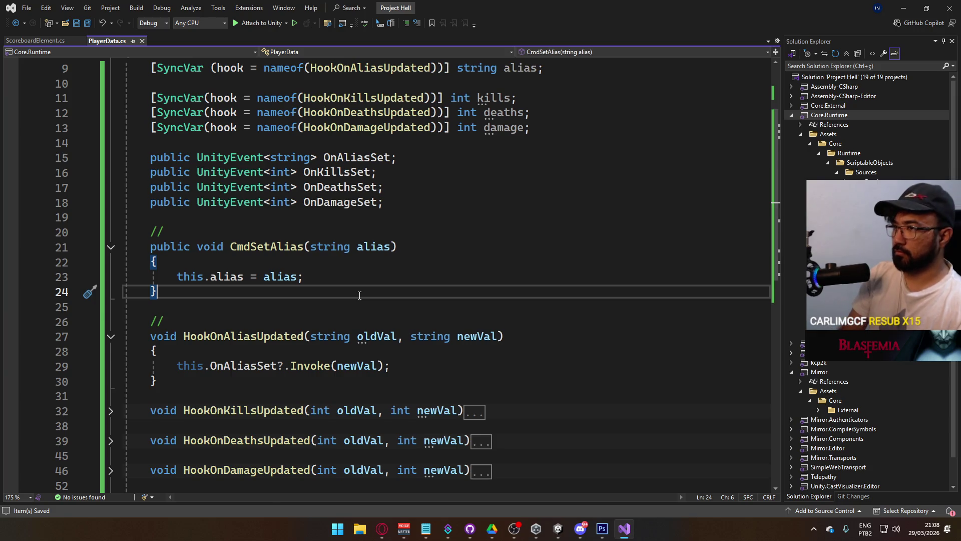
# Step: Add public void CmdSetKills(int value) setting this.kills = value; and save PlayerData.cs
pyautogui.press('Return')
pyautogui.press('Return')
pyautogui.write('/')
pyautogui.press('Return')
pyautogui.write('pub')
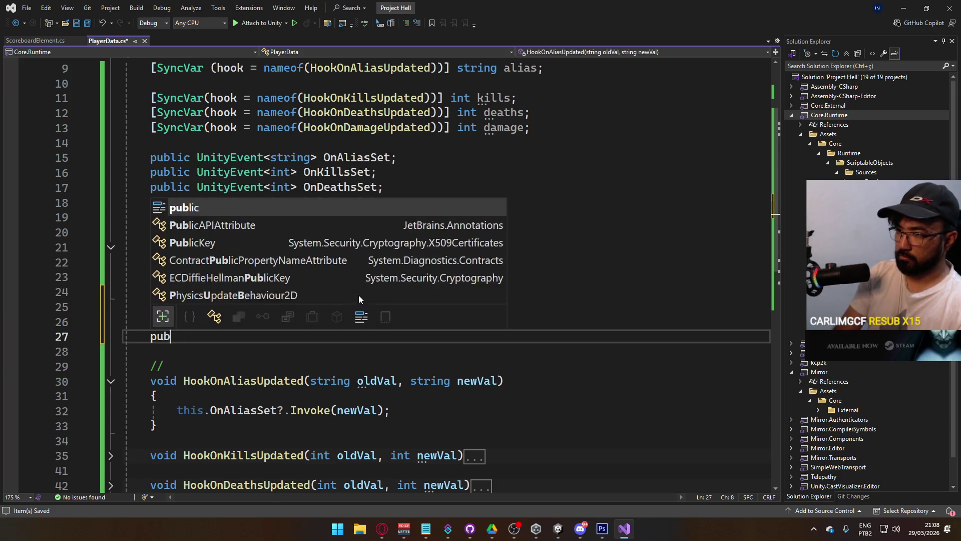
pyautogui.write('lic void CmdSetKills')
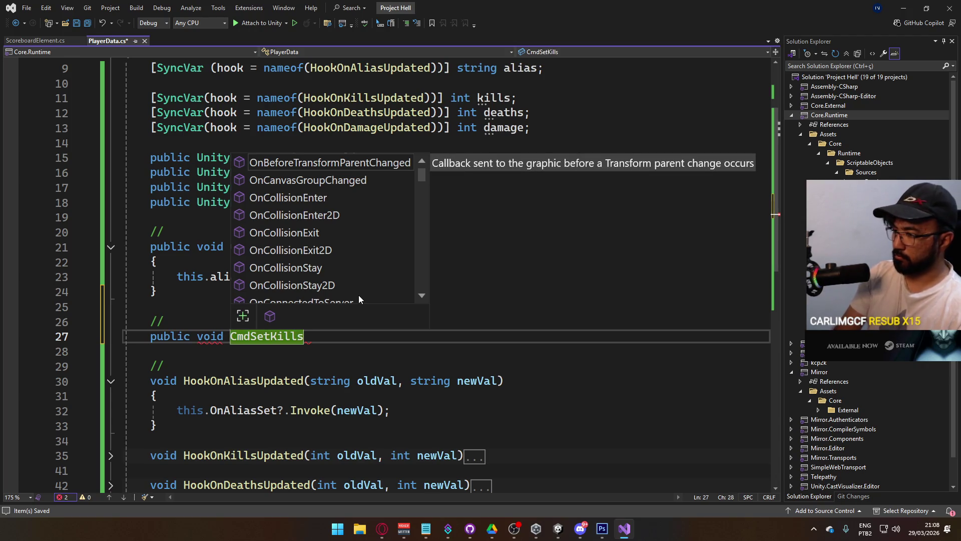
pyautogui.write('(int value)')
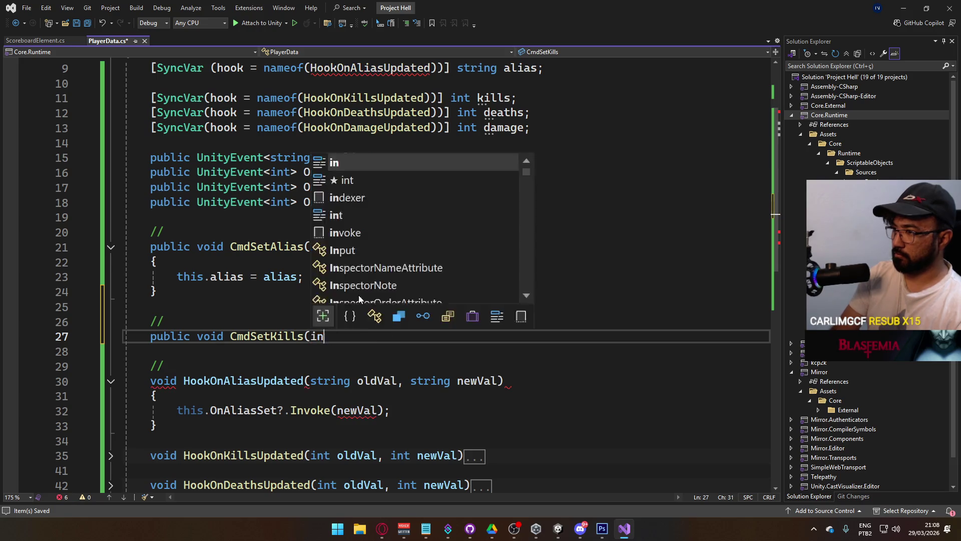
pyautogui.press('Return')
pyautogui.write('{')
pyautogui.press('Return')
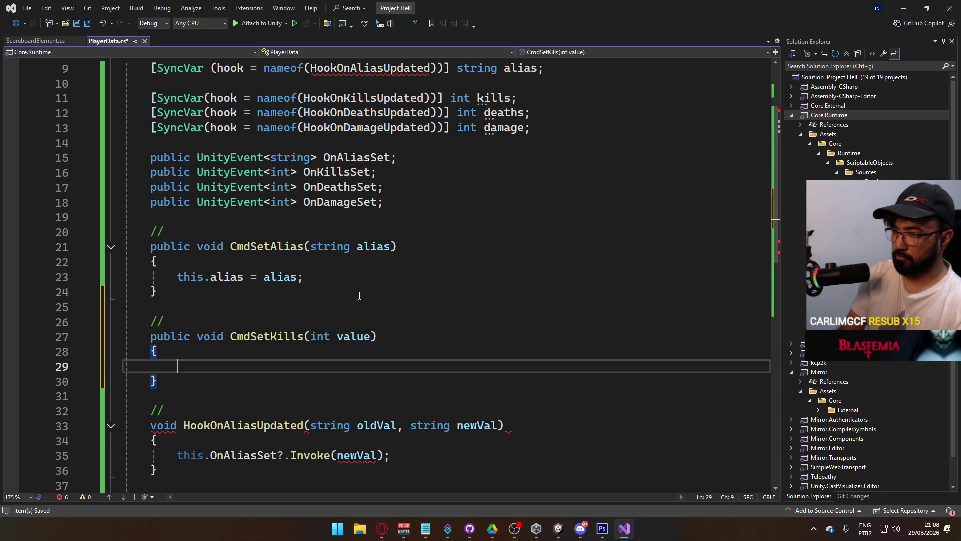
pyautogui.write('this.kills = ')
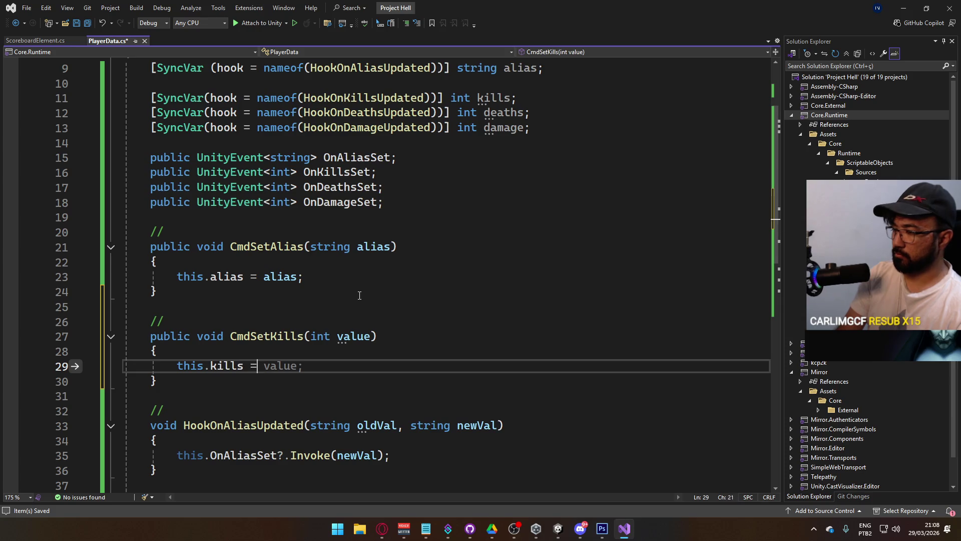
pyautogui.write('vaue;')
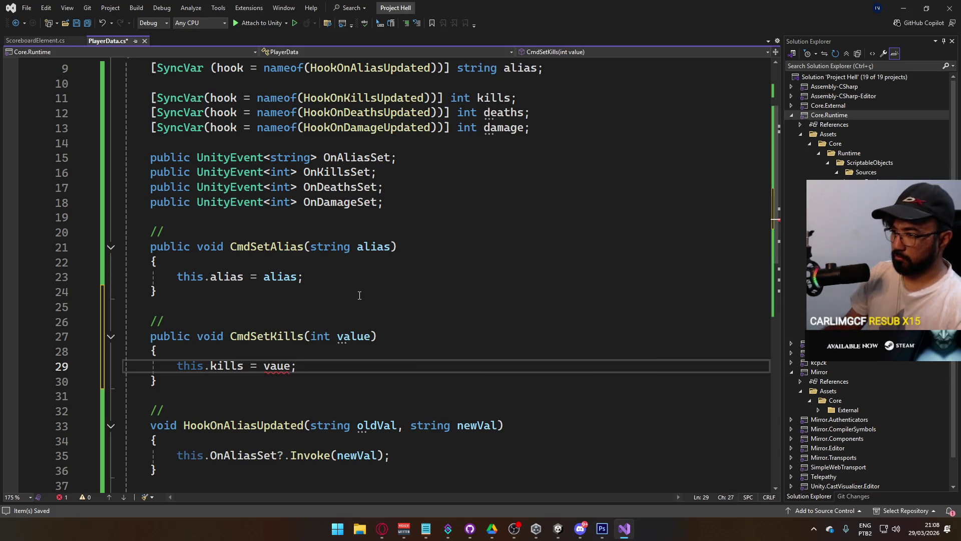
pyautogui.hotkey('ctrl', 'z')
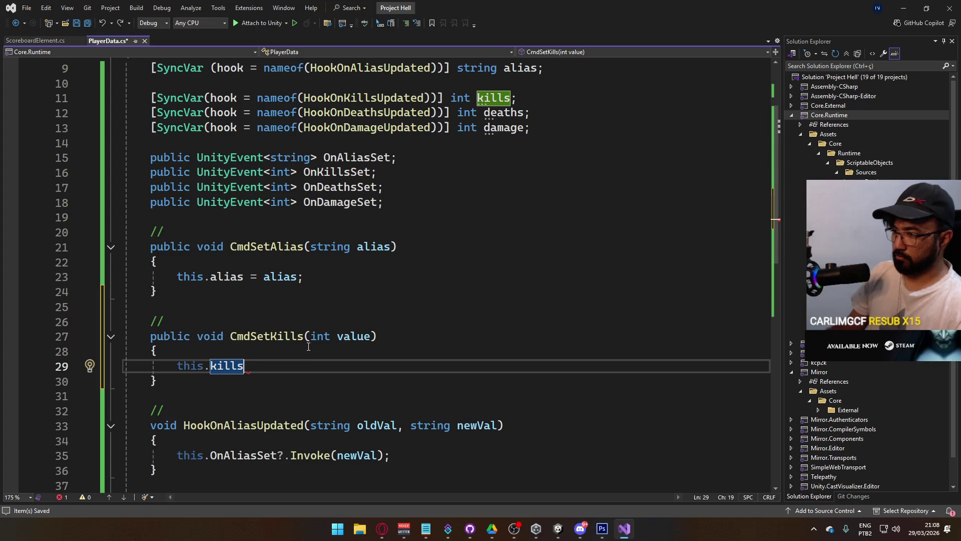
pyautogui.write('= value;')
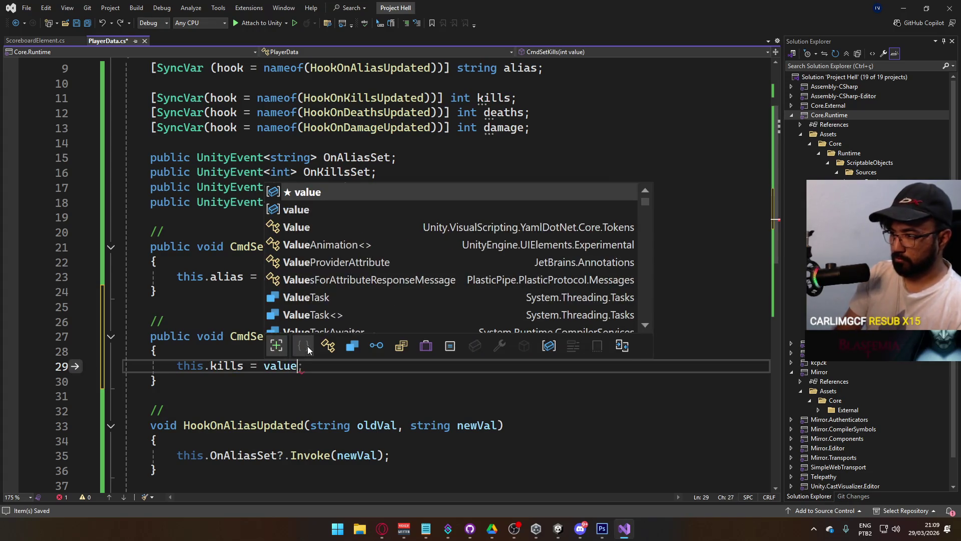
pyautogui.hotkey('ctrl', 's')
# Step: Add public void CmdSetDeaths(int value) below CmdSetKills, setting this.deaths = value;
pyautogui.scroll(-1, 301, 340)
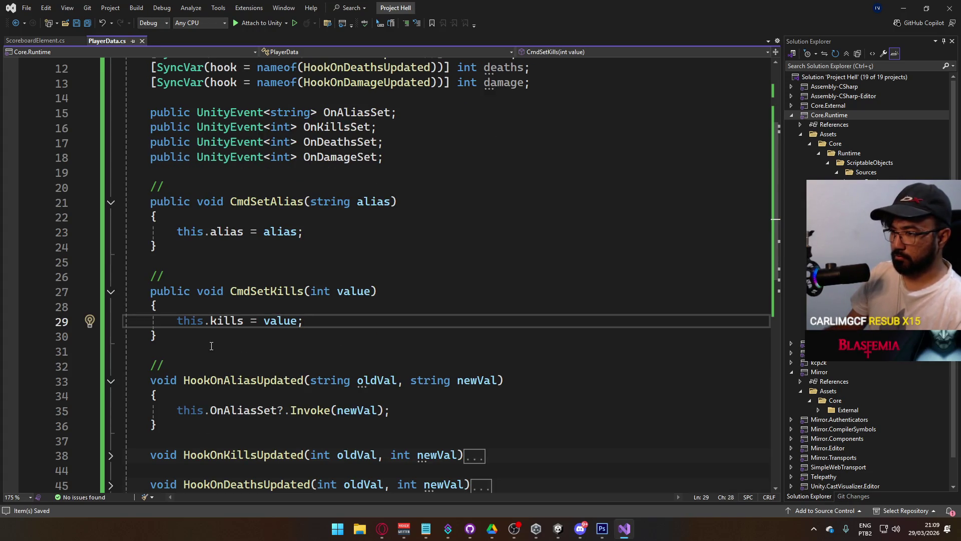
pyautogui.click(317, 336)
pyautogui.press('Return')
pyautogui.press('Return')
pyautogui.write('Cm')
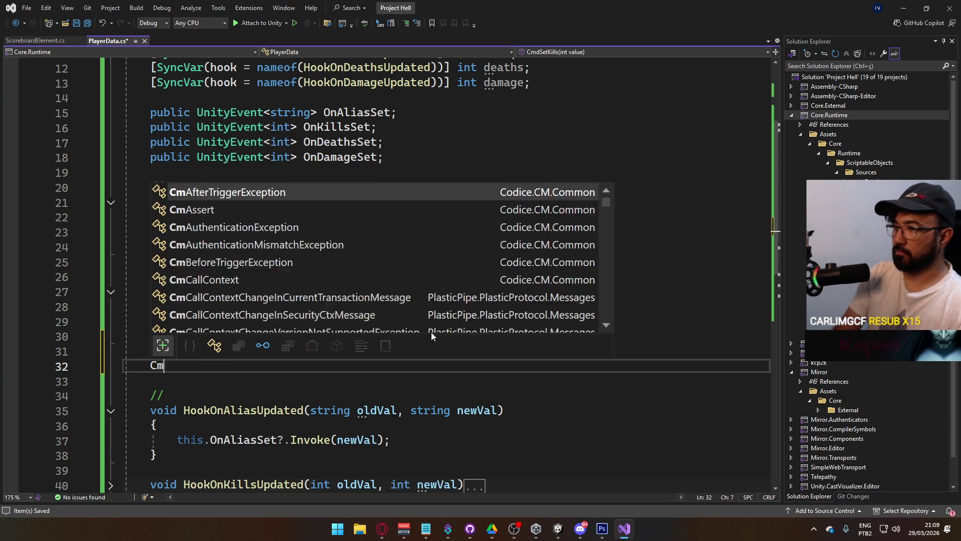
pyautogui.press('BackSpace')
pyautogui.press('BackSpace')
pyautogui.write('pub')
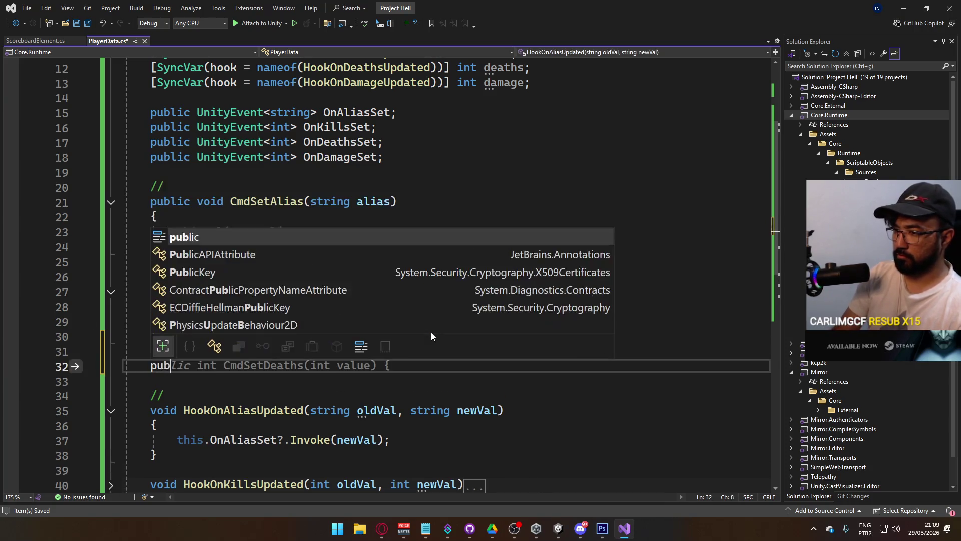
pyautogui.write('lic void SetDe')
pyautogui.press('BackSpace')
pyautogui.press('BackSpace')
pyautogui.press('BackSpace')
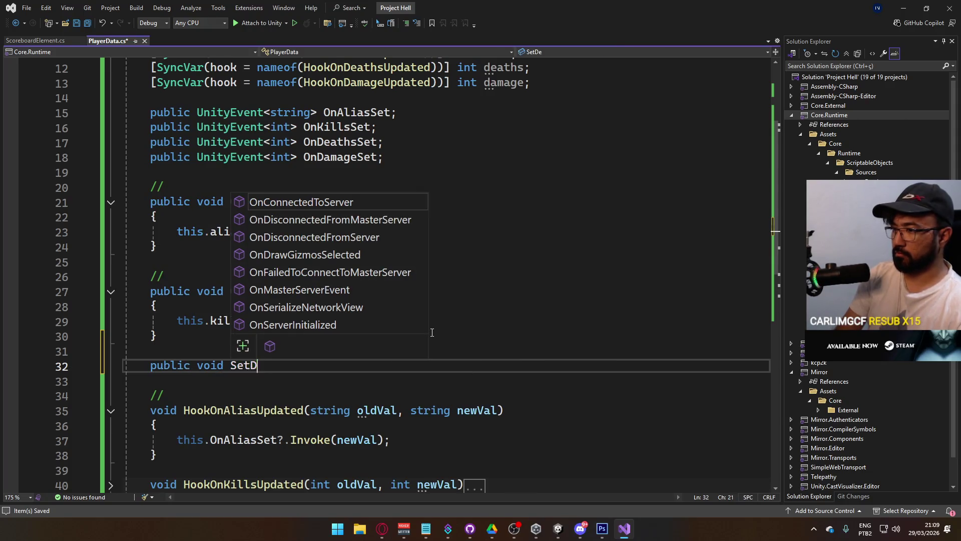
pyautogui.write('Cmd')
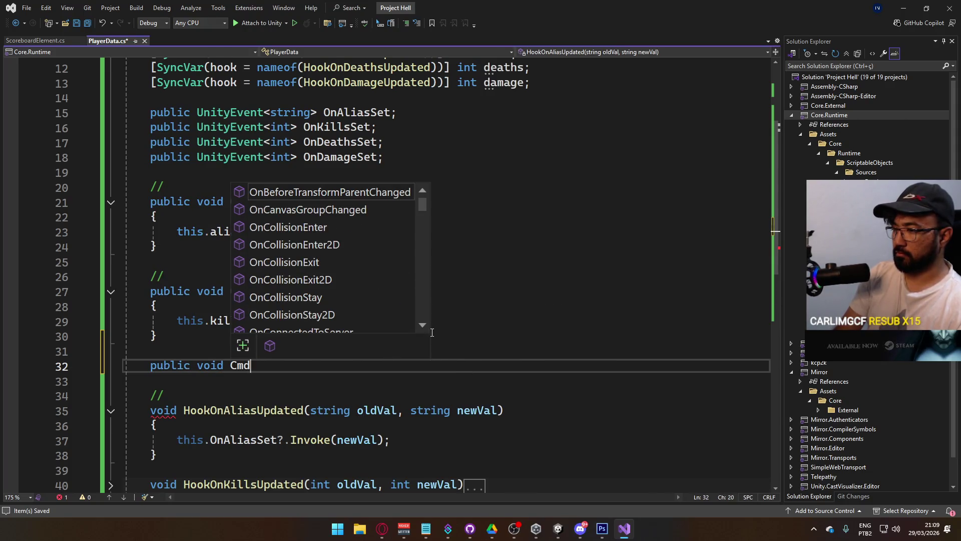
pyautogui.write('SetDea')
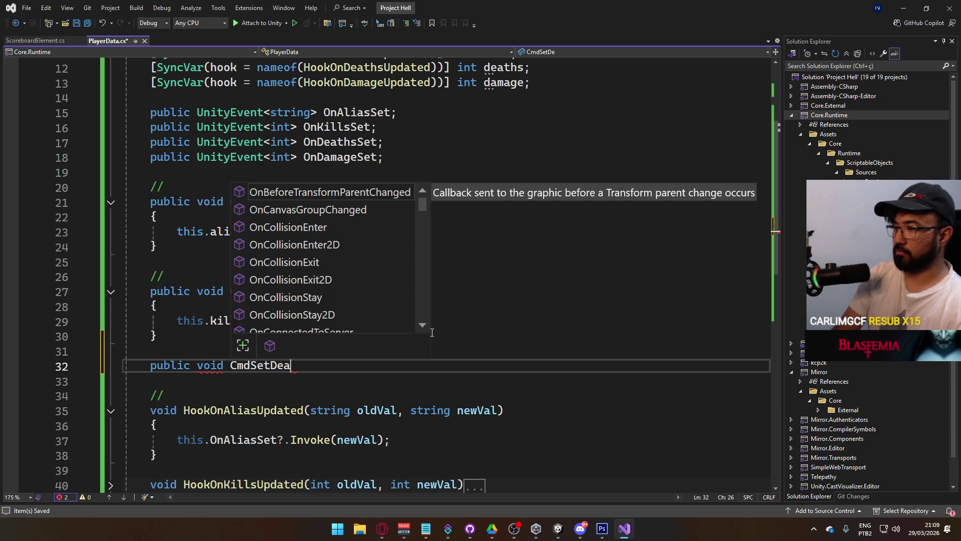
pyautogui.write('ths(int value)')
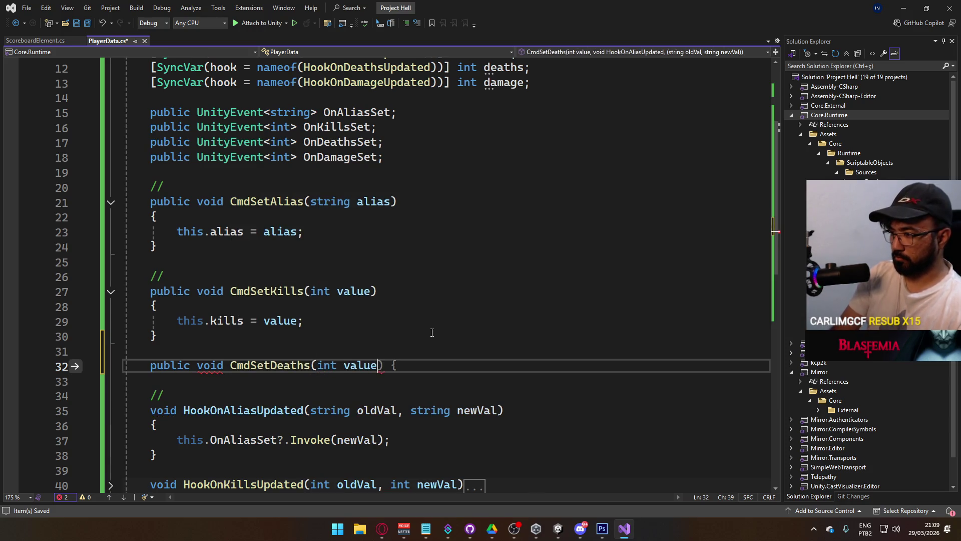
pyautogui.press('Return')
pyautogui.write('{')
pyautogui.press('Return')
pyautogui.press('Return')
pyautogui.press('Up')
pyautogui.write('thi')
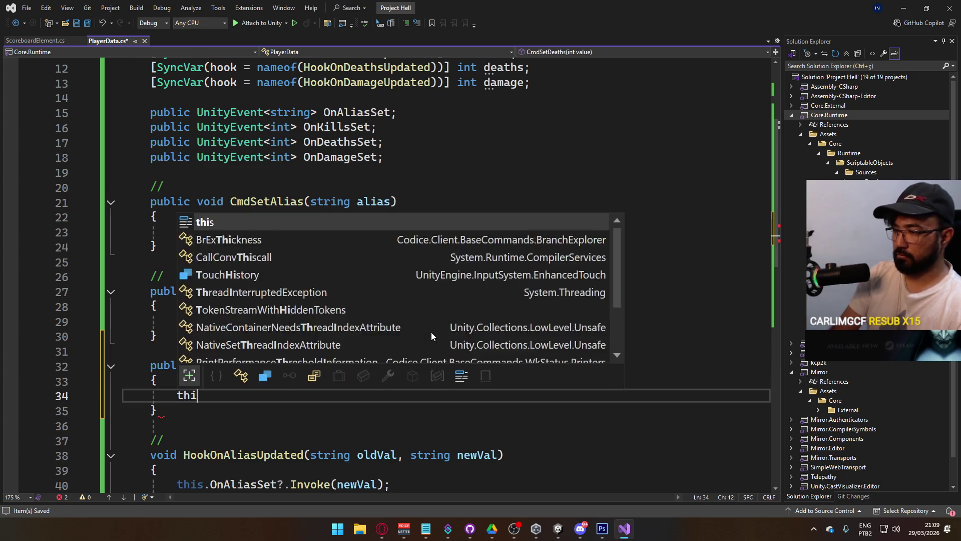
pyautogui.write('s.deaths = value;')
pyautogui.press('Down')
# Step: Add public void CmdSetDamage(int value) with body this.damage = value;
pyautogui.press('Return')
pyautogui.press('Return')
pyautogui.write('public')
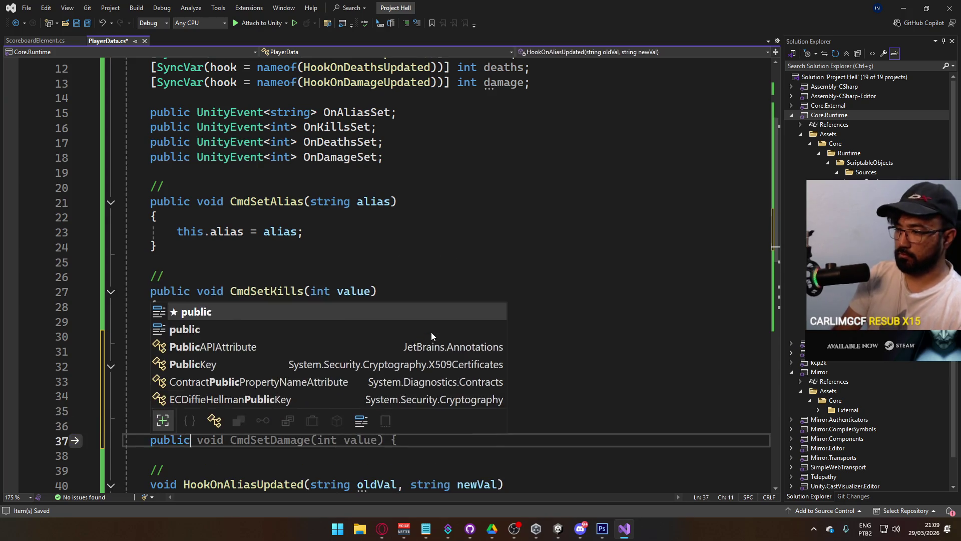
pyautogui.write(' void CmdSetD')
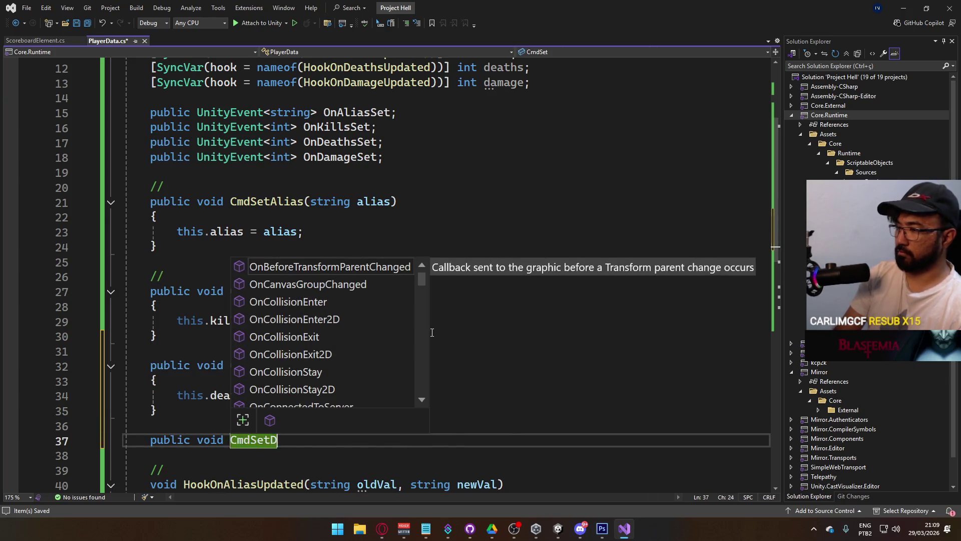
pyautogui.write('amage(int value)')
pyautogui.press('Return')
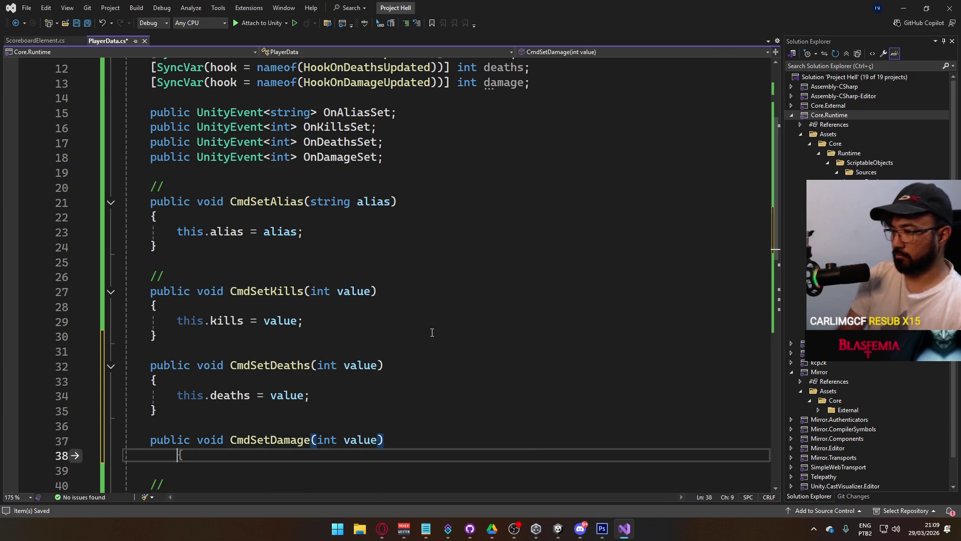
pyautogui.write('{')
pyautogui.press('Return')
pyautogui.write('this.')
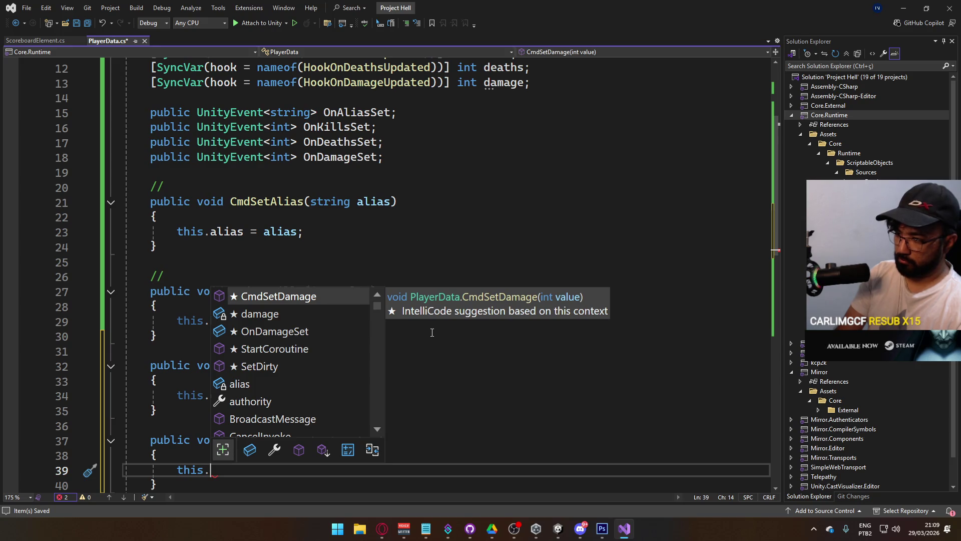
pyautogui.write('damage = value;')
pyautogui.click(381, 186)
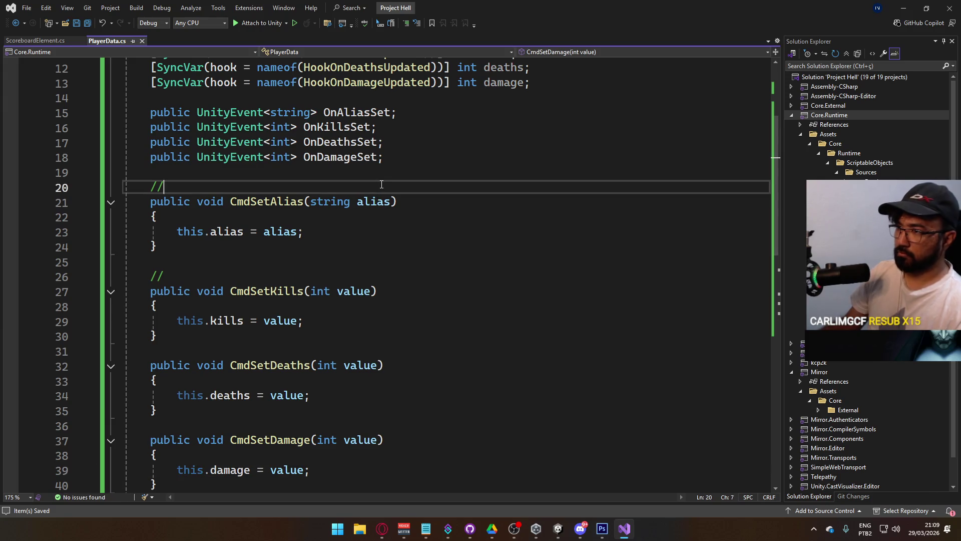
# Step: Add a [Command] attribute above CmdSetAlias
pyautogui.press('Return')
pyautogui.write('[Command (')
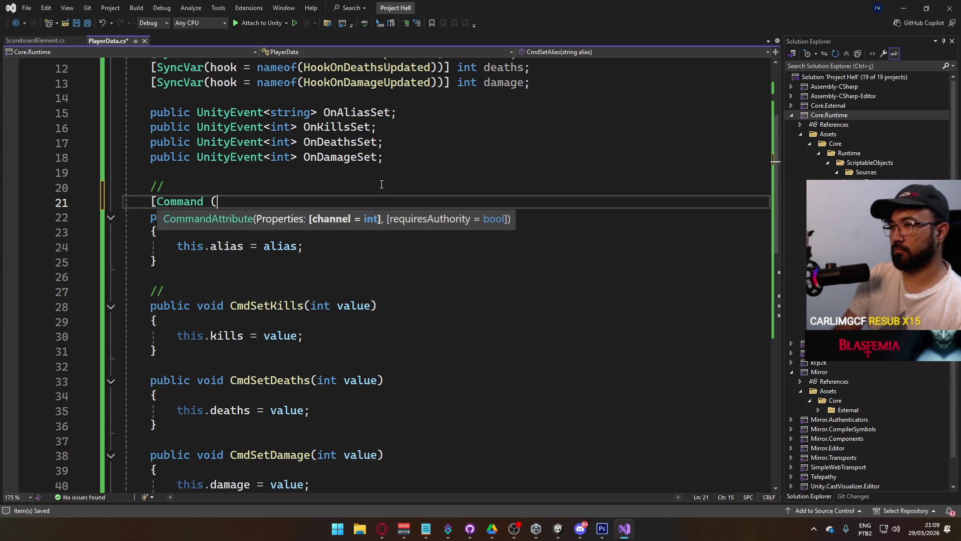
pyautogui.press('BackSpace')
pyautogui.press('BackSpace')
pyautogui.write(']')
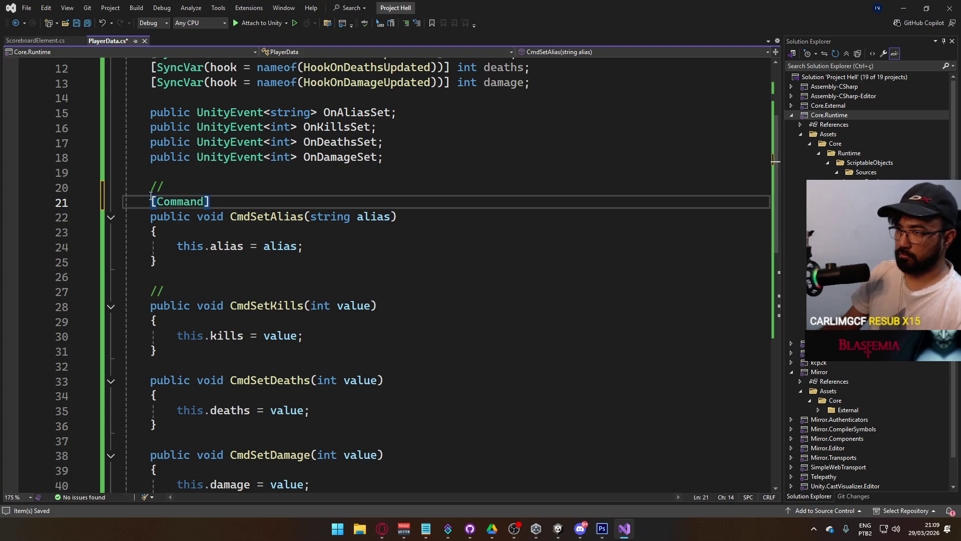
# Step: Paste [Command] above CmdSetKills, CmdSetDeaths and CmdSetDamage, and delete the leftover // line
pyautogui.click(216, 285)
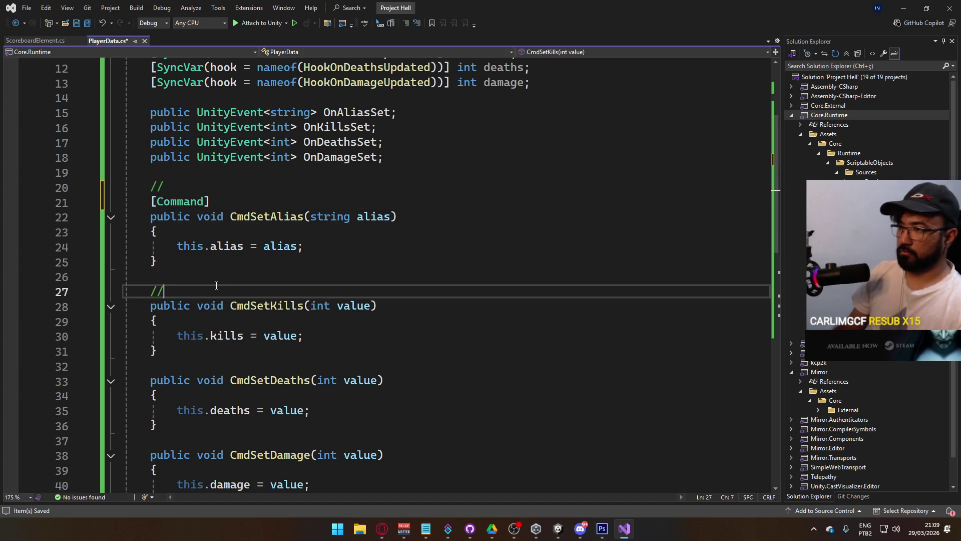
pyautogui.press('Return')
pyautogui.write('[Command]')
pyautogui.press('Down')
pyautogui.press('Down')
pyautogui.press('Down')
pyautogui.press('Return')
pyautogui.write('[Command]')
pyautogui.press('Down')
pyautogui.press('Down')
pyautogui.press('Down')
pyautogui.press('Return')
pyautogui.write('[Command]')
pyautogui.moveTo(180, 294); pyautogui.dragTo(124, 277)
pyautogui.press('Delete')
# Step: Save PlayerData.cs with the new [Command] attributes
pyautogui.scroll(-4, 300, 366)
pyautogui.scroll(3, 300, 366)
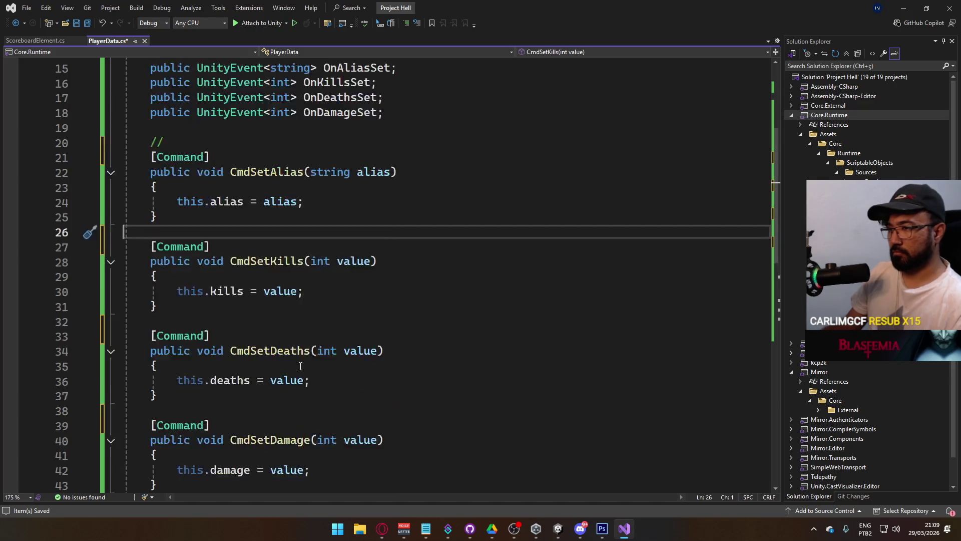
pyautogui.scroll(1, 300, 366)
pyautogui.hotkey('ctrl', 's')
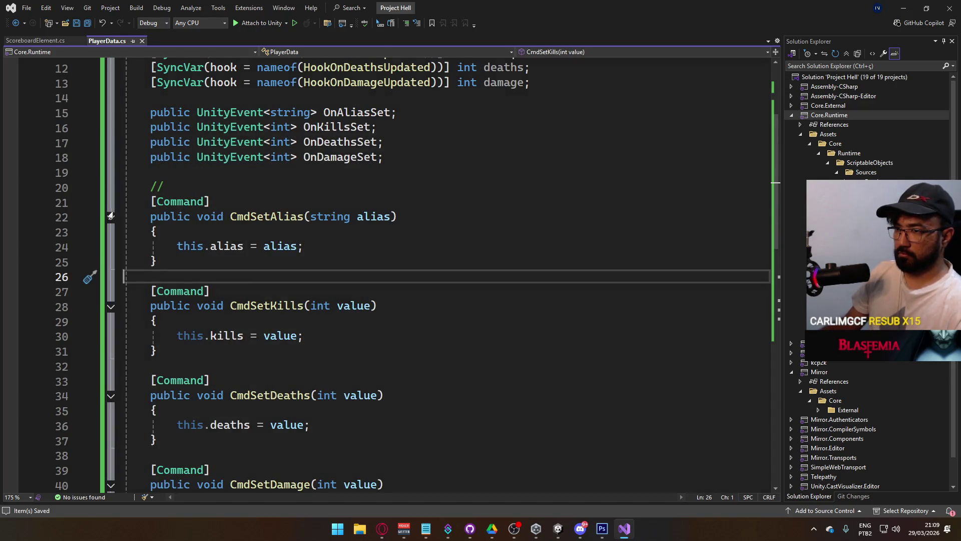
# Step: Collapse the four Cmd methods and HookOnAliasUpdated, then switch to ScoreboardElement.cs
pyautogui.click(111, 217)
pyautogui.click(111, 262)
pyautogui.click(110, 306)
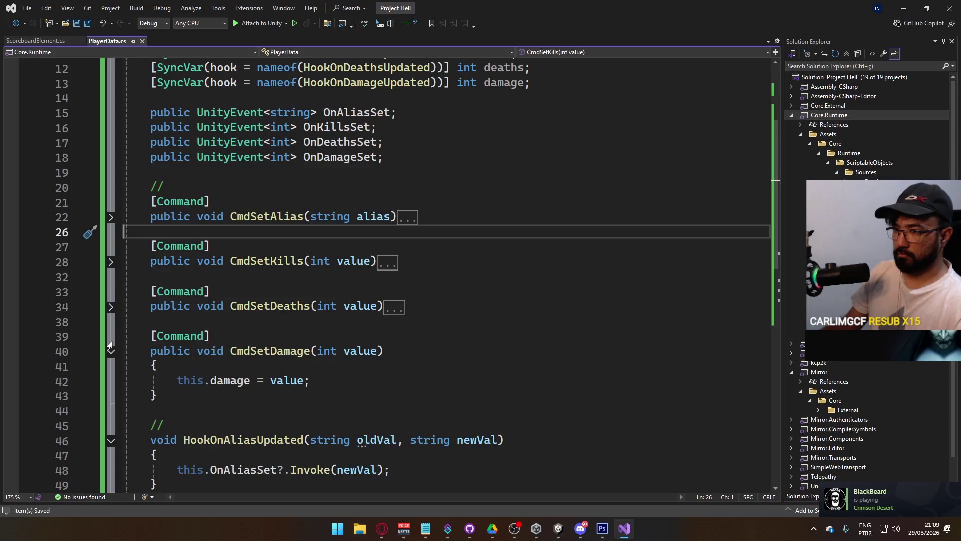
pyautogui.click(111, 350)
pyautogui.click(489, 336)
pyautogui.scroll(-3, 421, 375)
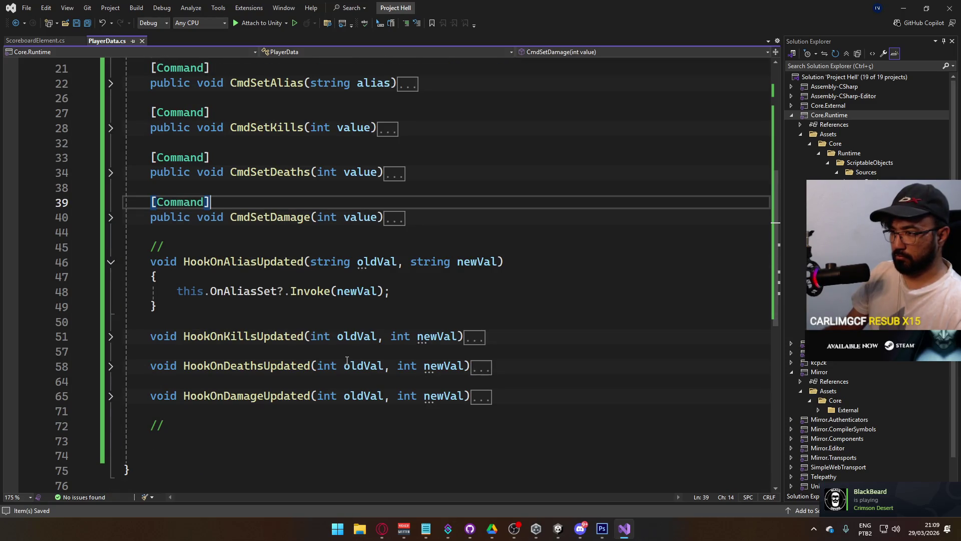
pyautogui.scroll(2, 347, 361)
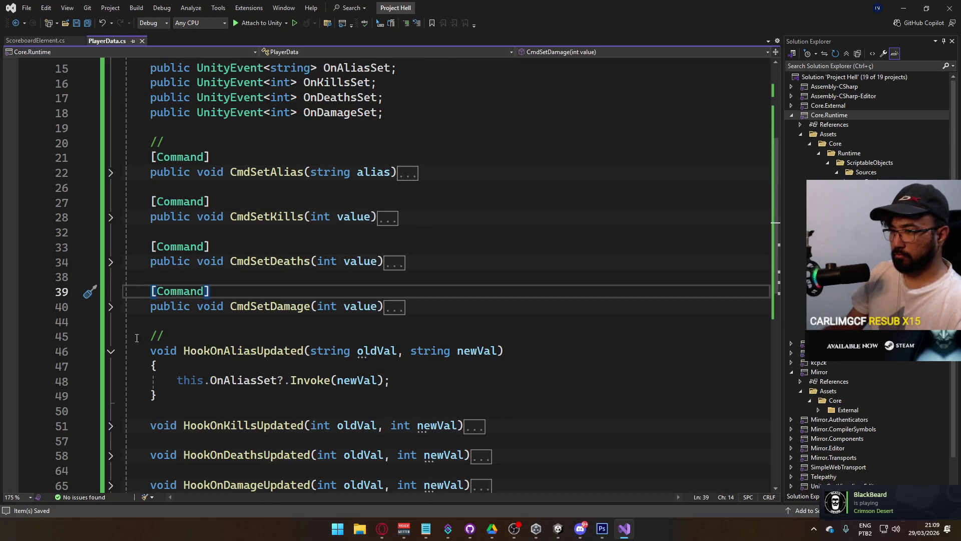
pyautogui.click(110, 351)
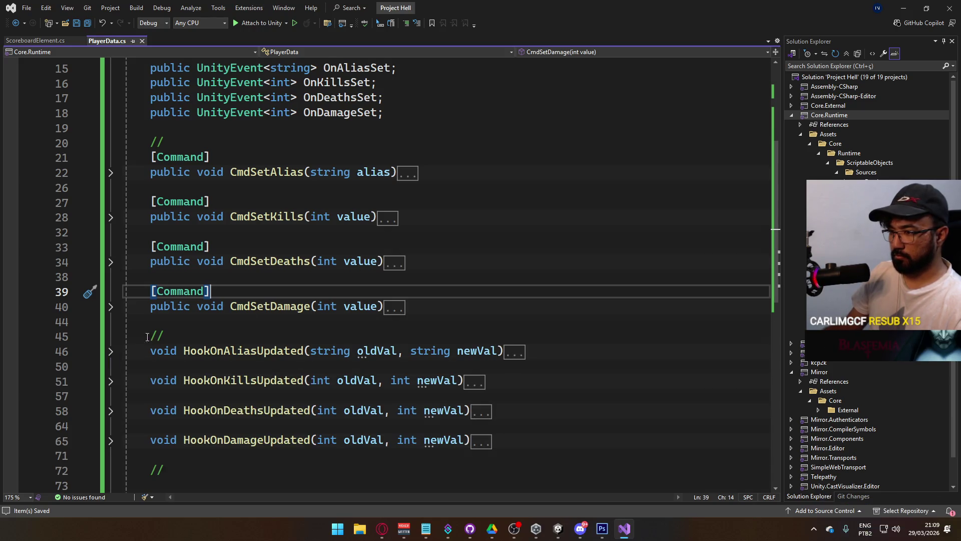
pyautogui.scroll(3, 288, 334)
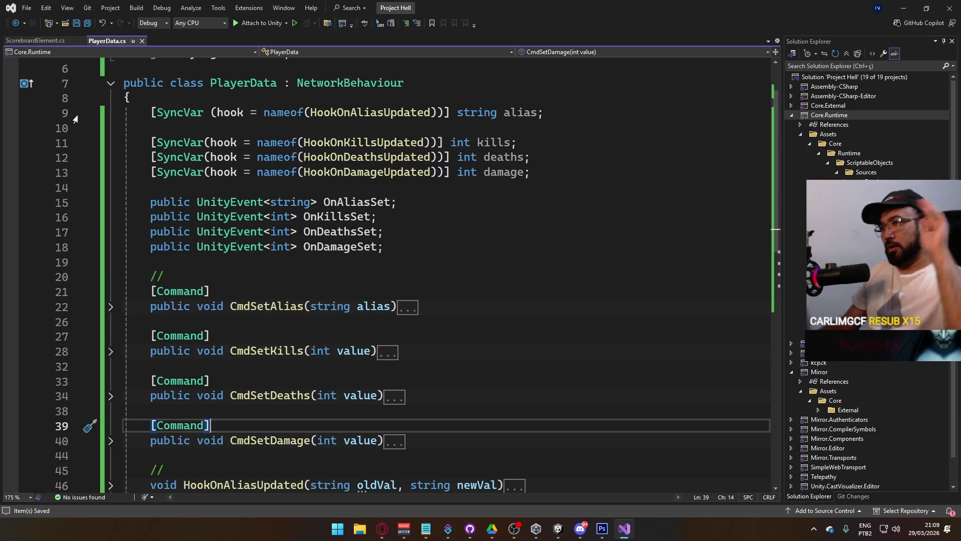
pyautogui.click(35, 40)
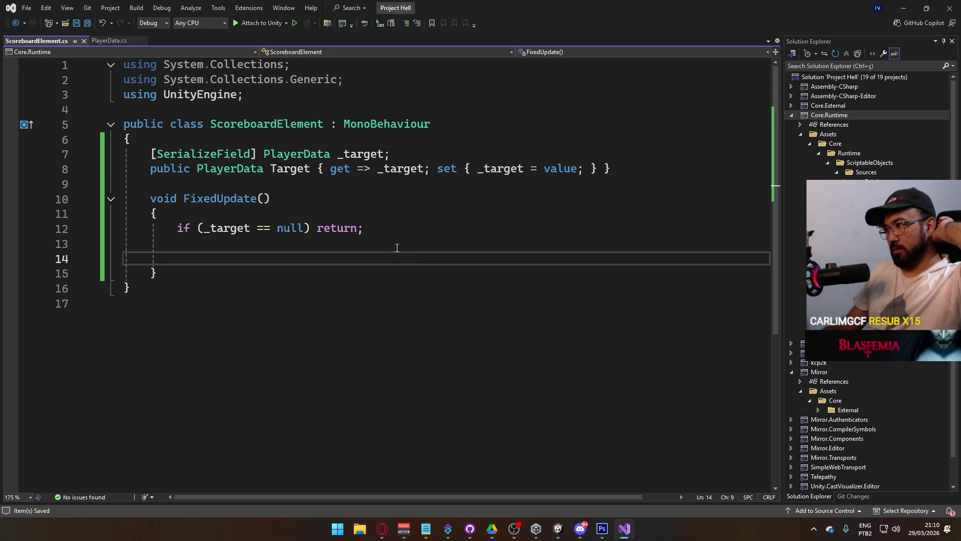
# Step: Start a [SerializeField] TMP_Text field declaration below the Target property
pyautogui.click(614, 169)
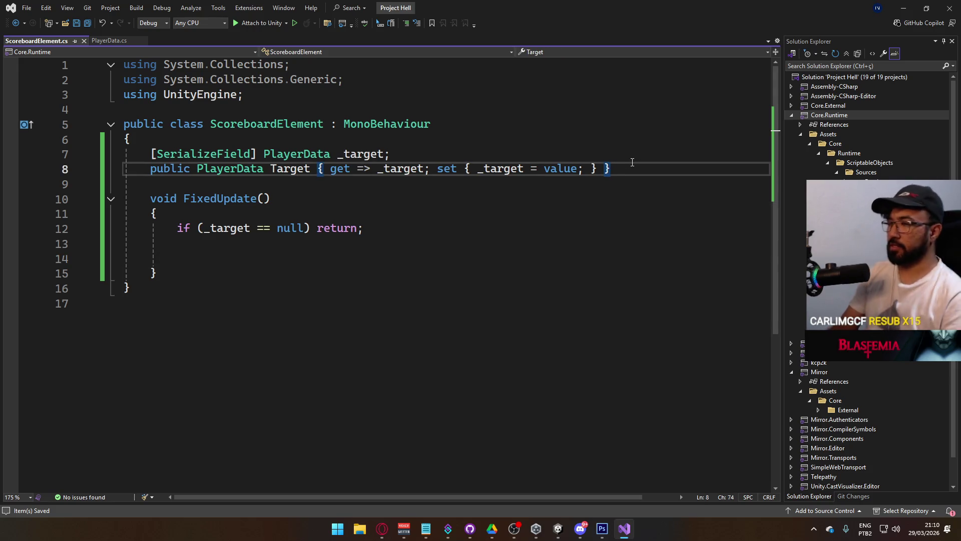
pyautogui.press('Return')
pyautogui.press('Return')
pyautogui.write('[SerializeField] ')
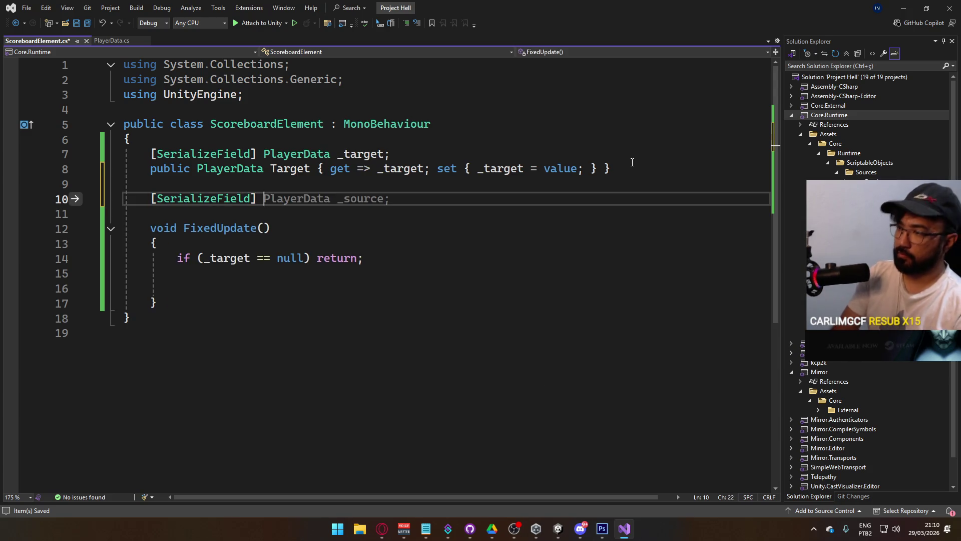
pyautogui.write('Tex')
pyautogui.press('BackSpace')
pyautogui.press('BackSpace')
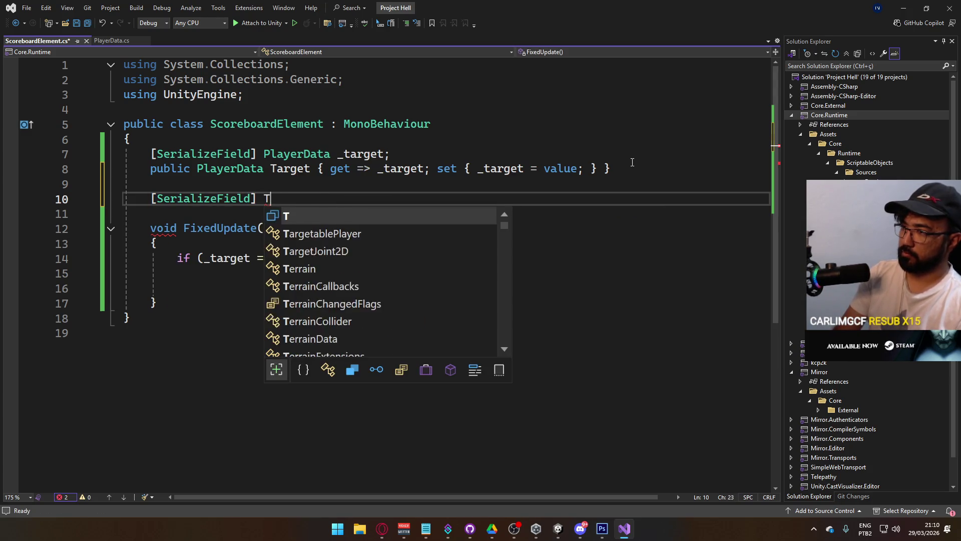
pyautogui.write('MP_text')
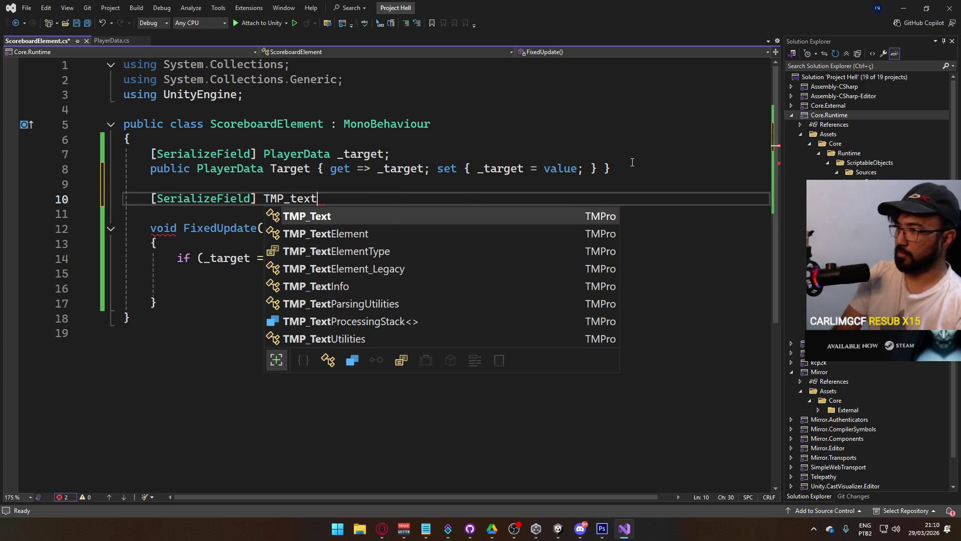
pyautogui.press('space')
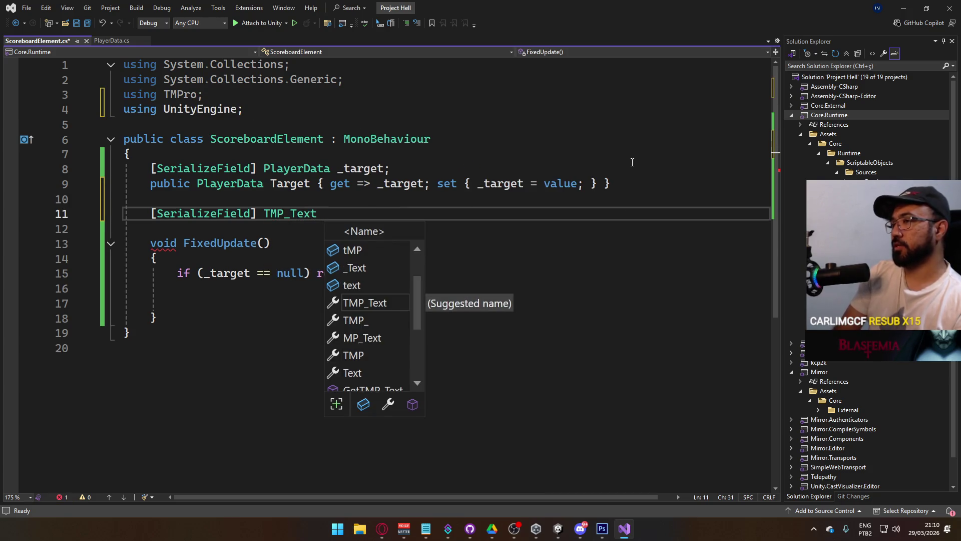
pyautogui.write('alias')
pyautogui.press('BackSpace')
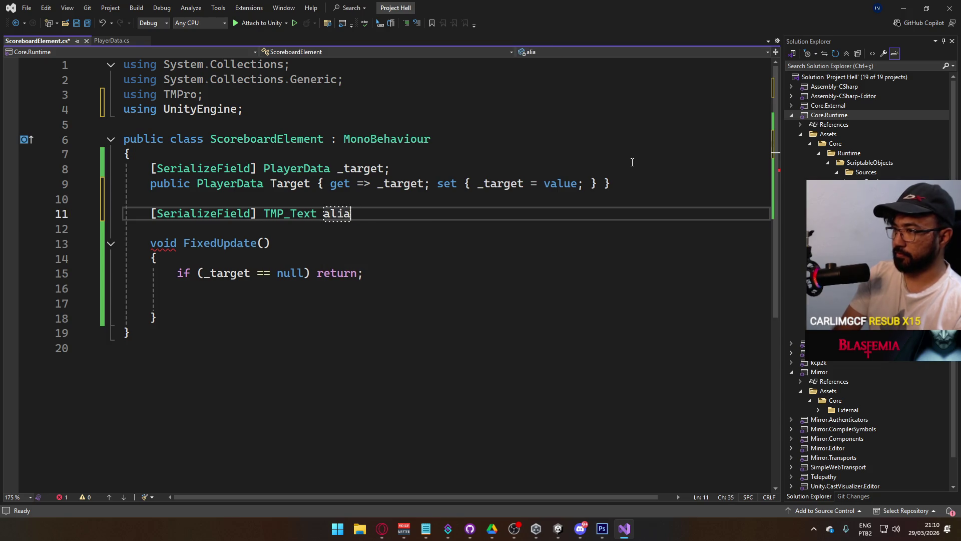
pyautogui.press('BackSpace')
pyautogui.press('BackSpace')
pyautogui.press('BackSpace')
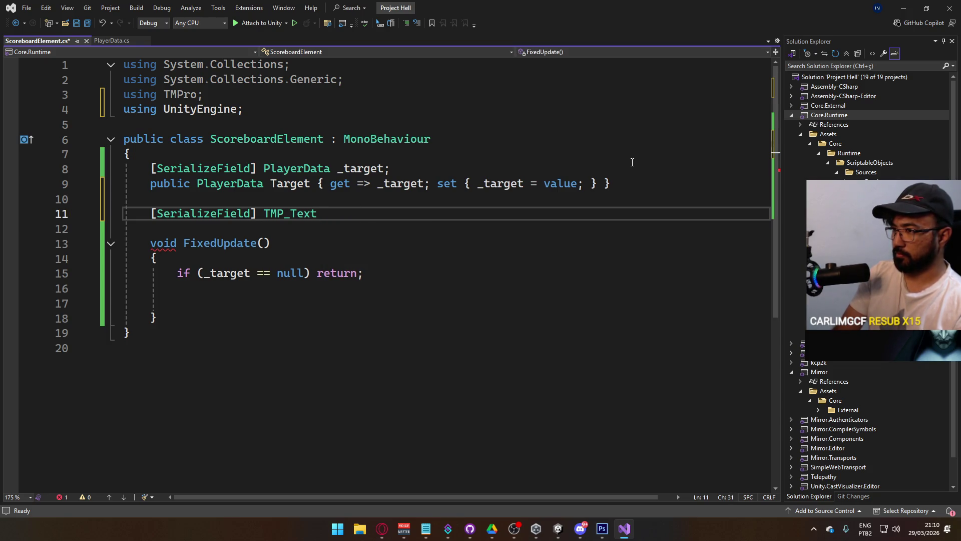
pyautogui.hotkey('ctrl', 'space')
pyautogui.write('alia')
pyautogui.press('BackSpace')
pyautogui.press('BackSpace')
pyautogui.press('BackSpace')
# Step: Declare labelPing, labelAlias, labelKills, labelDeaths, labelHs and labelDmg in the list, then save
pyautogui.write('labelAlias, ')
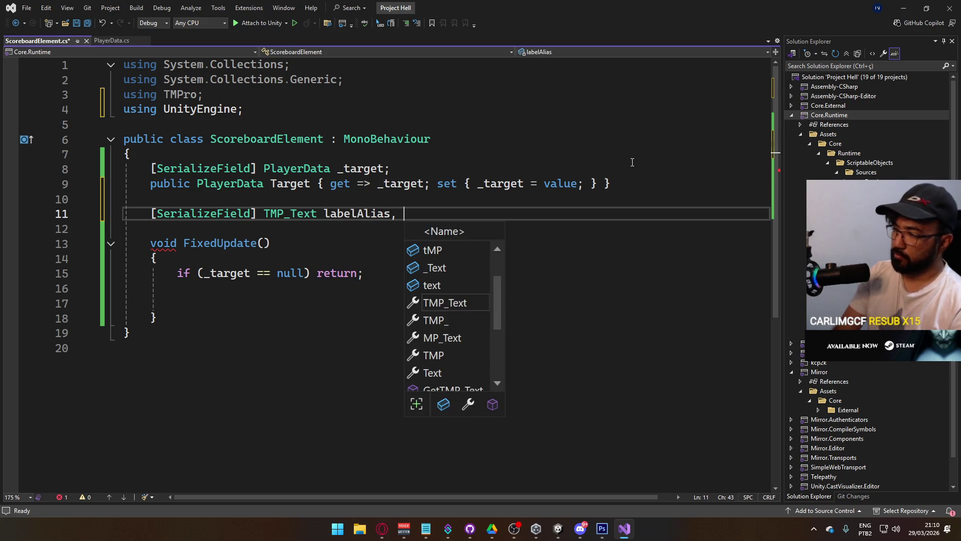
pyautogui.write('label')
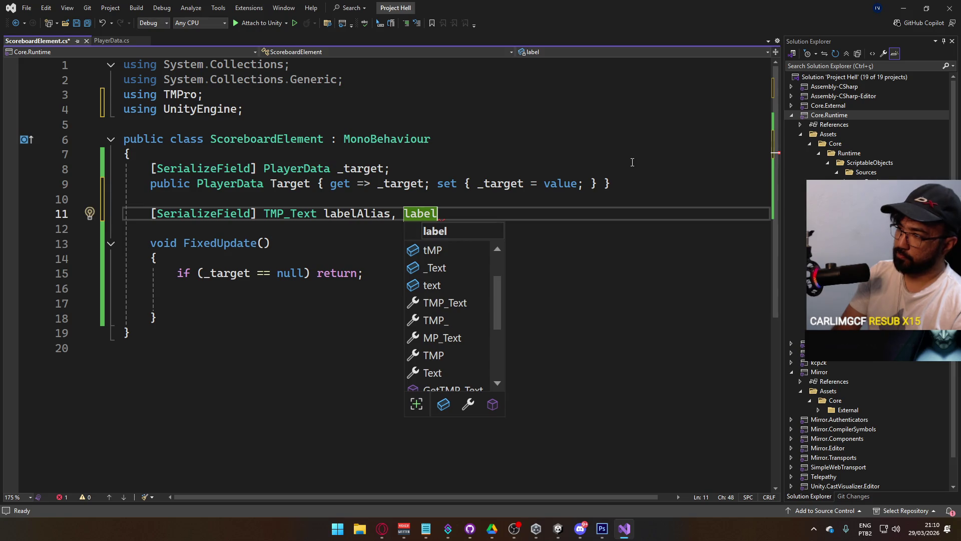
pyautogui.write('Ping,')
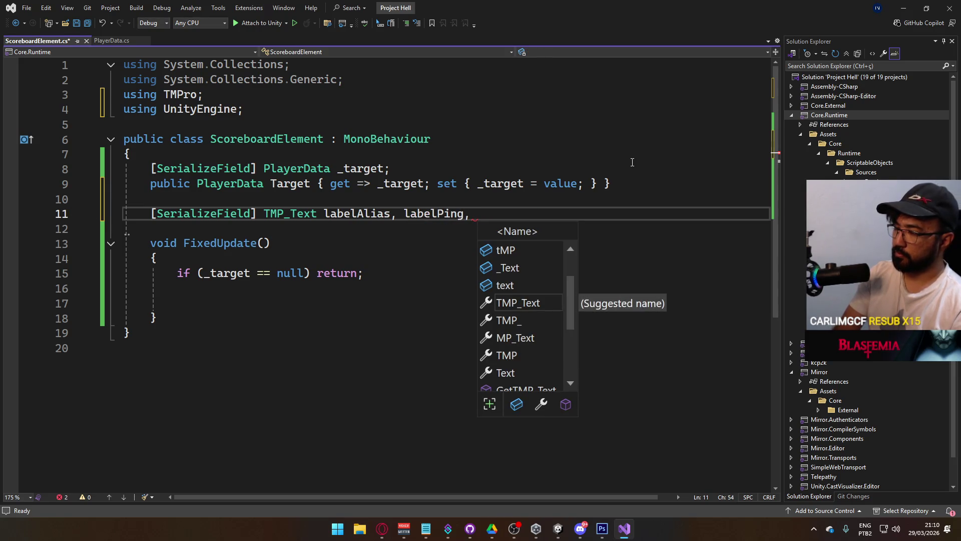
pyautogui.press('BackSpace')
pyautogui.press('BackSpace')
pyautogui.press('BackSpace')
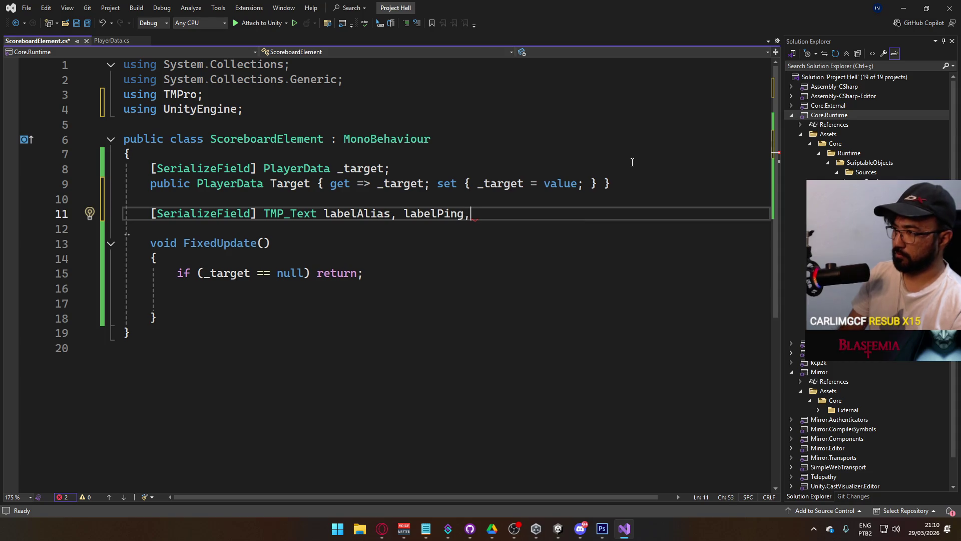
pyautogui.hotkey('ctrl', 'Left')
pyautogui.hotkey('ctrl', 'Left')
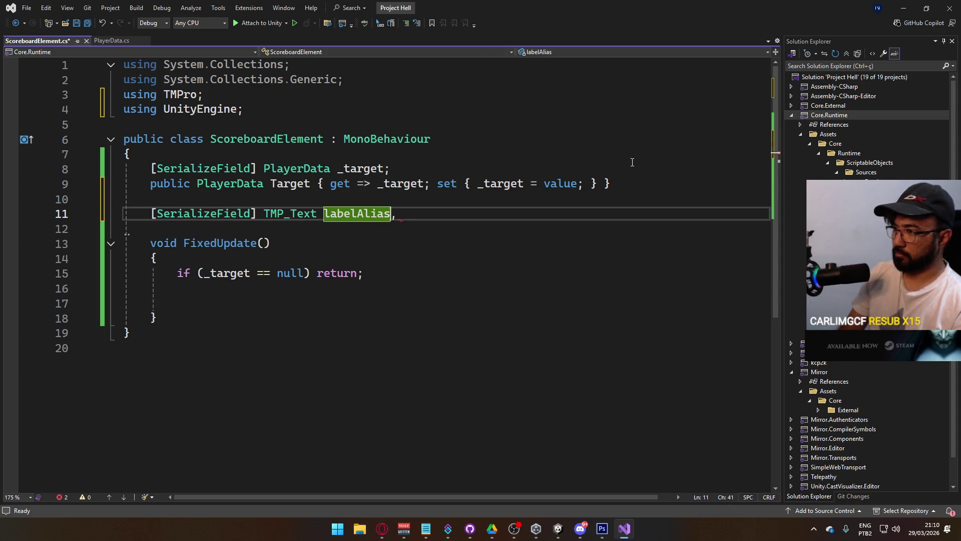
pyautogui.write('labelPing,')
pyautogui.press('End')
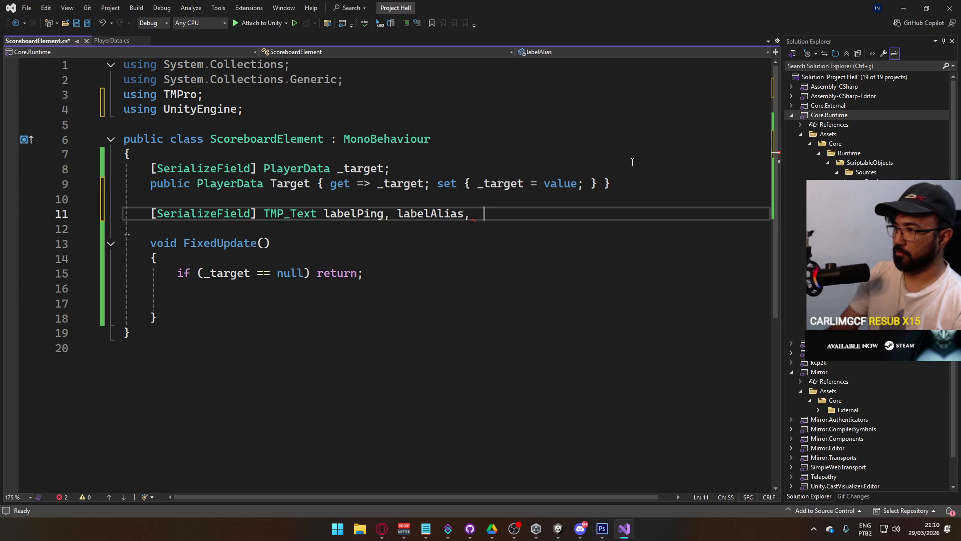
pyautogui.write('label')
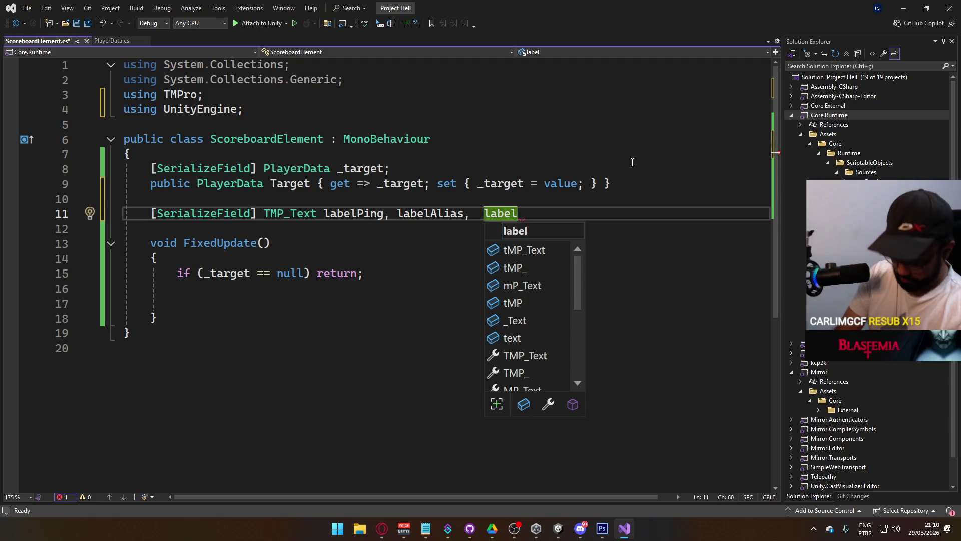
pyautogui.write('Kills, labelDeaths,')
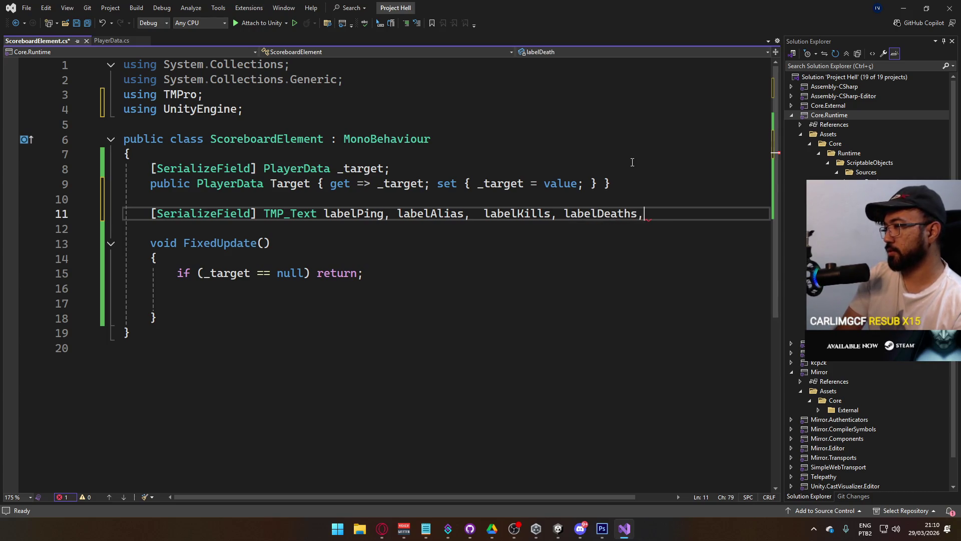
pyautogui.press('BackSpace')
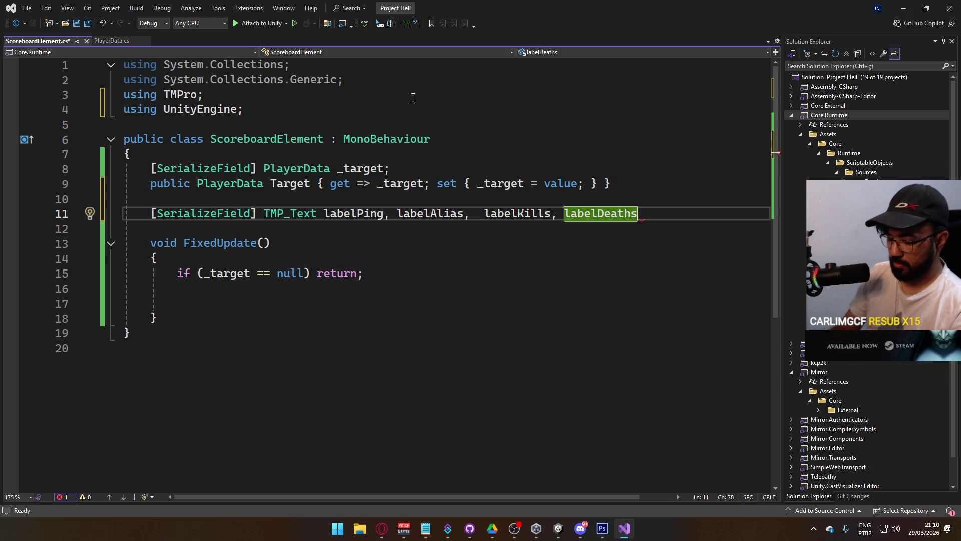
pyautogui.write(', labelD')
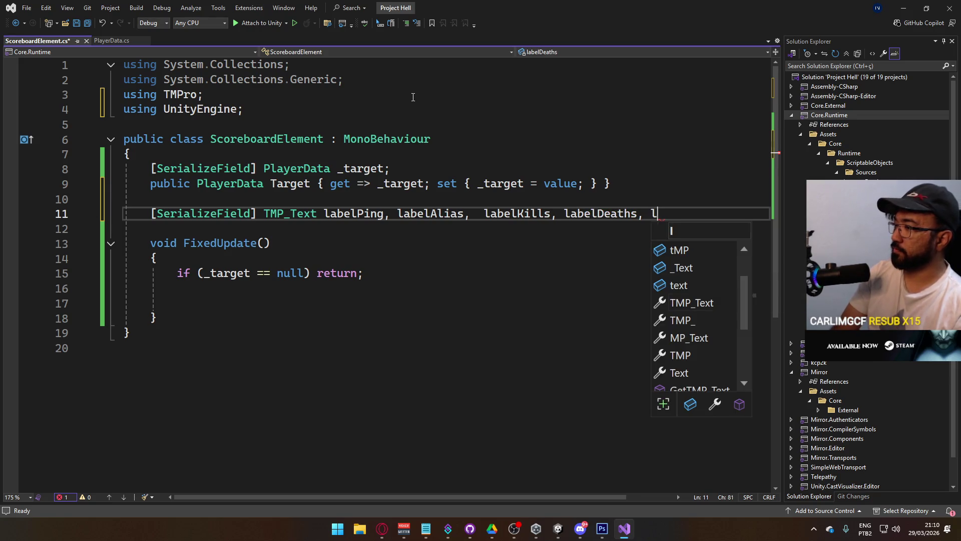
pyautogui.write('mg')
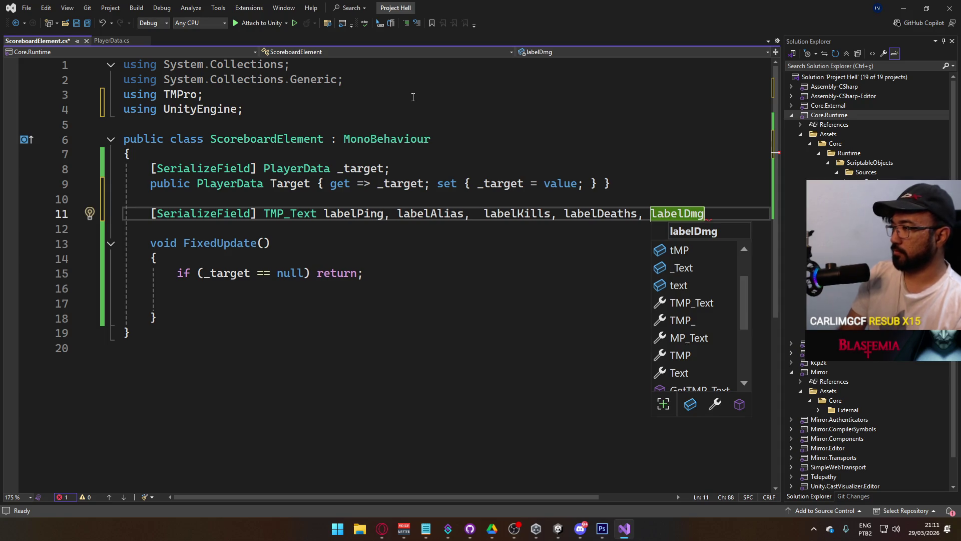
pyautogui.write(';')
pyautogui.press('Left')
pyautogui.press('Left')
pyautogui.press('Left')
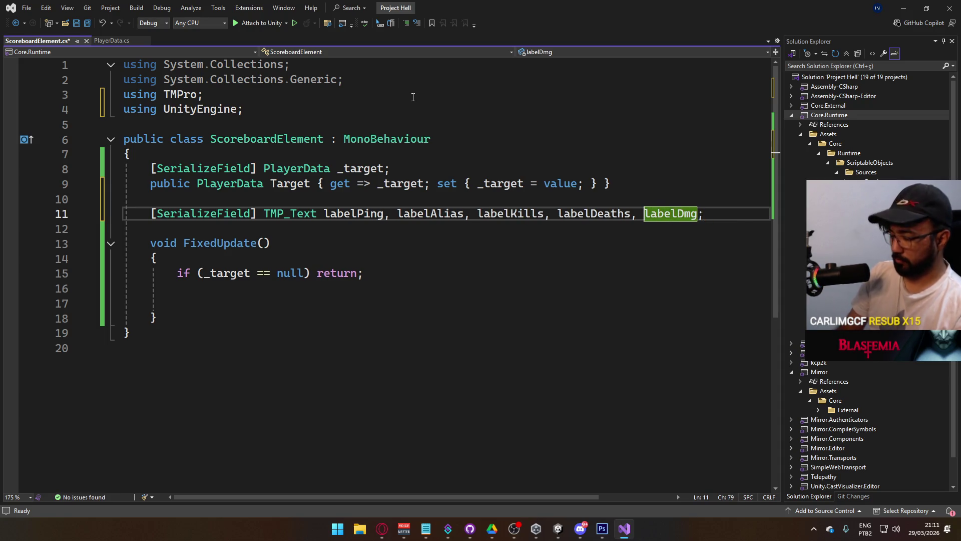
pyautogui.write('labelHs,')
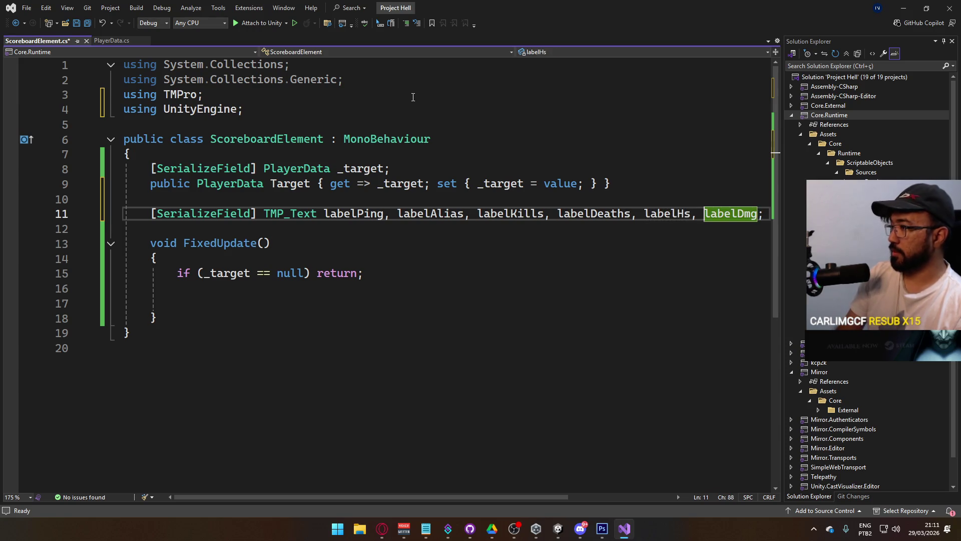
pyautogui.hotkey('ctrl', 's')
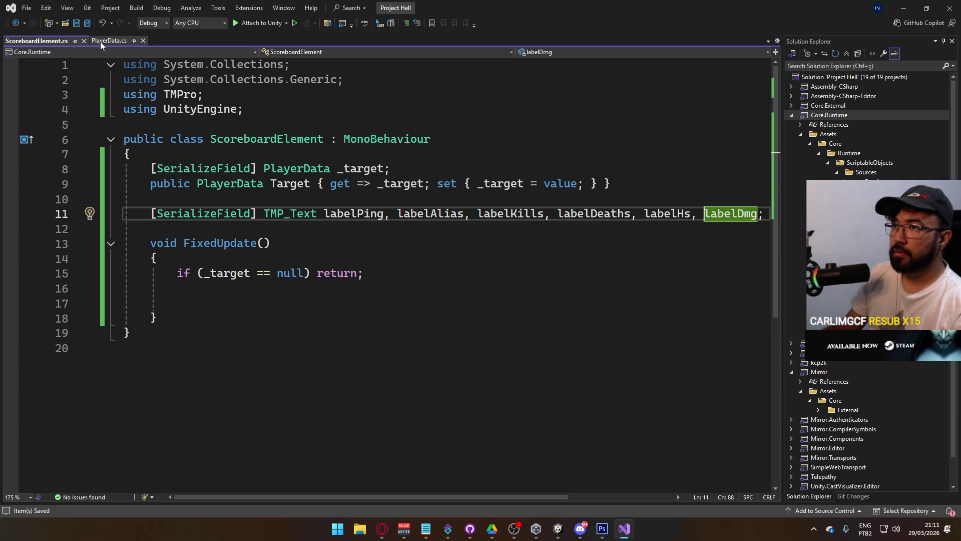
# Step: In PlayerData.cs, add a [SyncVar] int totalShots field below deaths, without a hook
pyautogui.click(102, 41)
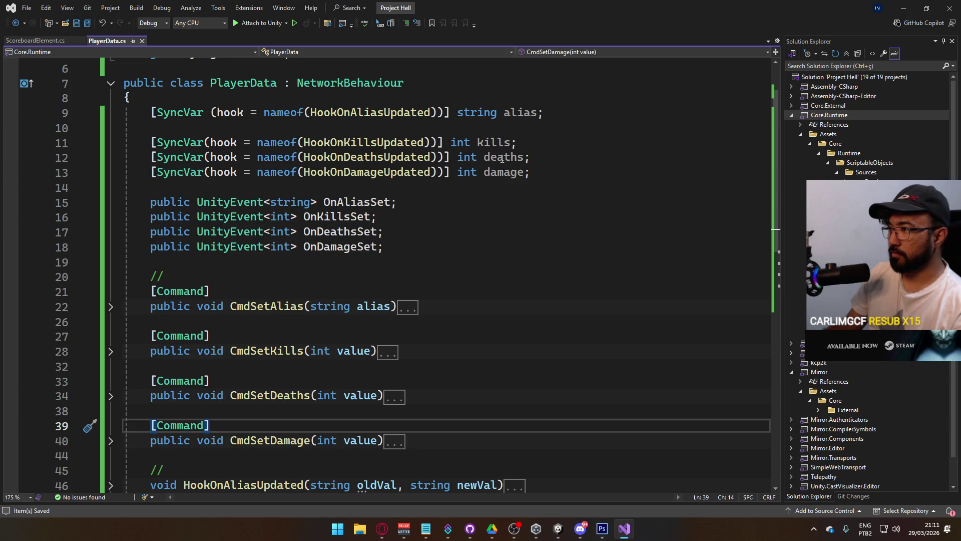
pyautogui.scroll(1, 500, 309)
pyautogui.click(538, 205)
pyautogui.press('Return')
pyautogui.write('[Sy')
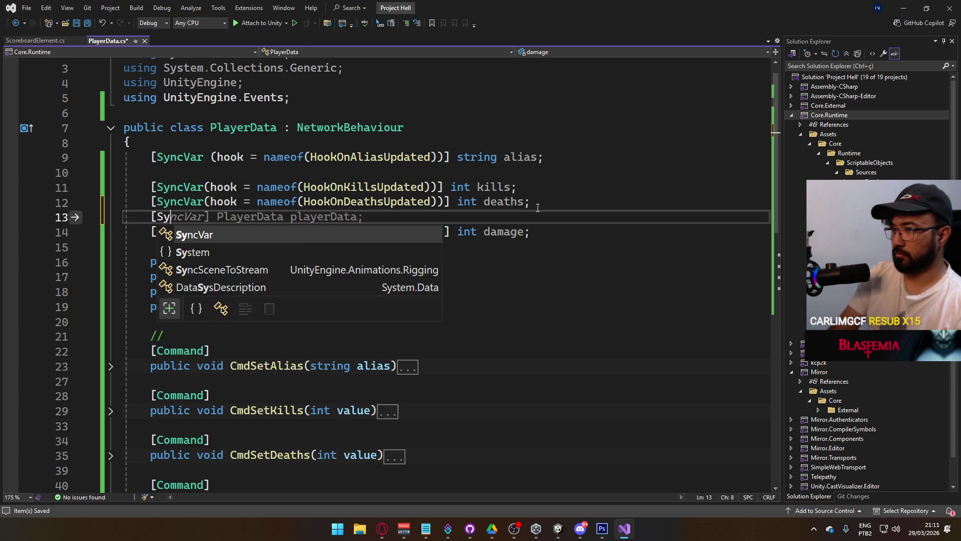
pyautogui.write('ncVar(hook =')
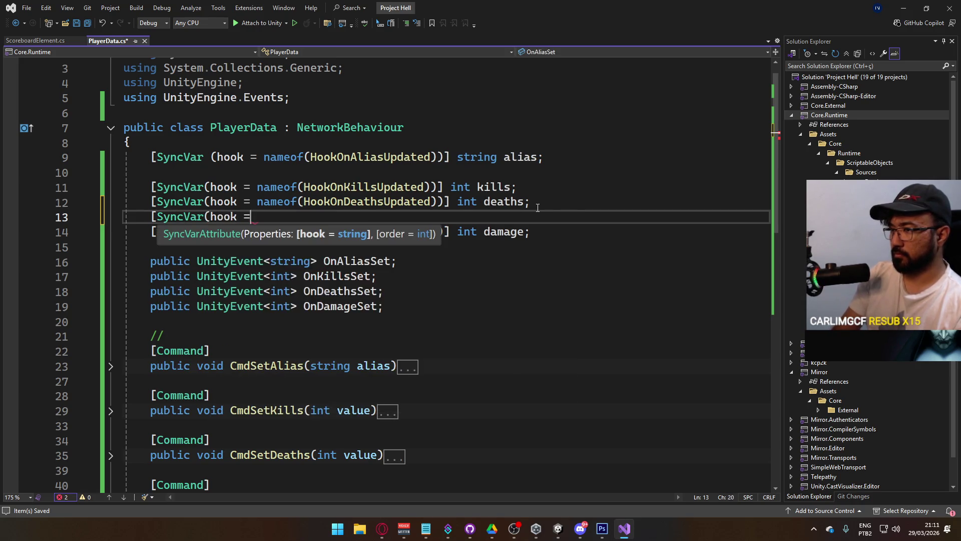
pyautogui.write(' nameof(')
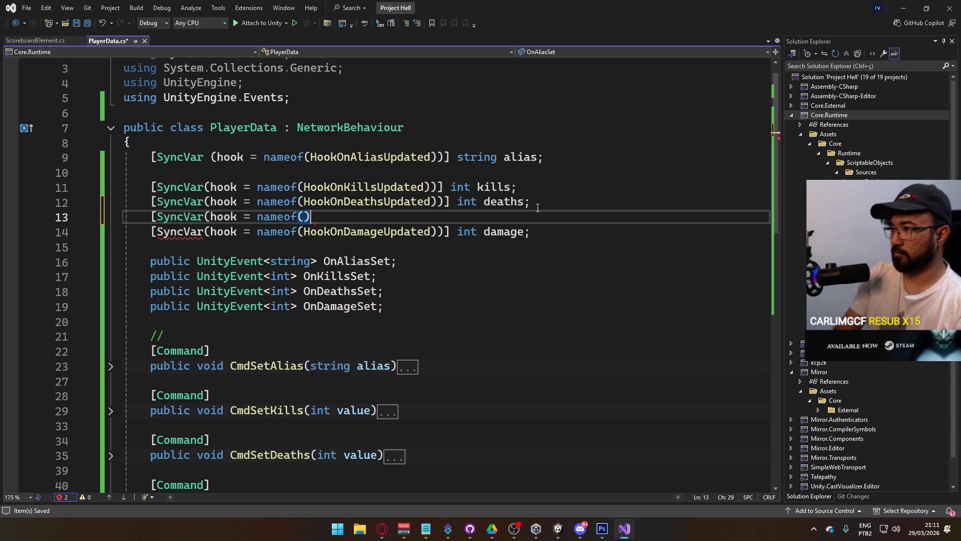
pyautogui.write('))] int')
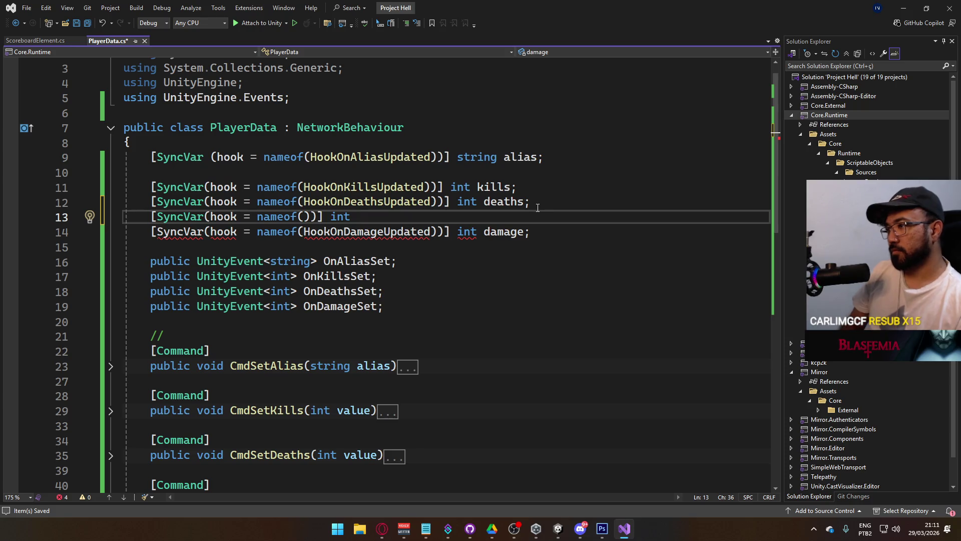
pyautogui.write(' totalShots')
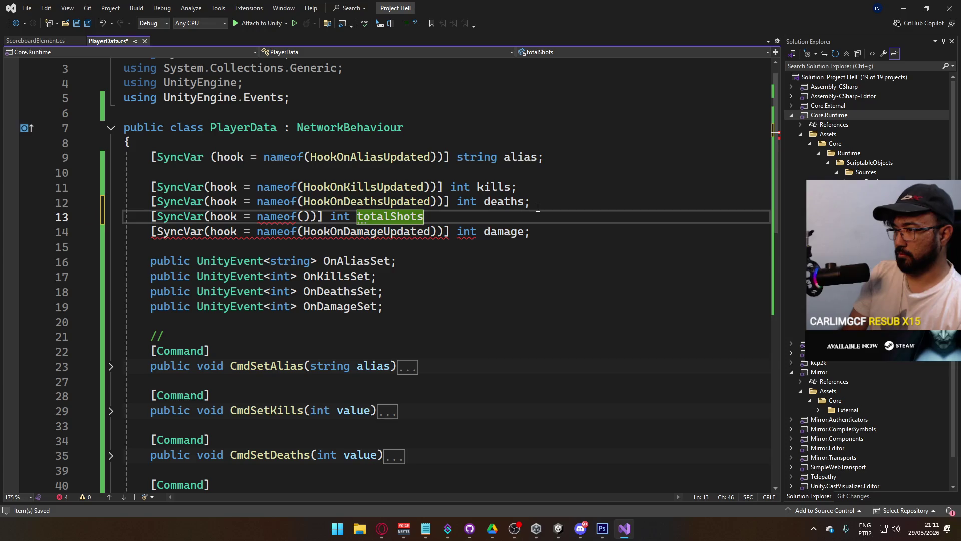
pyautogui.write(';')
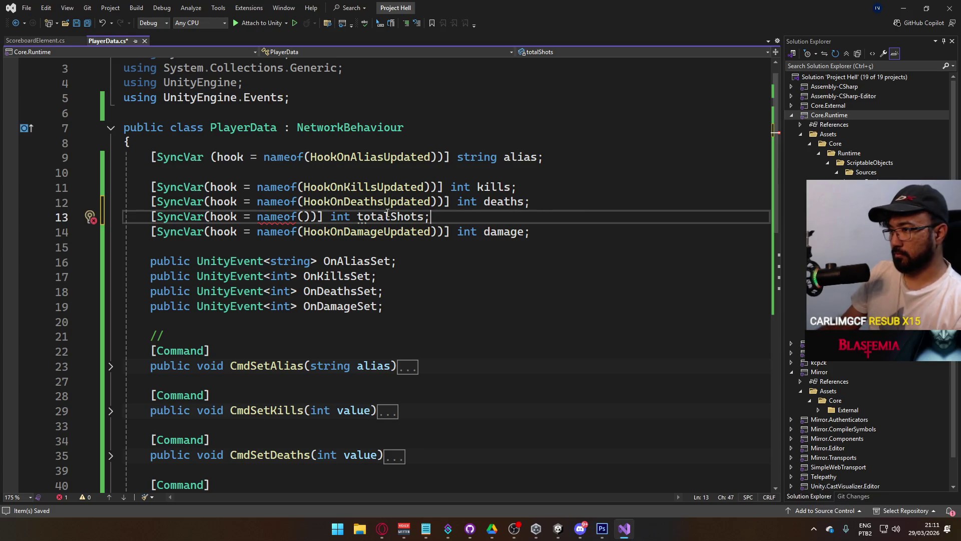
pyautogui.moveTo(319, 216); pyautogui.dragTo(204, 216)
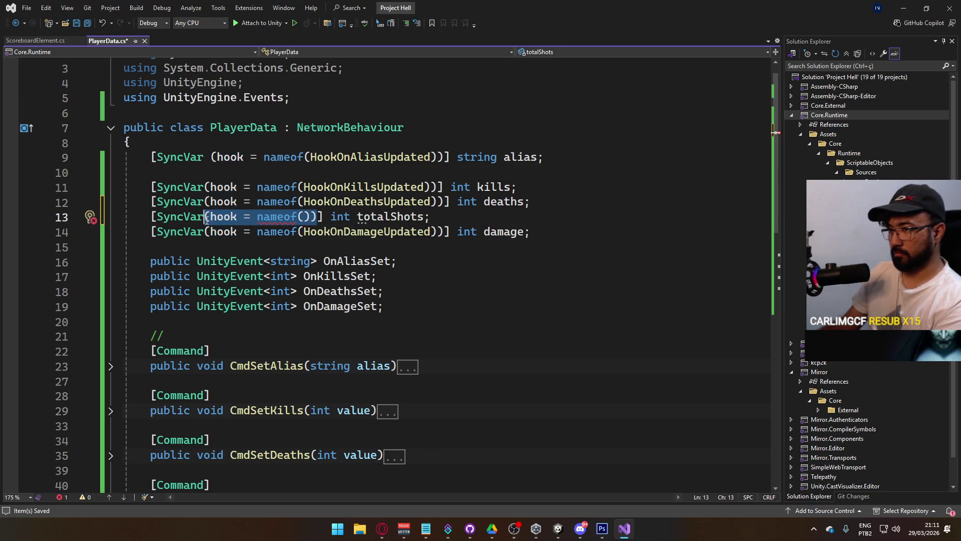
pyautogui.press('BackSpace')
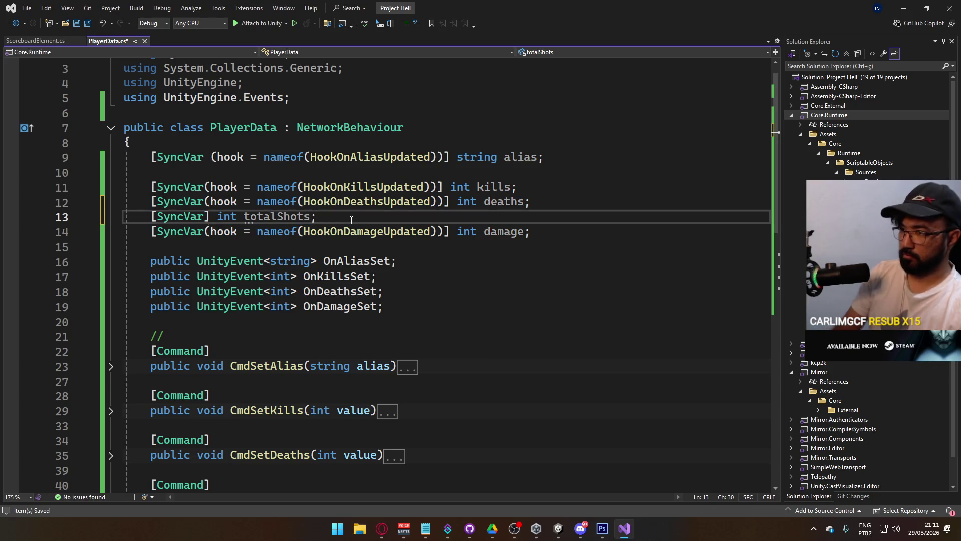
# Step: Rename it shotsTotal and add [SyncVar] int shotsOnTarget and shotsOnHead fields, then save
pyautogui.press('Return')
pyautogui.write('[SyncVar')
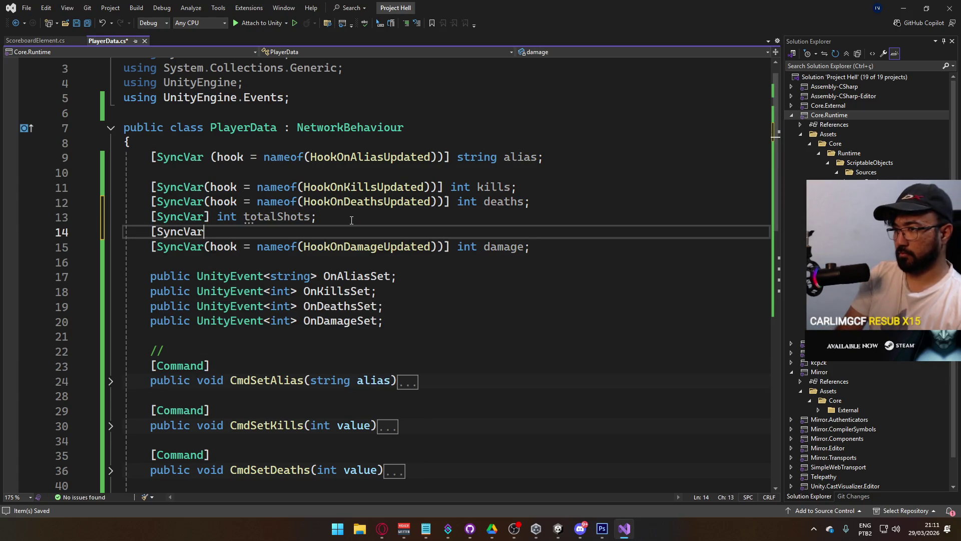
pyautogui.write('] int')
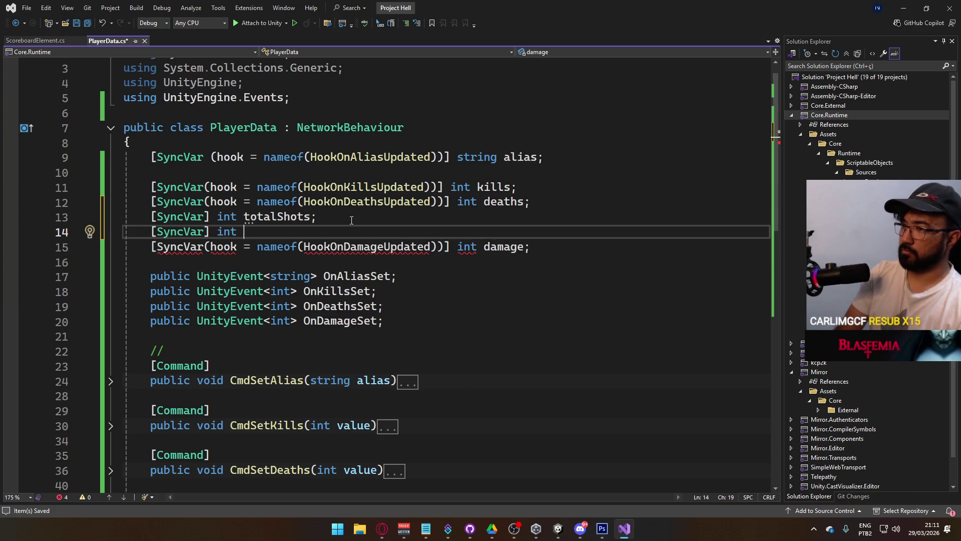
pyautogui.press('Up')
pyautogui.press('Right')
pyautogui.press('Right')
pyautogui.press('Right')
pyautogui.hotkey('ctrl', 'BackSpace')
pyautogui.write('s')
pyautogui.press('End')
pyautogui.write('Total')
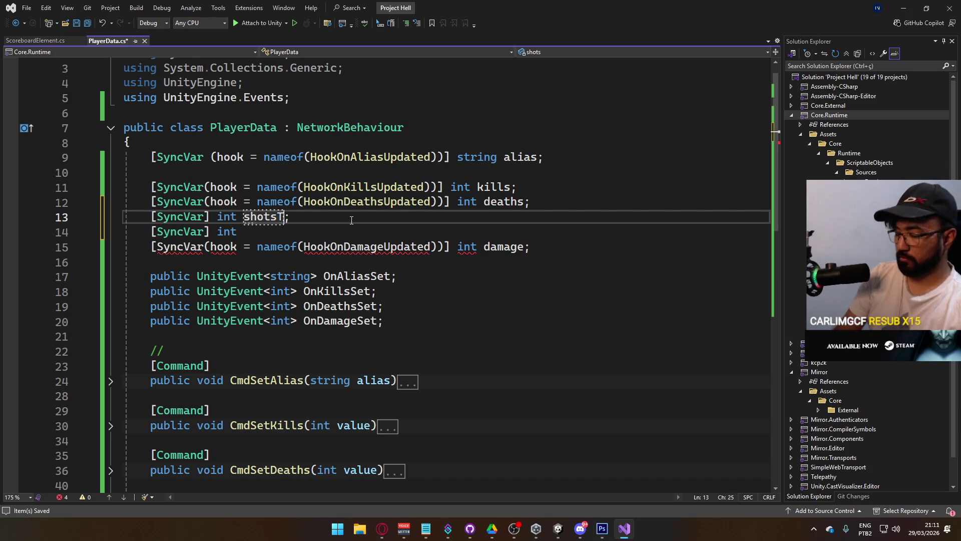
pyautogui.press('Down')
pyautogui.write('sOnTarget;')
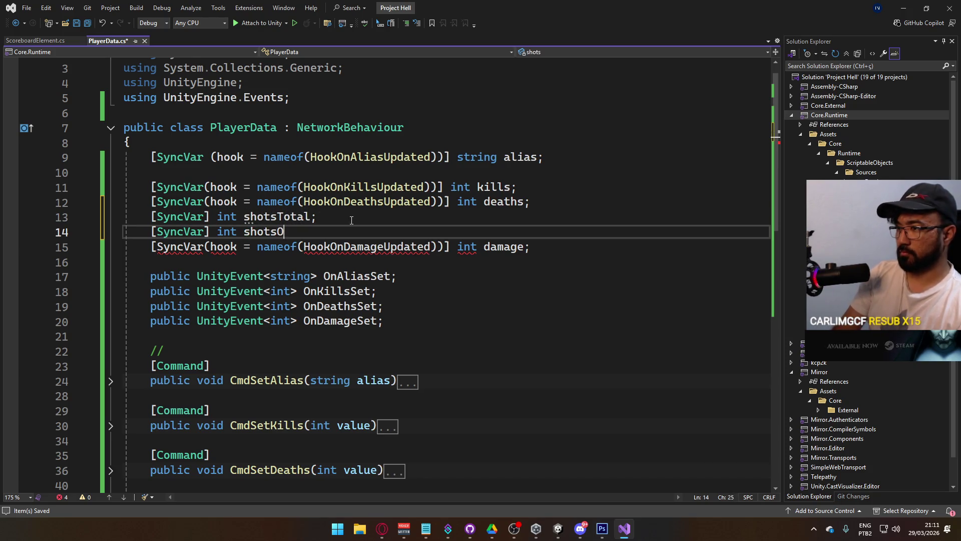
pyautogui.press('Return')
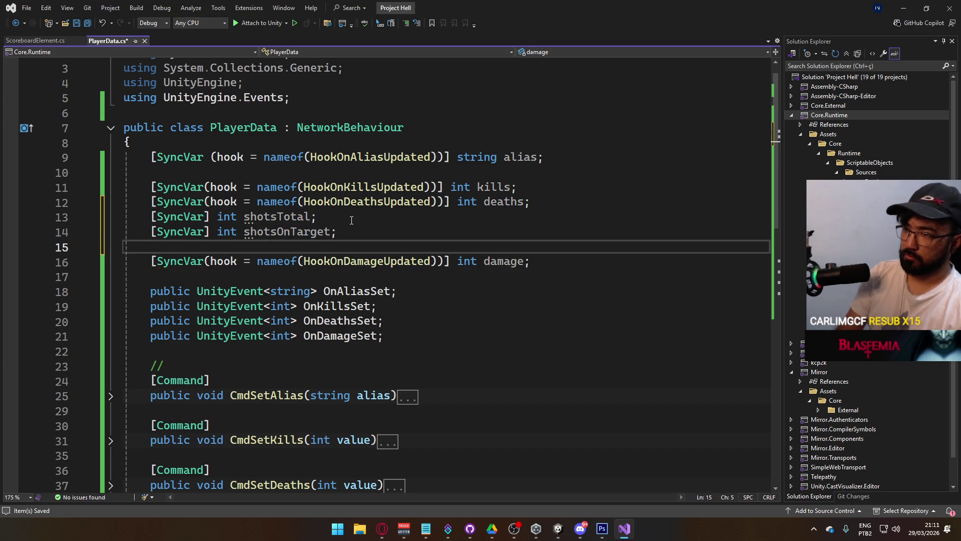
pyautogui.write('[Syb] int sho')
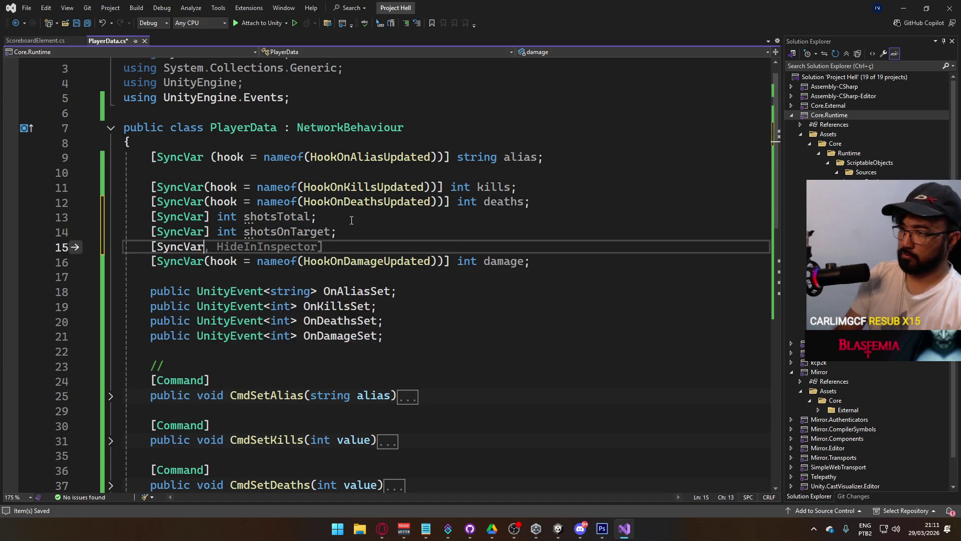
pyautogui.write('ts')
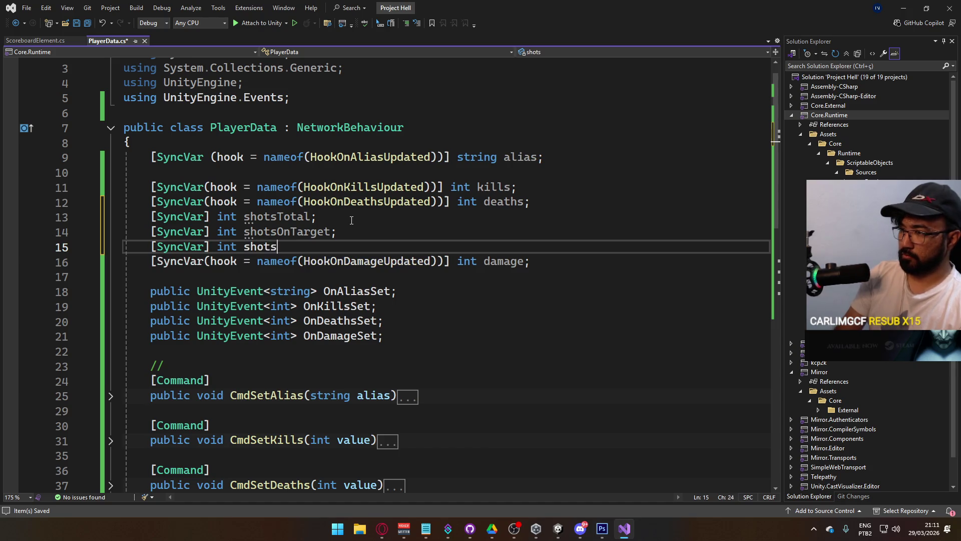
pyautogui.write('OnHead;')
pyautogui.hotkey('ctrl', 's')
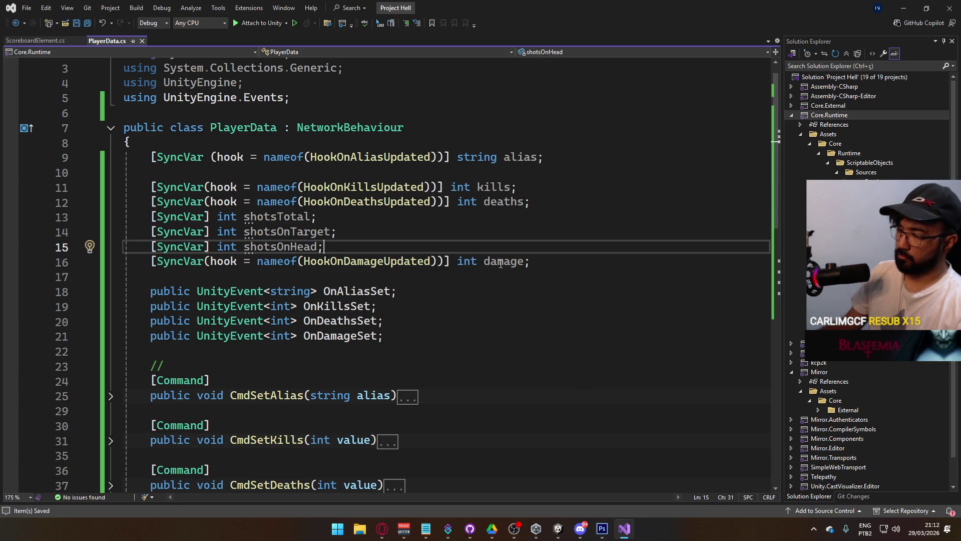
# Step: Move the three shot-count fields below the damage SyncVar field and save
pyautogui.moveTo(344, 249); pyautogui.dragTo(149, 219)
pyautogui.hotkey('ctrl', 'c')
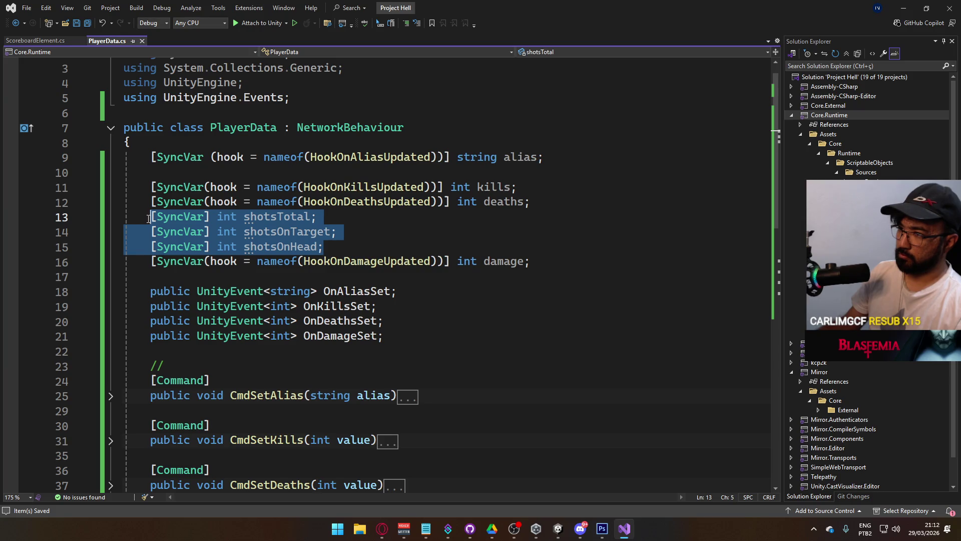
pyautogui.press('Delete')
pyautogui.click(558, 207)
pyautogui.press('Delete')
pyautogui.press('Down')
pyautogui.press('Return')
pyautogui.hotkey('ctrl', 'v')
pyautogui.hotkey('ctrl', 's')
pyautogui.click(430, 260)
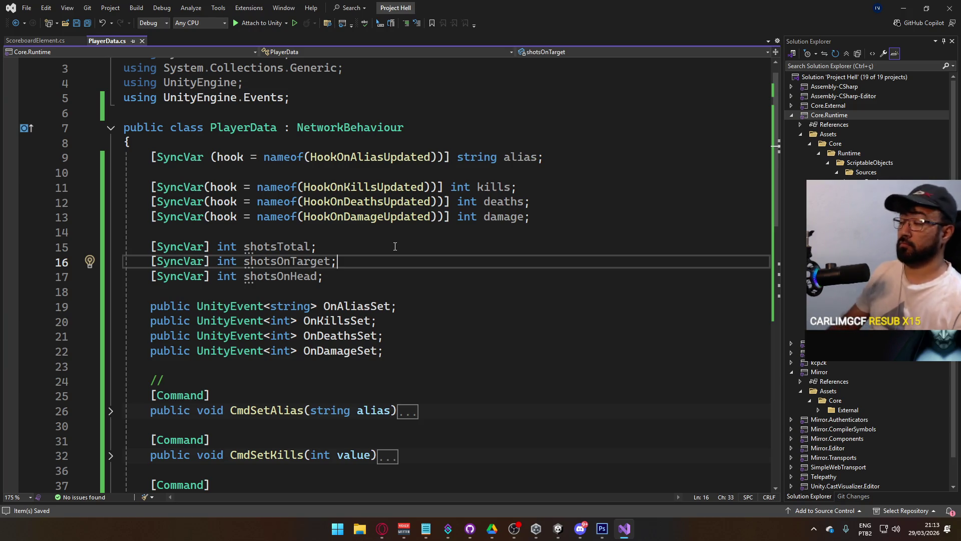
pyautogui.press('Up')
pyautogui.press('Up')
pyautogui.press('Up')
# Step: Insert a new line above the damage field and paste a copy of the deaths [SyncVar(hook = nameof(...))] attribute
pyautogui.press('Home')
pyautogui.press('Return')
pyautogui.press('Up')
pyautogui.write('[Sync')
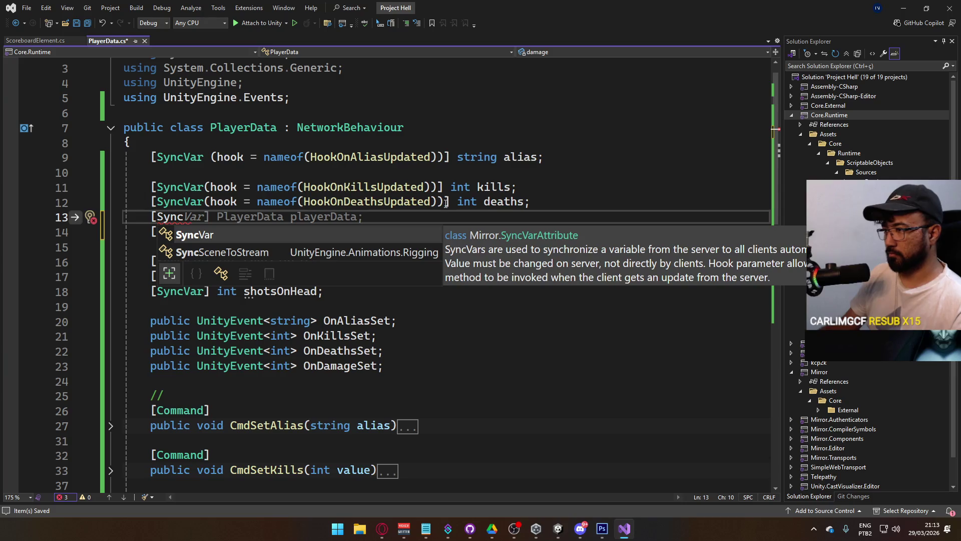
pyautogui.moveTo(450, 202); pyautogui.dragTo(350, 201)
pyautogui.moveTo(293, 197)
pyautogui.mouseDown()
pyautogui.moveTo(164, 206)
pyautogui.moveTo(151, 217)
pyautogui.mouseUp()
pyautogui.hotkey('ctrl', 'c')
pyautogui.hotkey('ctrl', 'v')
# Step: Clear the copied hook name, declare float hs; under the attribute, and save
pyautogui.doubleClick(351, 218)
pyautogui.press('Delete')
pyautogui.click(455, 216)
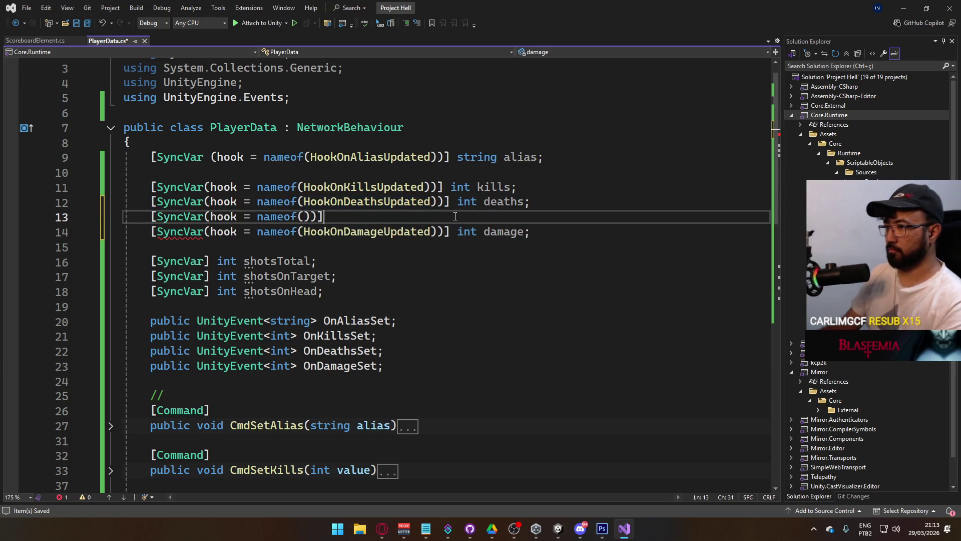
pyautogui.write(' int hs')
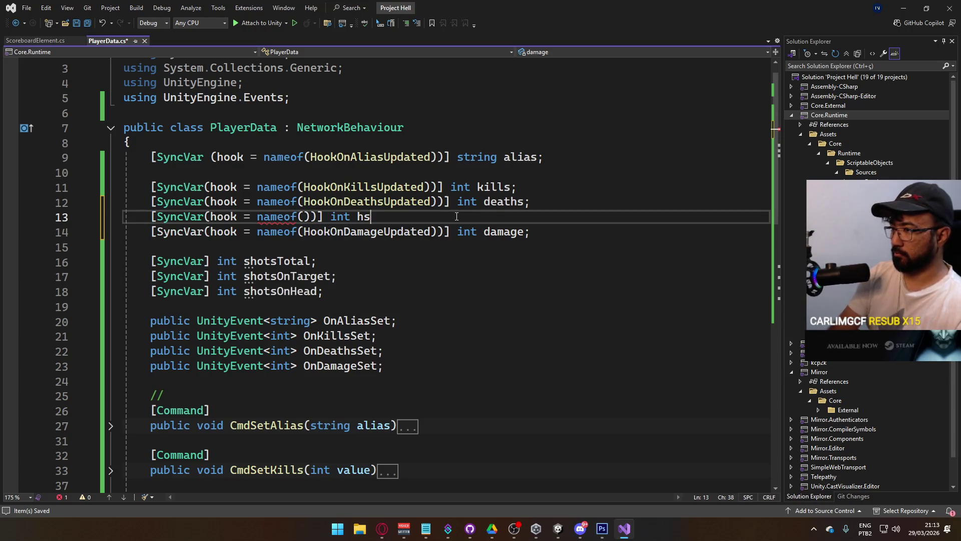
pyautogui.write('Percentage;')
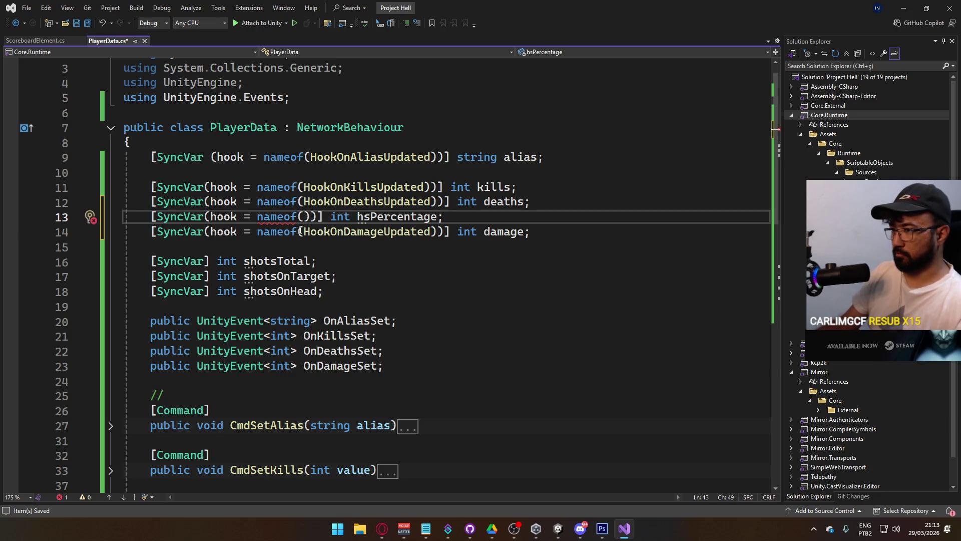
pyautogui.write('s')
pyautogui.moveTo(451, 216); pyautogui.dragTo(331, 220)
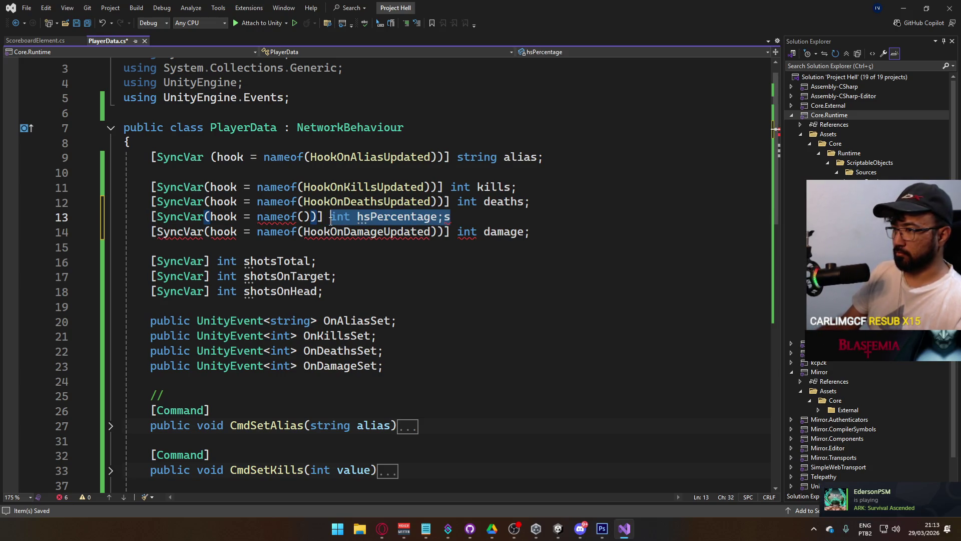
pyautogui.write('float hs')
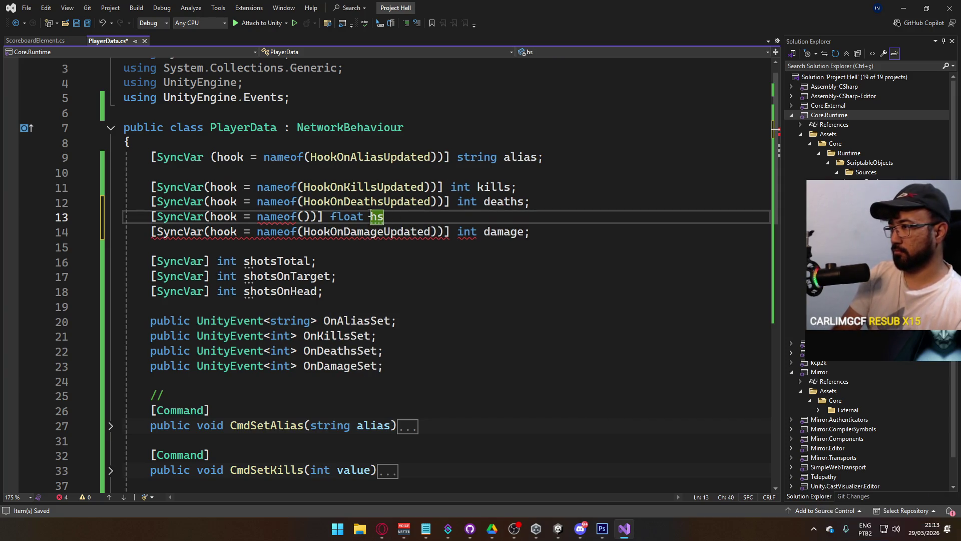
pyautogui.write(';')
pyautogui.hotkey('ctrl', 's')
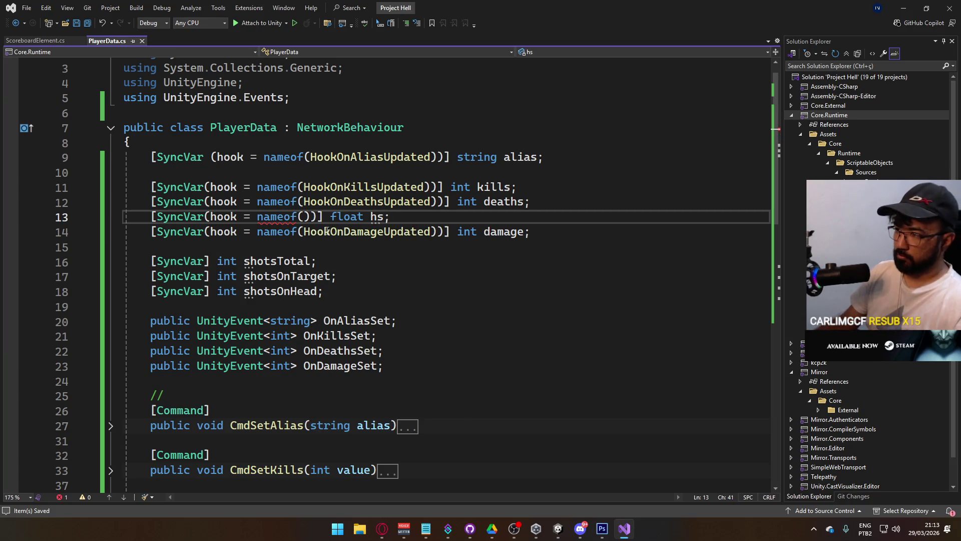
pyautogui.scroll(-5, 317, 259)
# Step: Add a [Command] public void RegisterShot( method below CmdSetDamage
pyautogui.click(420, 316)
pyautogui.hotkey('ctrl', 'Return')
pyautogui.hotkey('ctrl', 'Return')
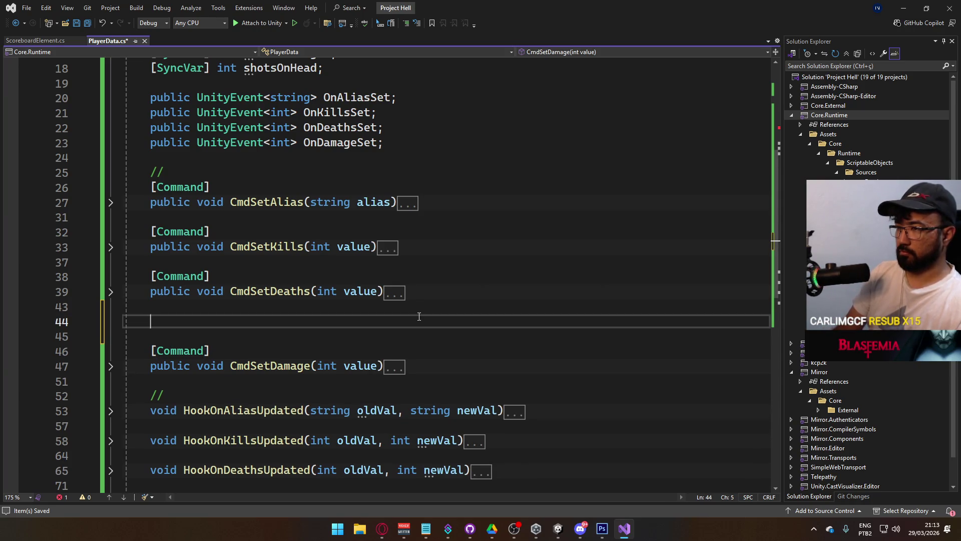
pyautogui.press('BackSpace')
pyautogui.press('BackSpace')
pyautogui.hotkey('alt', 'Down')
pyautogui.hotkey('alt', 'Down')
pyautogui.hotkey('alt', 'Down')
pyautogui.press('Return')
pyautogui.write('[Command]')
pyautogui.press('Return')
pyautogui.write('public void RegisterShot(')
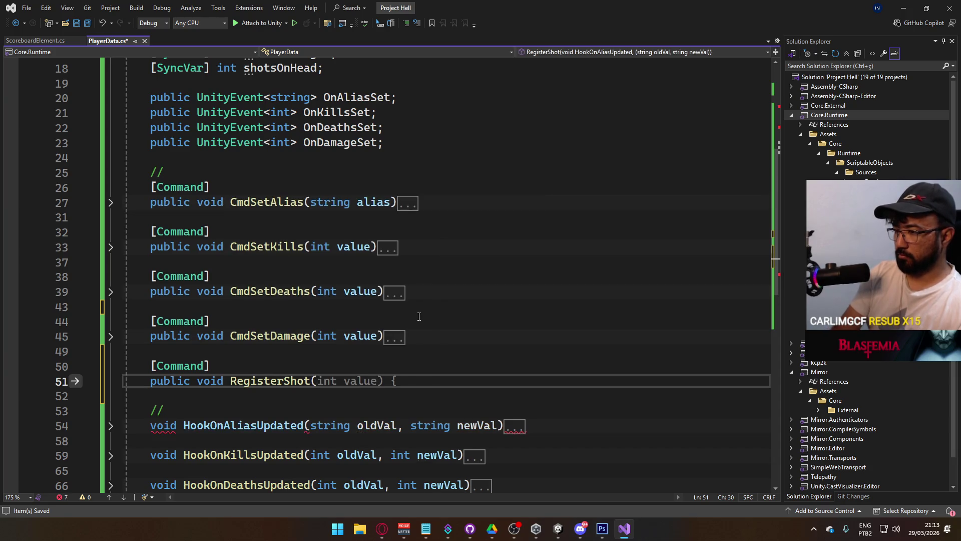
# Step: Give RegisterShot the parameters (bool hit, bool headshot) and an empty body, then save PlayerData.cs
pyautogui.scroll(3, 481, 326)
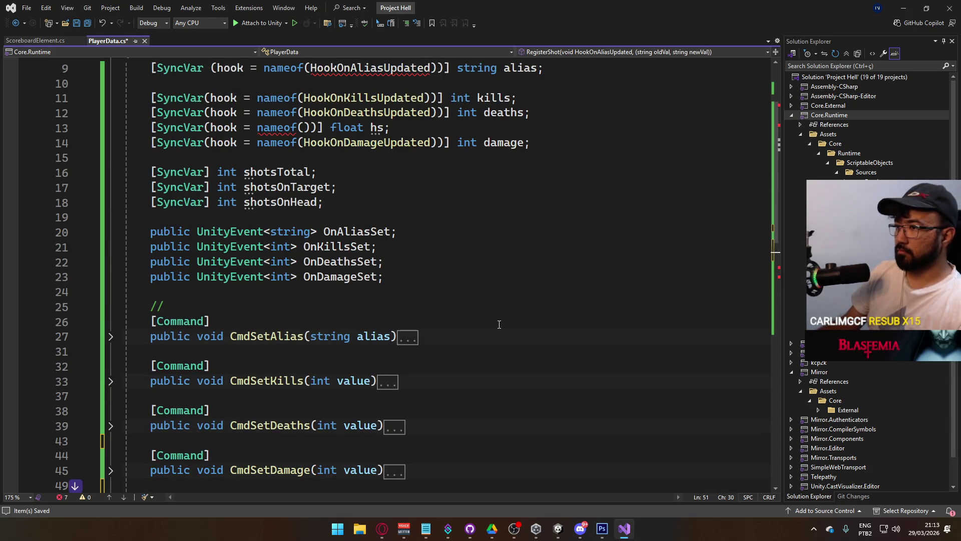
pyautogui.scroll(-2, 498, 321)
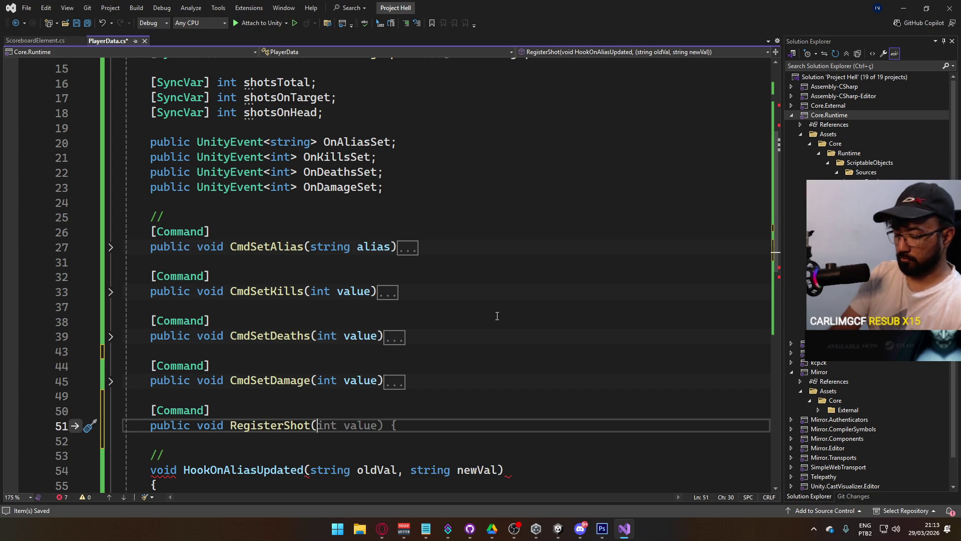
pyautogui.write('bool')
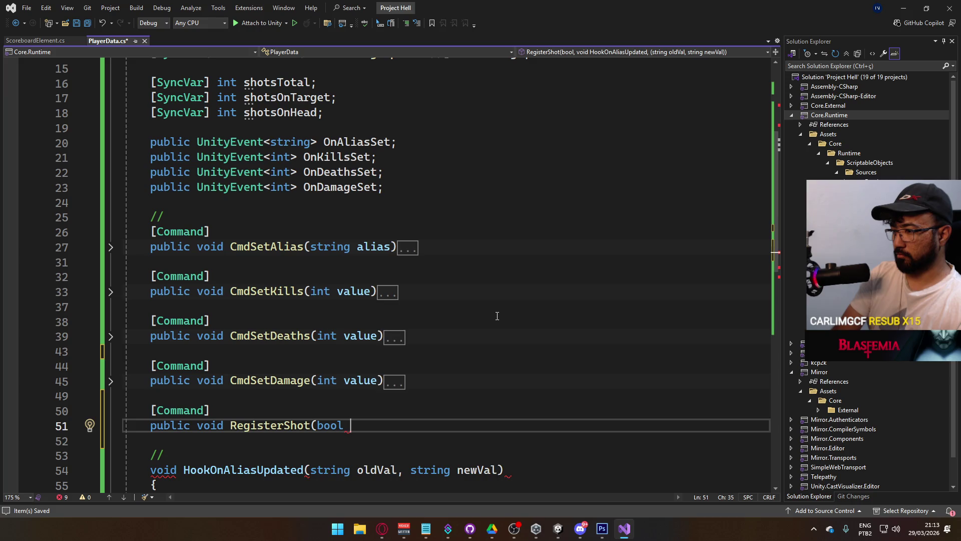
pyautogui.write('hit')
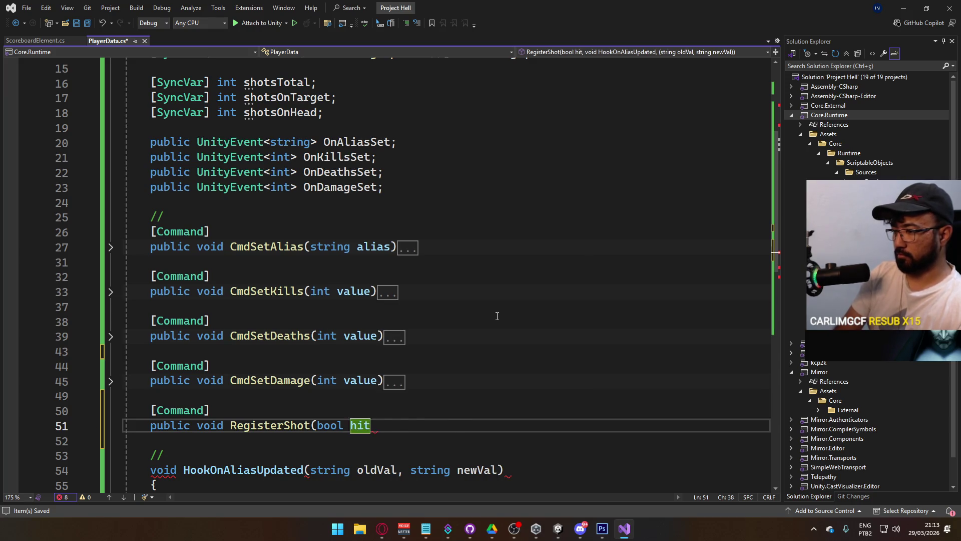
pyautogui.write(', bool ')
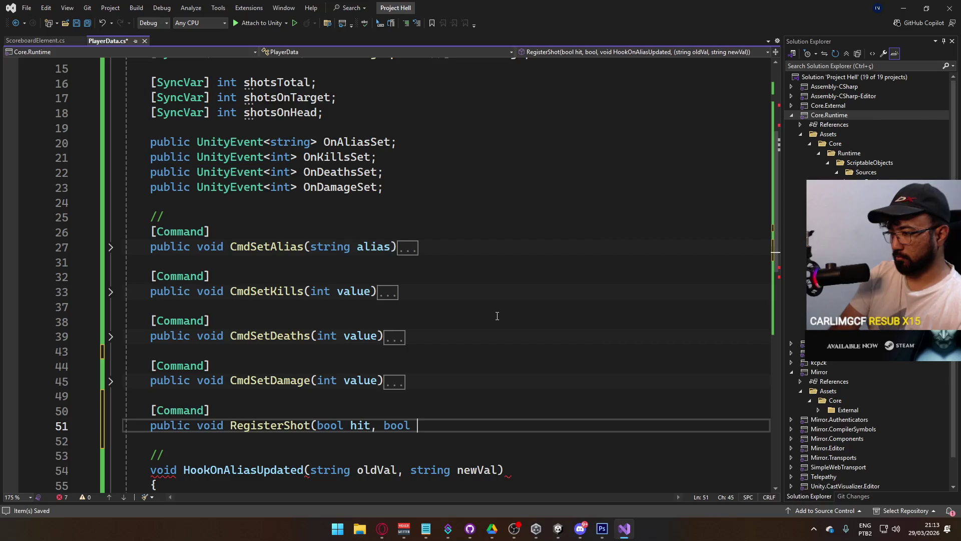
pyautogui.write('headshot)')
pyautogui.press('Return')
pyautogui.write('{')
pyautogui.press('Return')
pyautogui.press('Down')
pyautogui.hotkey('ctrl', 's')
# Step: Check the error on the hs field's empty nameof hook, then place the cursor inside RegisterShot's body
pyautogui.scroll(2, 496, 317)
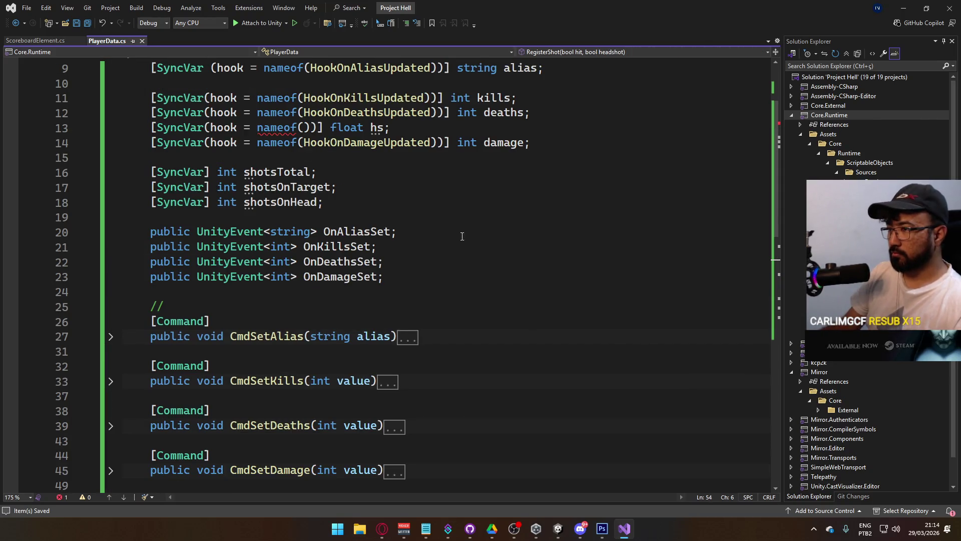
pyautogui.click(304, 127)
pyautogui.scroll(-4, 367, 310)
pyautogui.scroll(7, 350, 331)
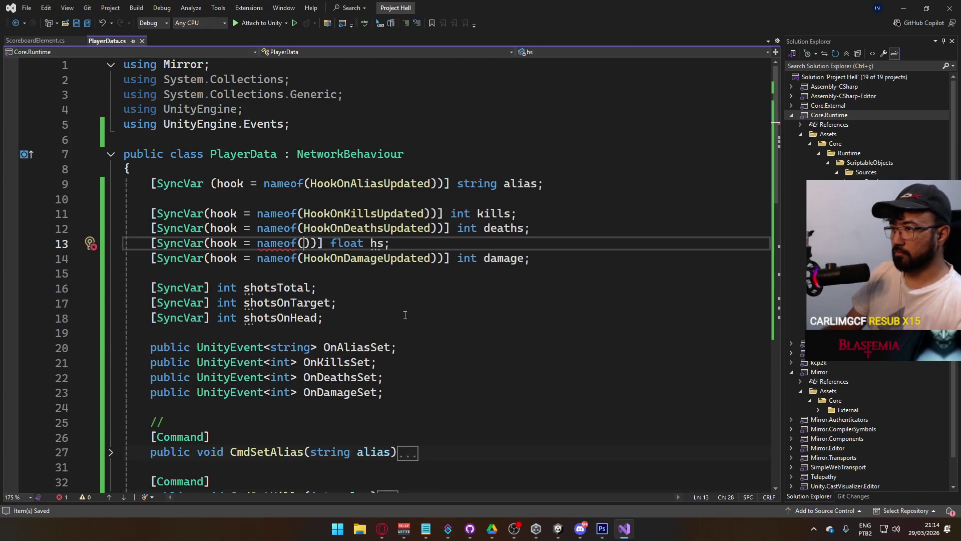
pyautogui.scroll(-8, 339, 313)
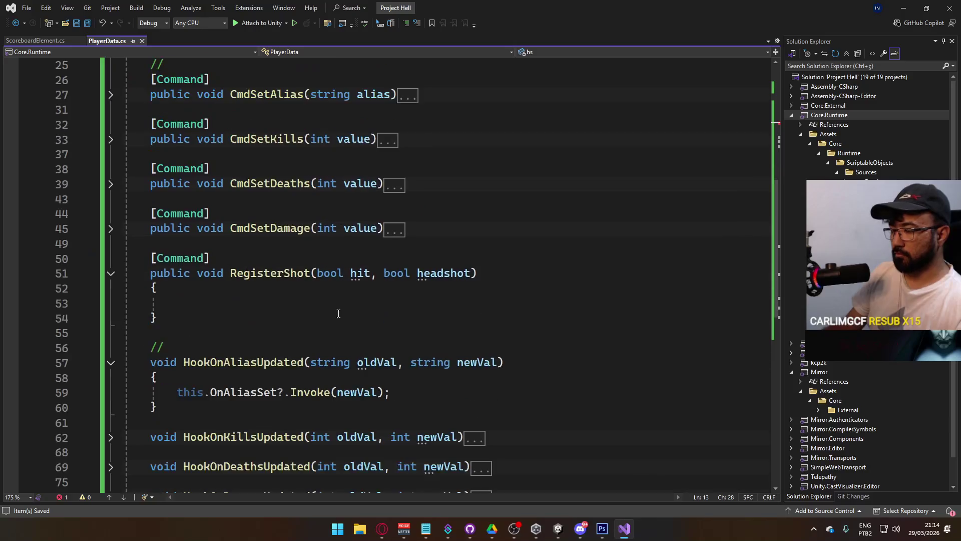
pyautogui.click(298, 303)
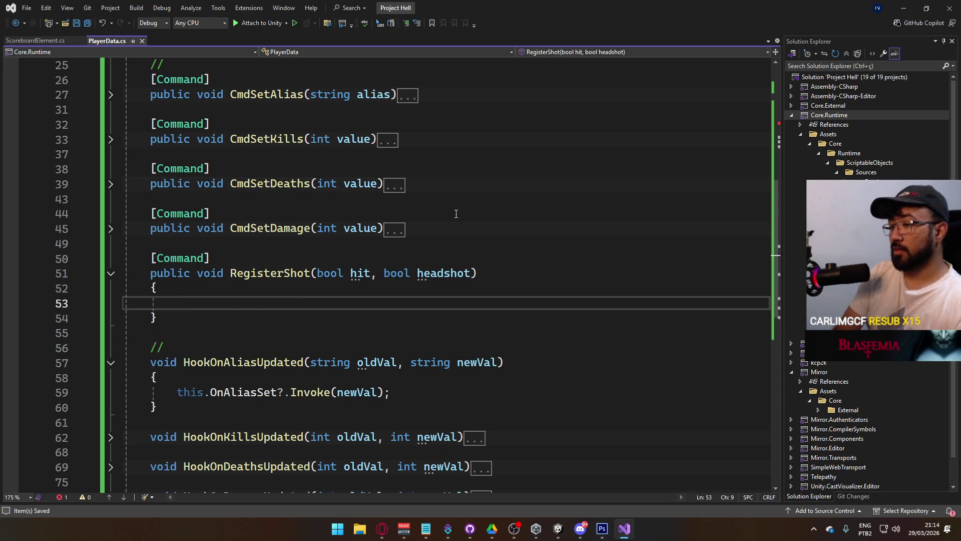
pyautogui.scroll(4, 466, 223)
pyautogui.scroll(-3, 470, 225)
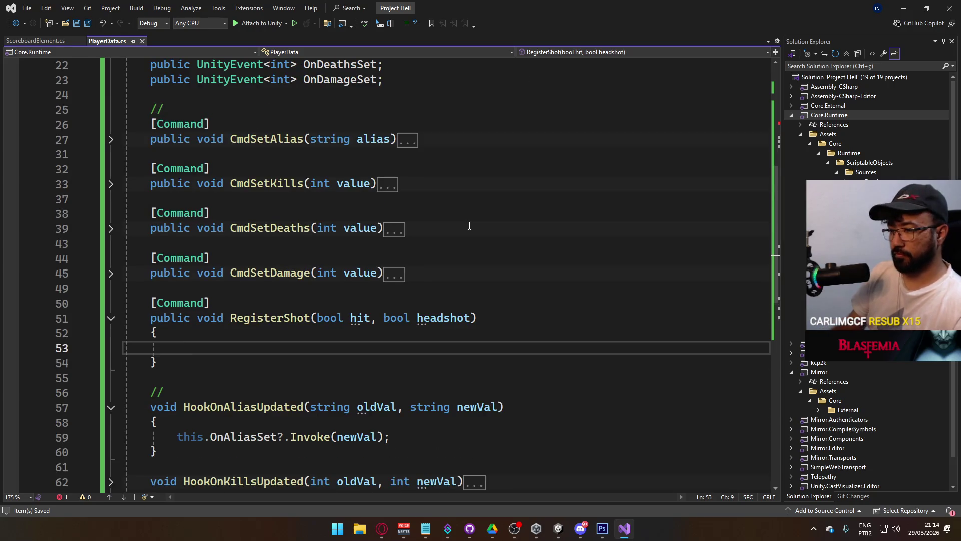
# Step: Write shotsTotal++; and if (hit == true) shotsOnTarget++; in RegisterShot's body
pyautogui.write('shot')
pyautogui.press('Down')
pyautogui.press('Down')
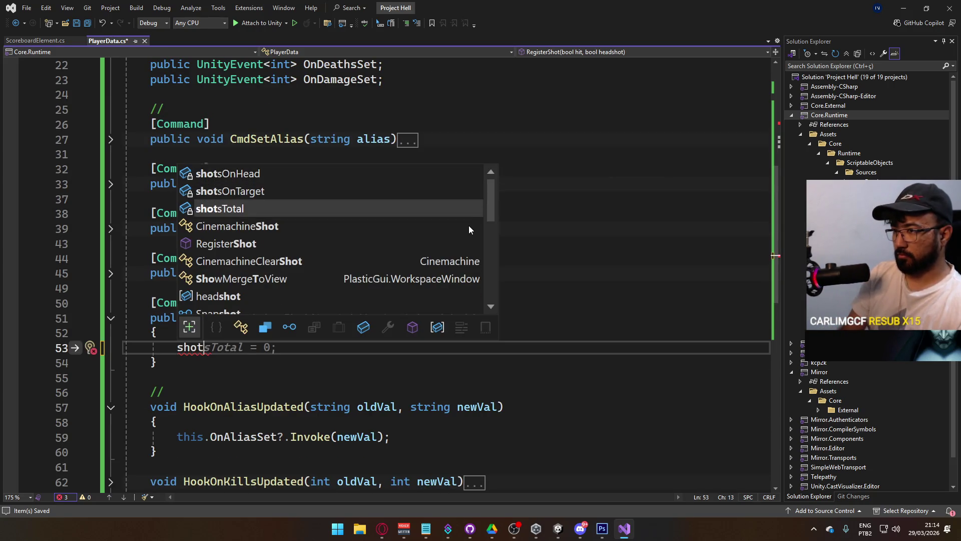
pyautogui.write('sTotal++;')
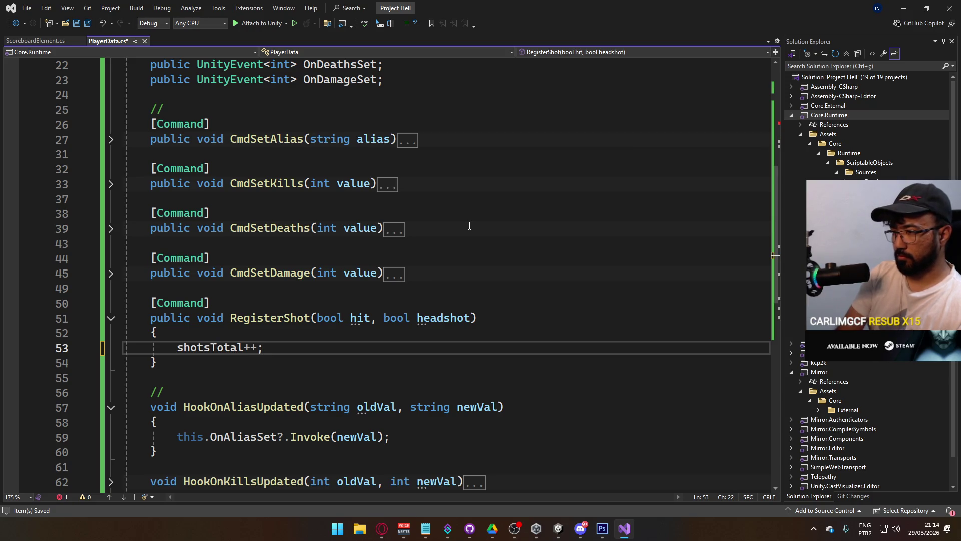
pyautogui.press('Return')
pyautogui.write('if (')
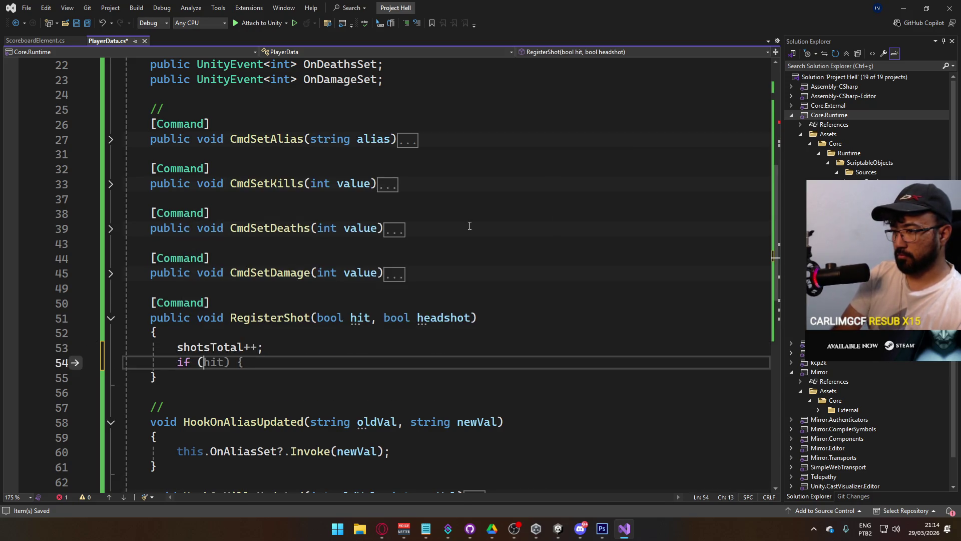
pyautogui.write('hit == true')
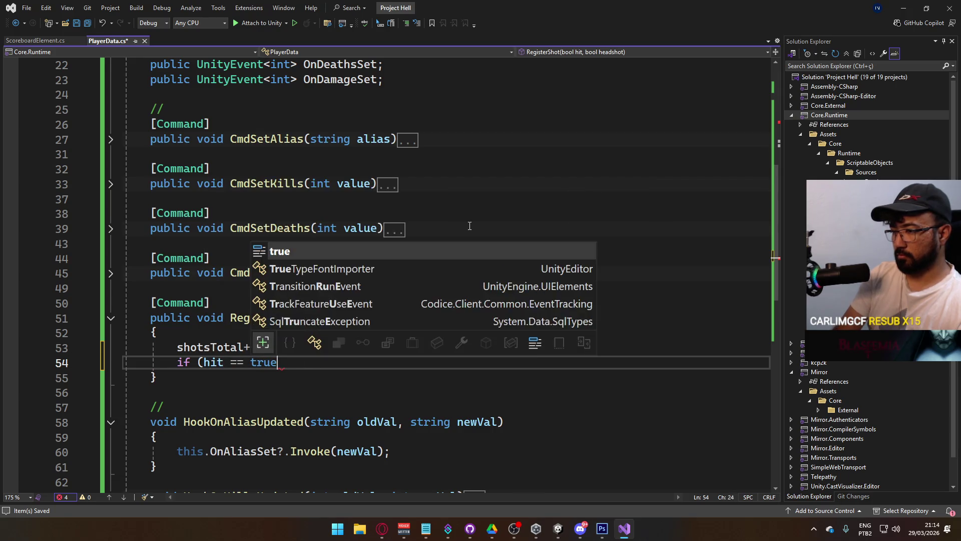
pyautogui.write(') shots')
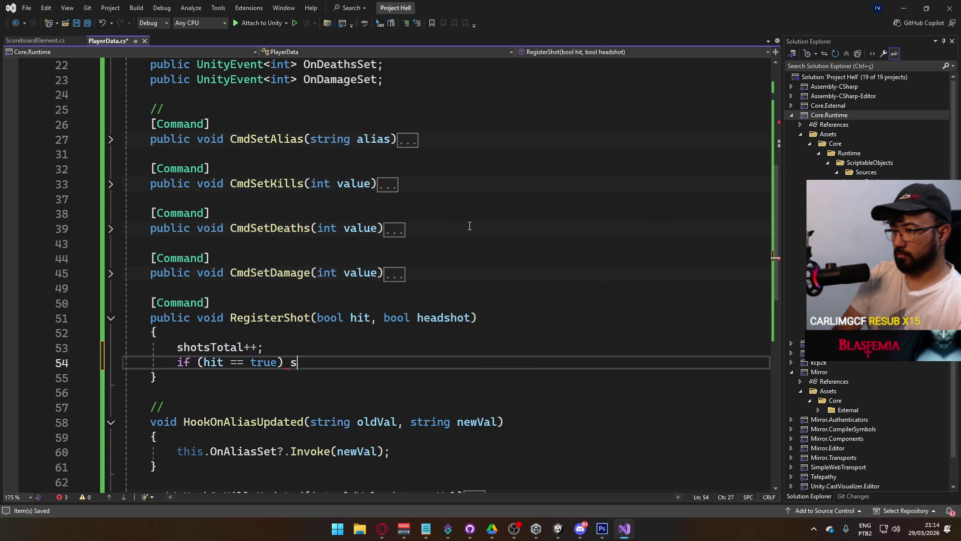
pyautogui.press('Tab')
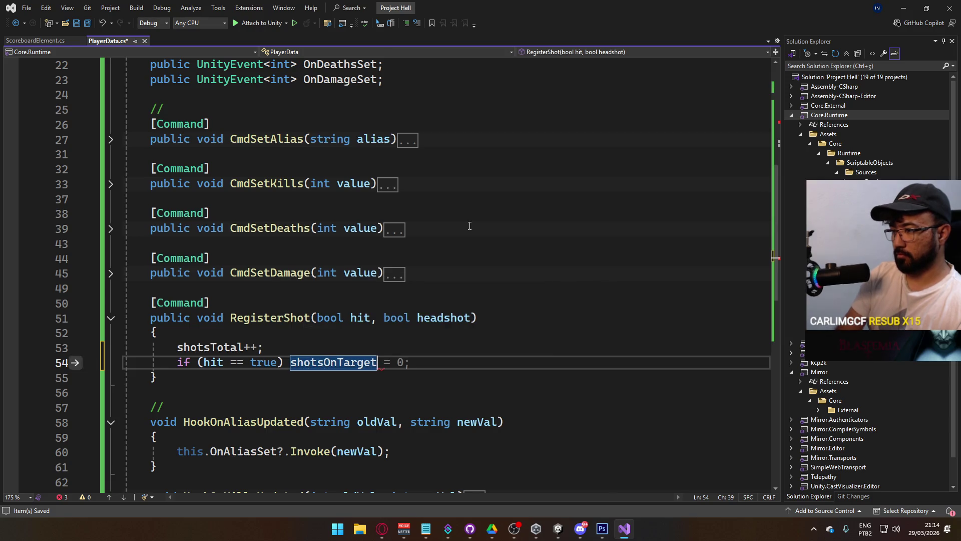
pyautogui.write('++;')
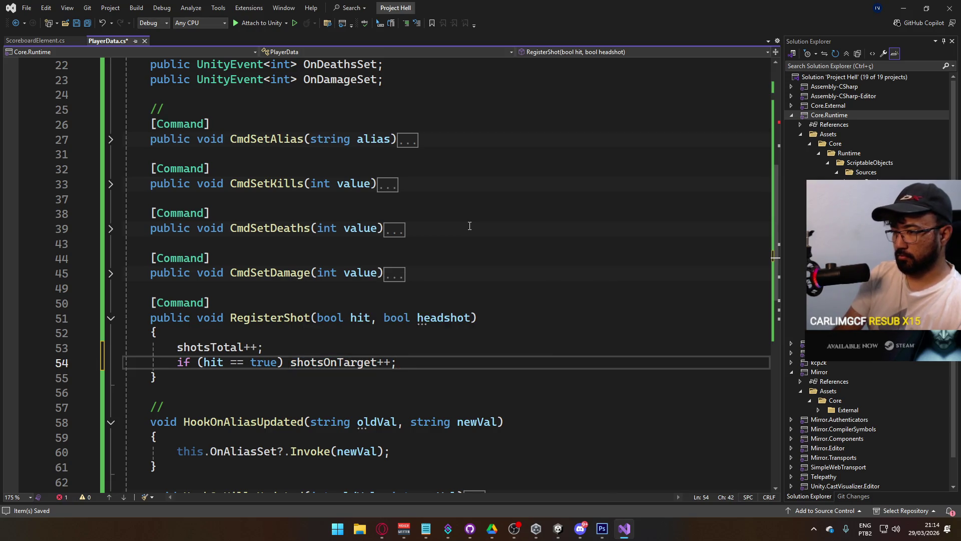
# Step: Add if (headshot == true) shotsOnHead++; and save PlayerData.cs
pyautogui.press('Return')
pyautogui.write('if (hea')
pyautogui.press('Tab')
pyautogui.press('Tab')
pyautogui.write('hea')
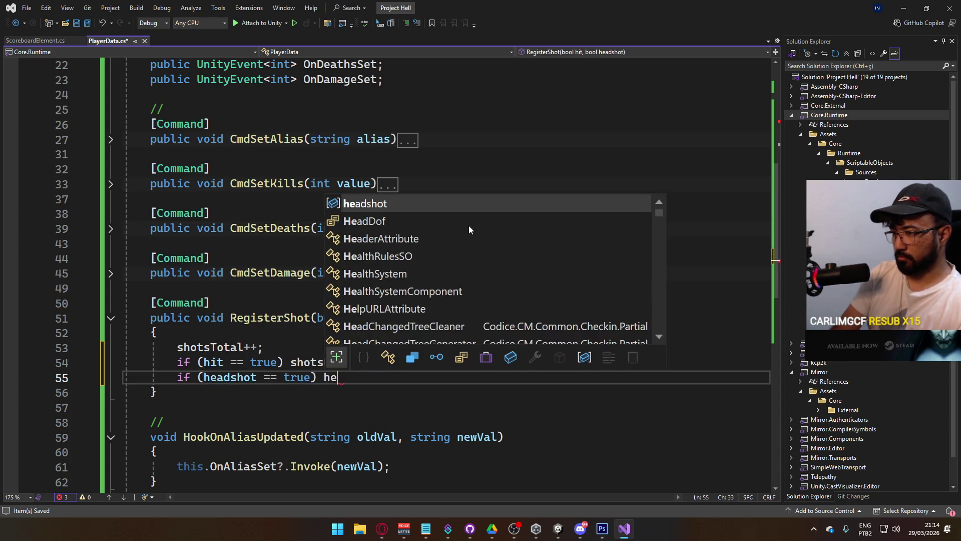
pyautogui.press('BackSpace')
pyautogui.press('BackSpace')
pyautogui.press('BackSpace')
pyautogui.write('shotsOnH')
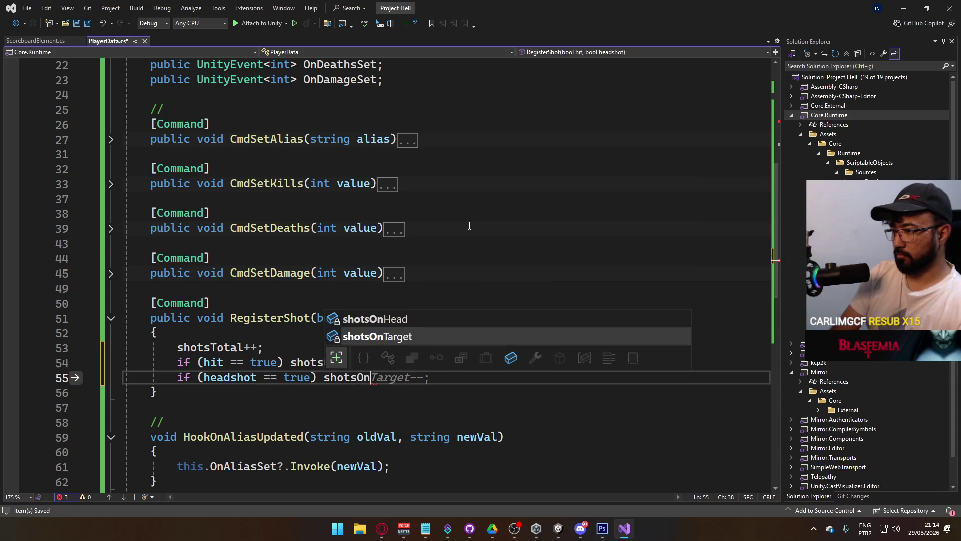
pyautogui.press('Tab')
pyautogui.write('++;')
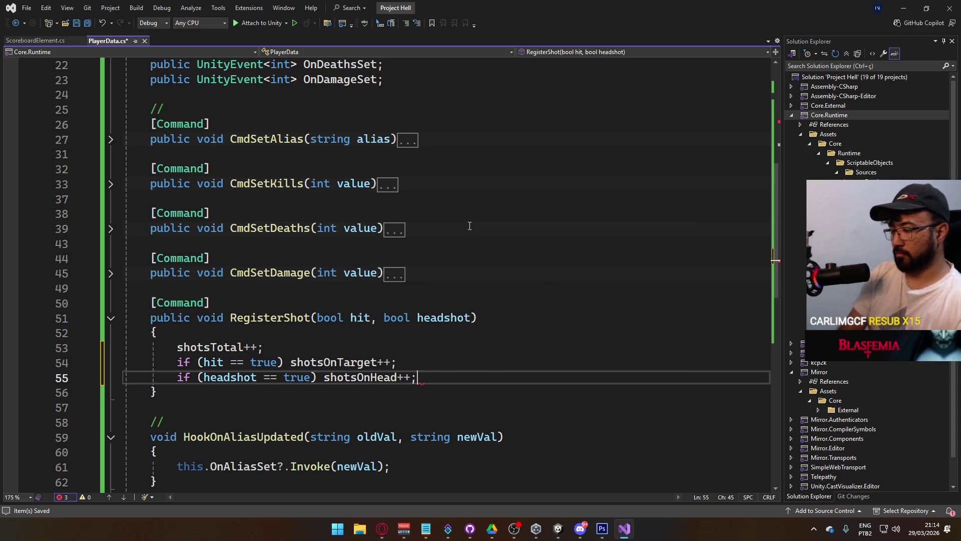
pyautogui.press('Return')
pyautogui.press('Return')
pyautogui.hotkey('ctrl', 's')
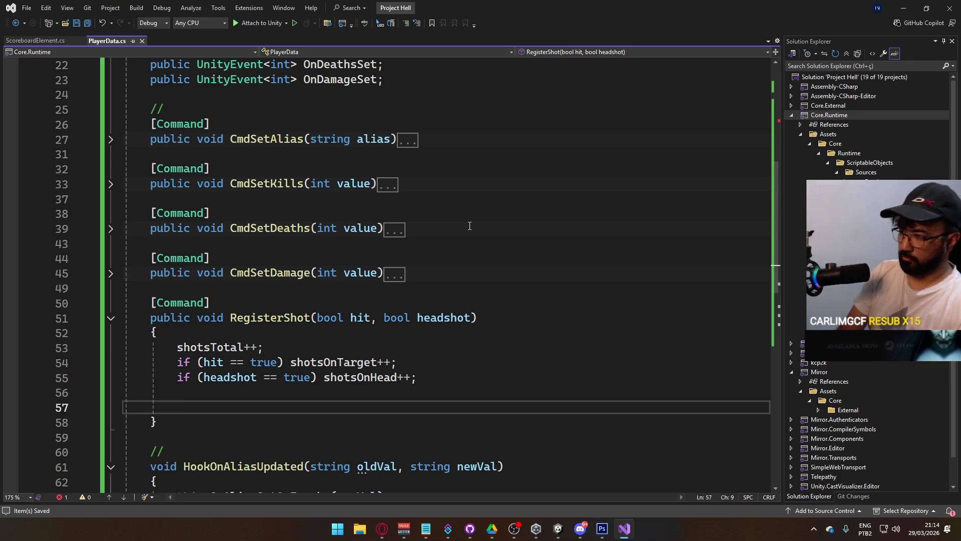
pyautogui.scroll(5, 470, 226)
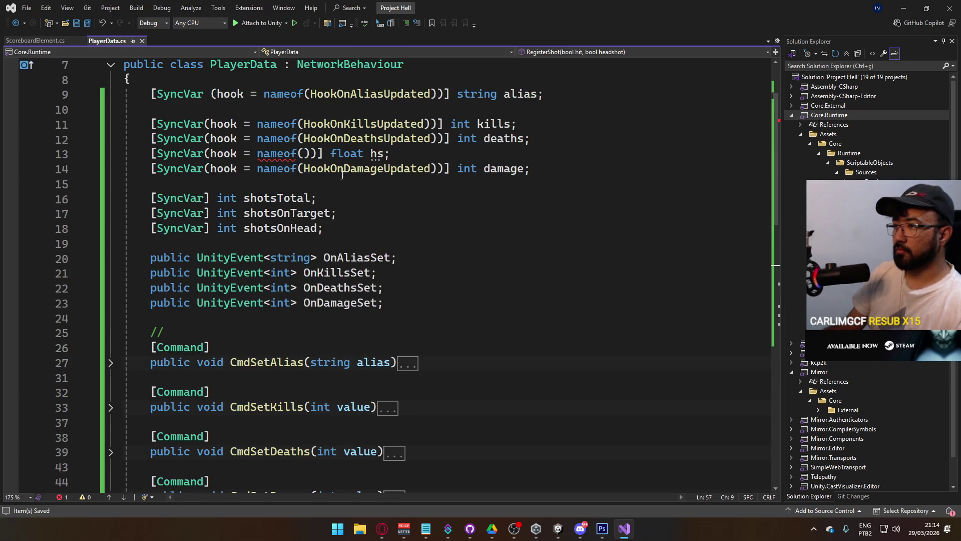
pyautogui.scroll(-6, 415, 216)
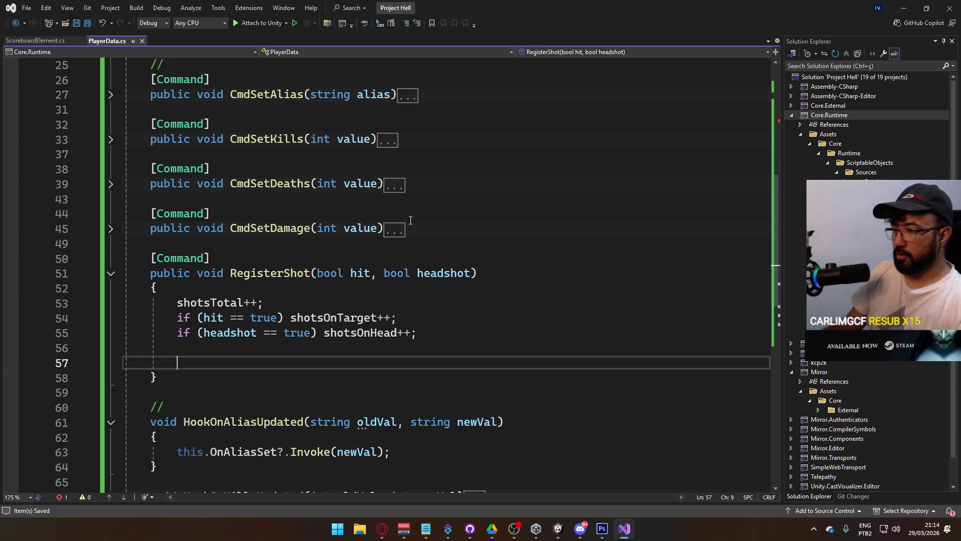
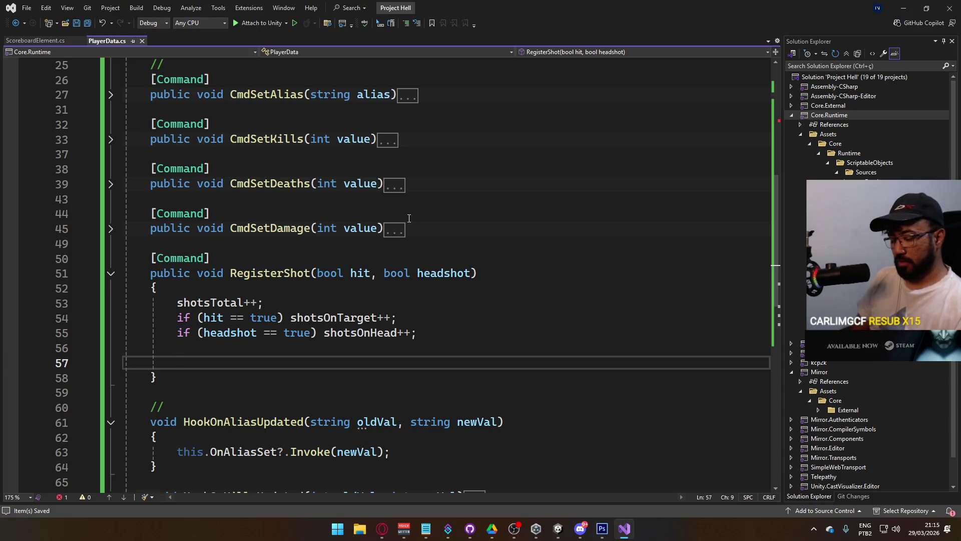
# Step: Open Notepad and delete the Vector3 line from the MW2019 note
pyautogui.press('super+r')
pyautogui.press('Return')
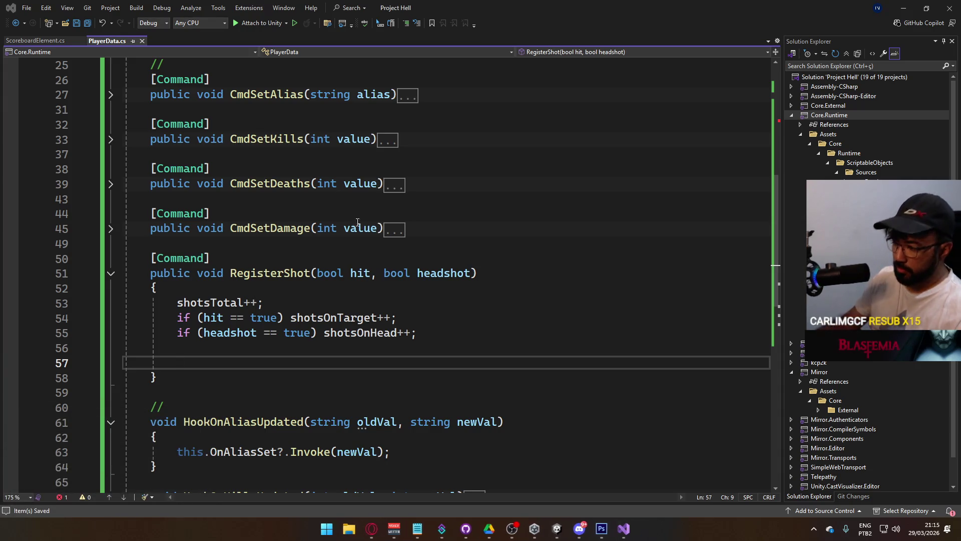
pyautogui.click(442, 253)
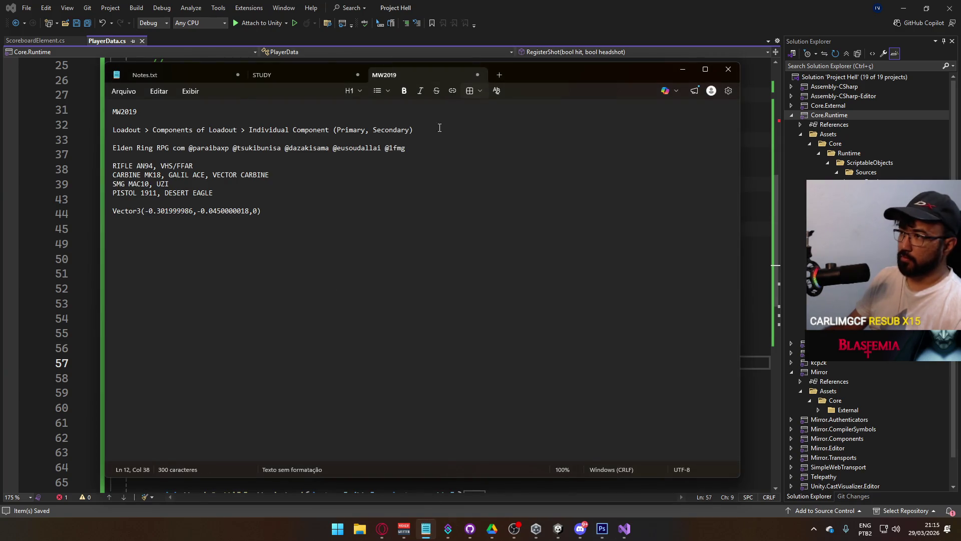
pyautogui.hotkey('shift', 'Home')
pyautogui.press('Delete')
pyautogui.moveTo(575, 91)
pyautogui.mouseDown()
pyautogui.moveTo(771, 100)
pyautogui.moveTo(811, 152)
pyautogui.mouseUp()
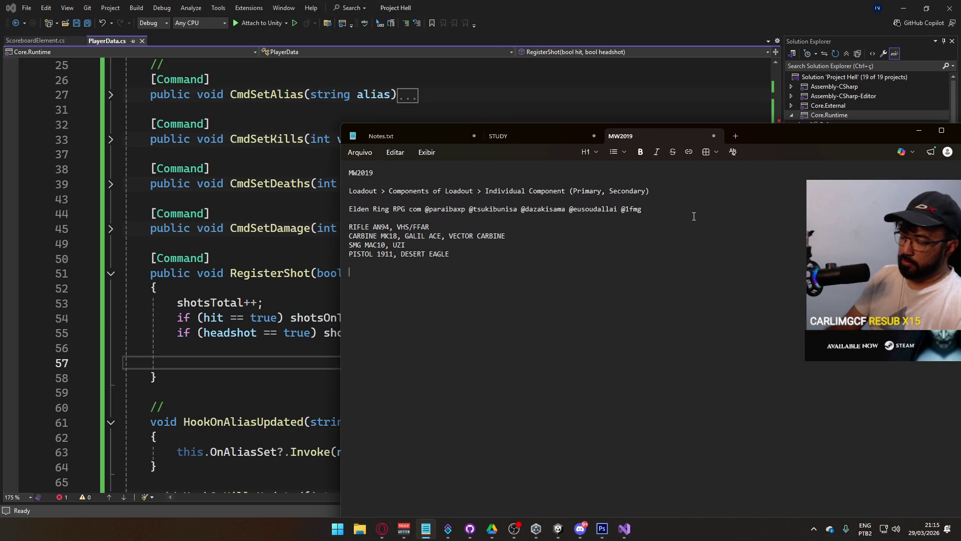
# Step: Write the scratch ratio 'total -- 1', 'hs -- x', 'hs/total = x' and return to Visual Studio
pyautogui.write('total -- 10')
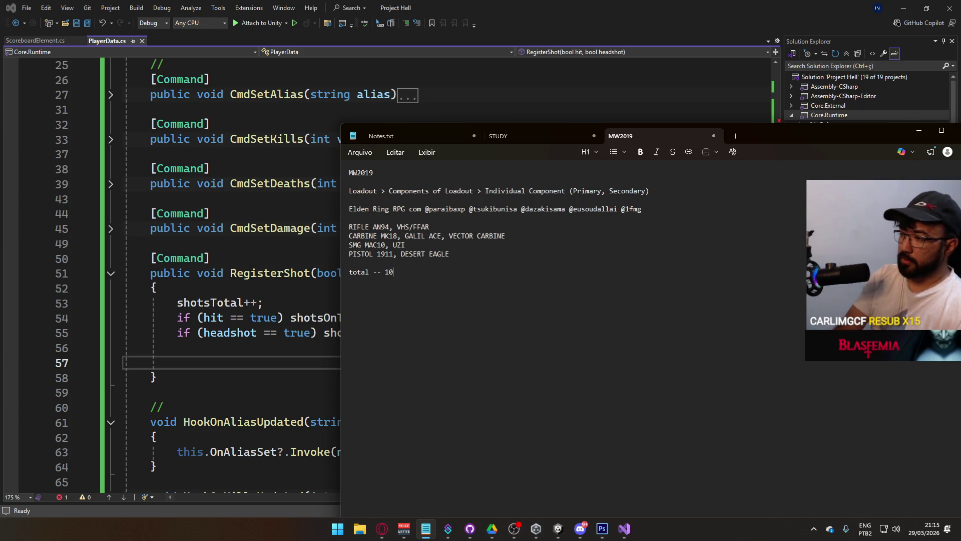
pyautogui.press('Return')
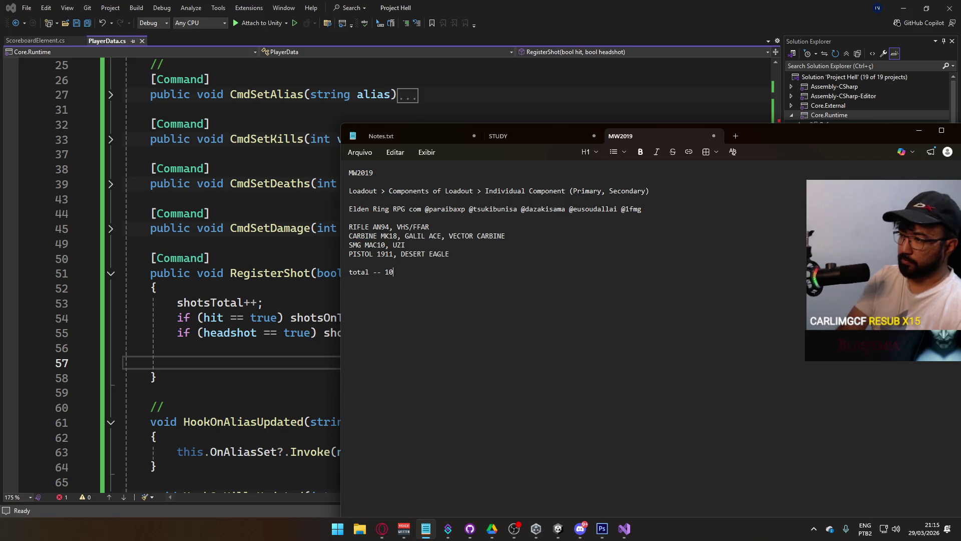
pyautogui.write('hs    -- x')
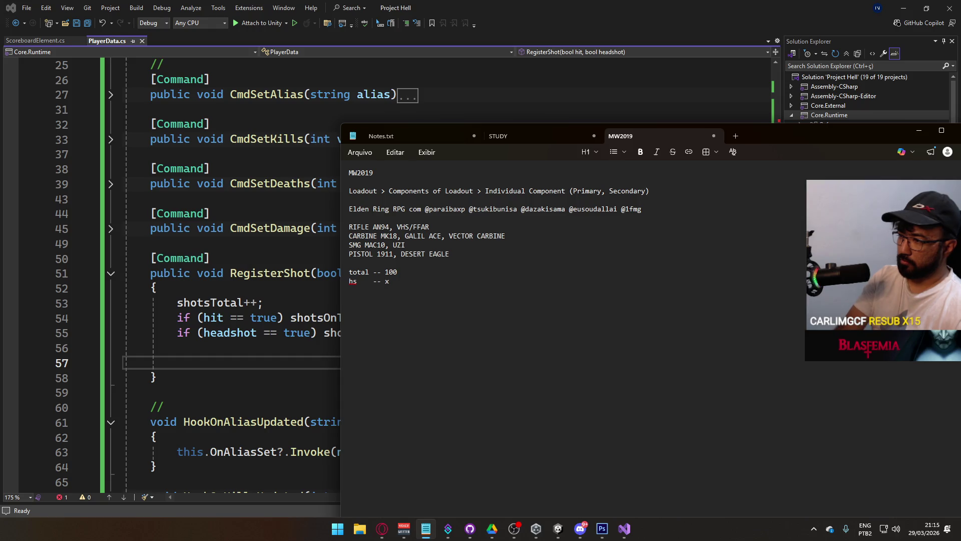
pyautogui.press('Return')
pyautogui.press('Return')
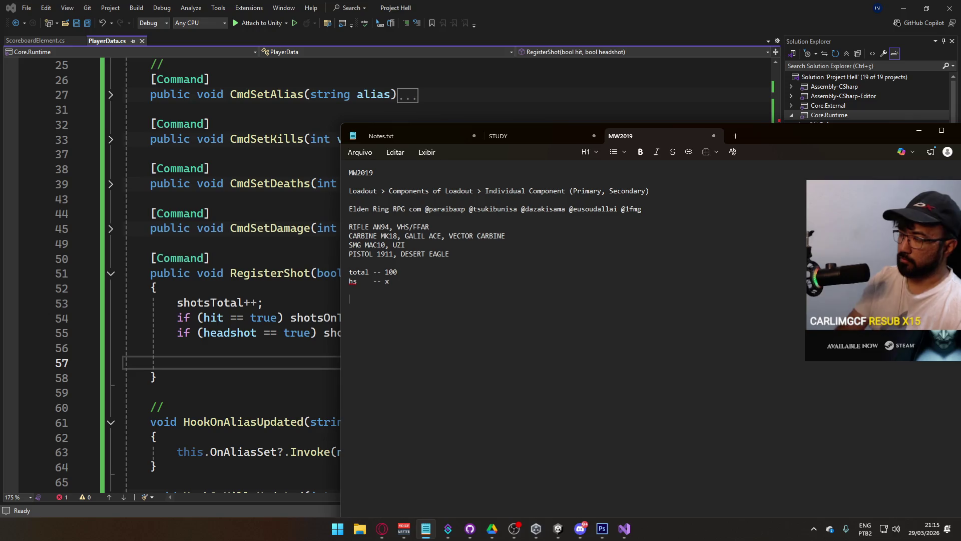
pyautogui.moveTo(389, 272); pyautogui.dragTo(492, 270)
pyautogui.press('Delete')
pyautogui.press('Delete')
pyautogui.press('Return')
pyautogui.write('hs/to')
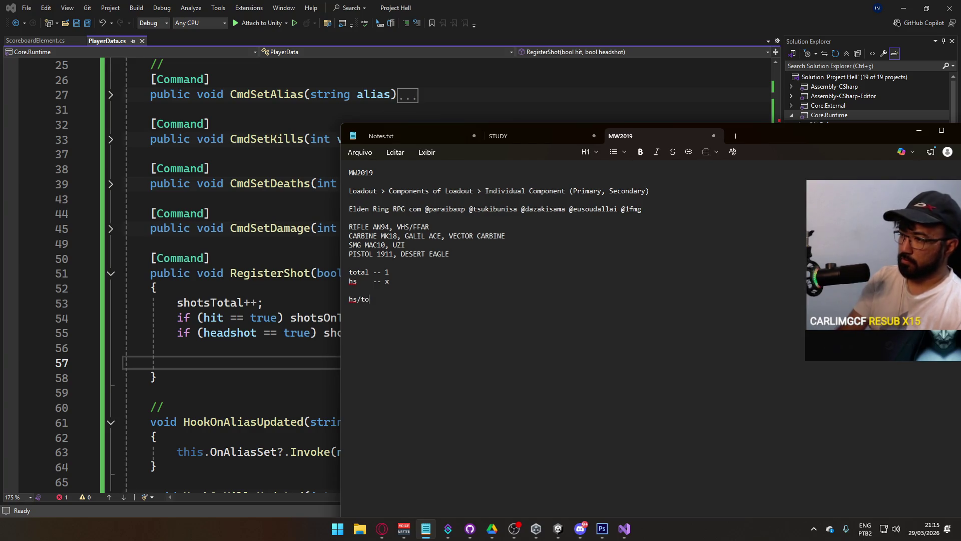
pyautogui.write('tal = x')
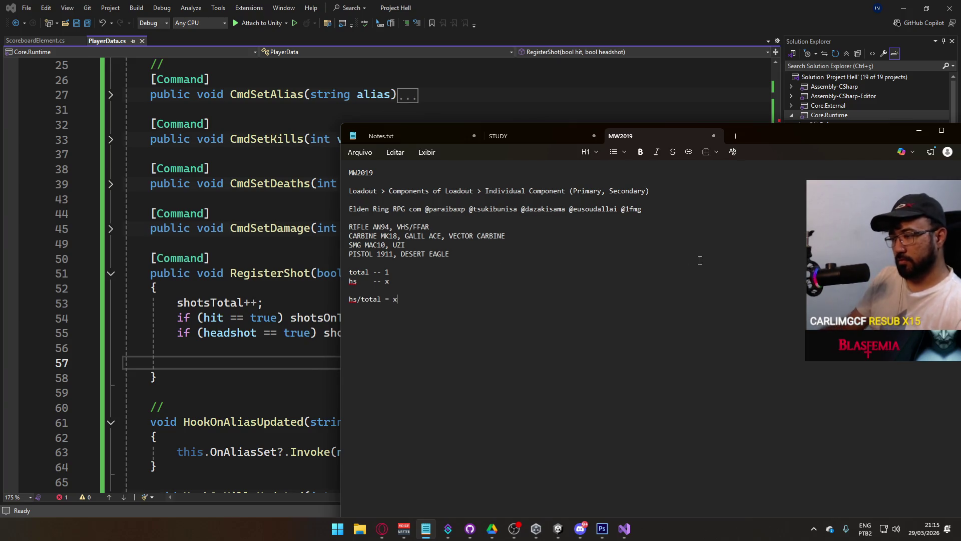
pyautogui.hotkey('alt', 'Tab')
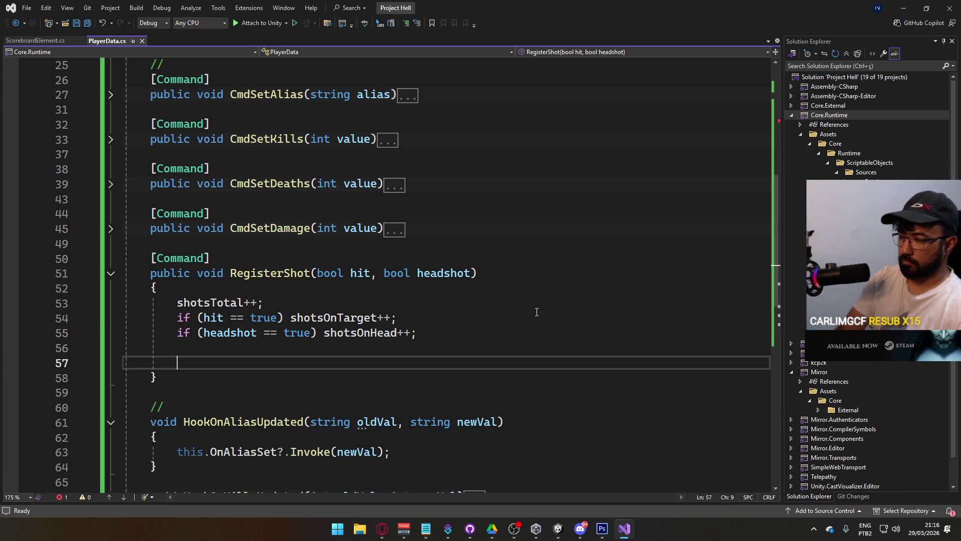
pyautogui.write('h')
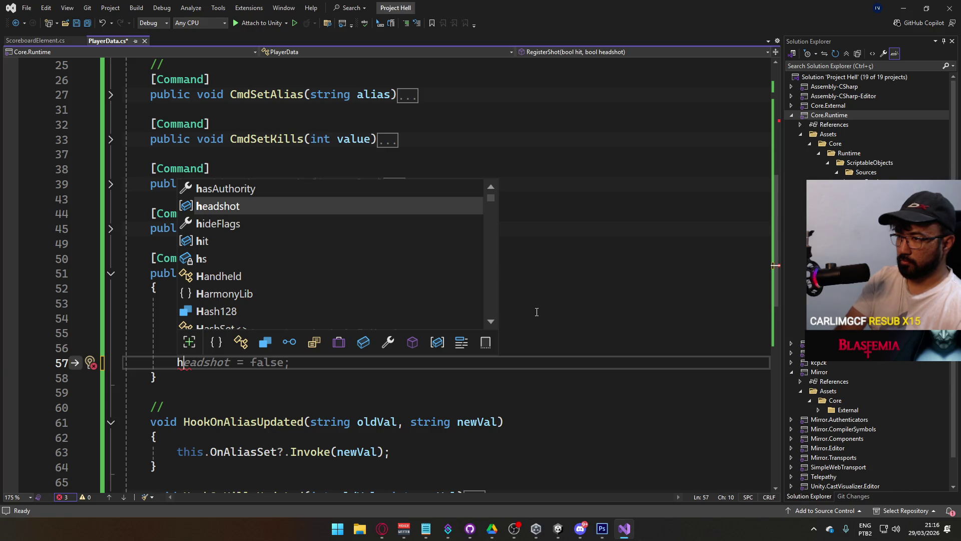
# Step: On line 57 of RegisterShot, begin the assignment 'hs = shotsOnHead' using the scratch notes
pyautogui.press('BackSpace')
pyautogui.scroll(6, 582, 215)
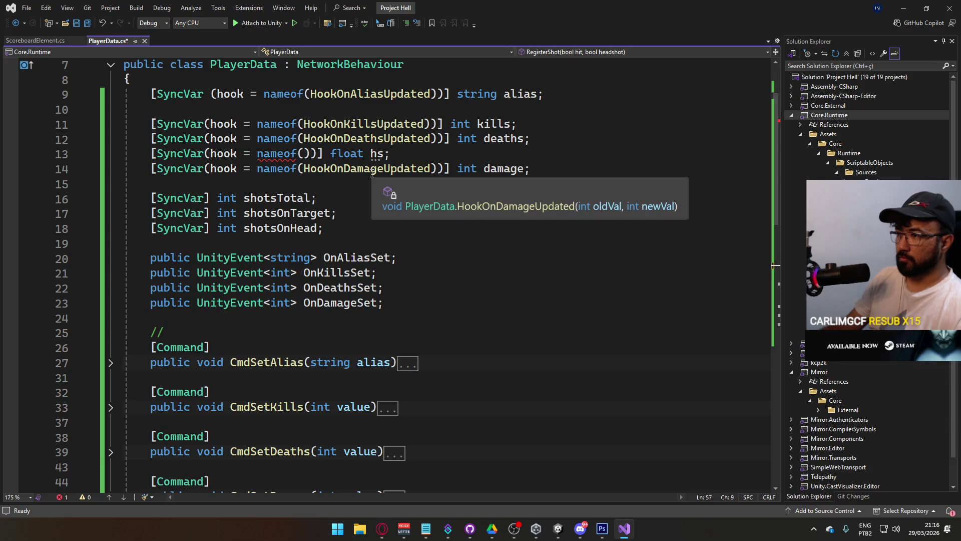
pyautogui.scroll(-6, 372, 172)
pyautogui.write('hs =')
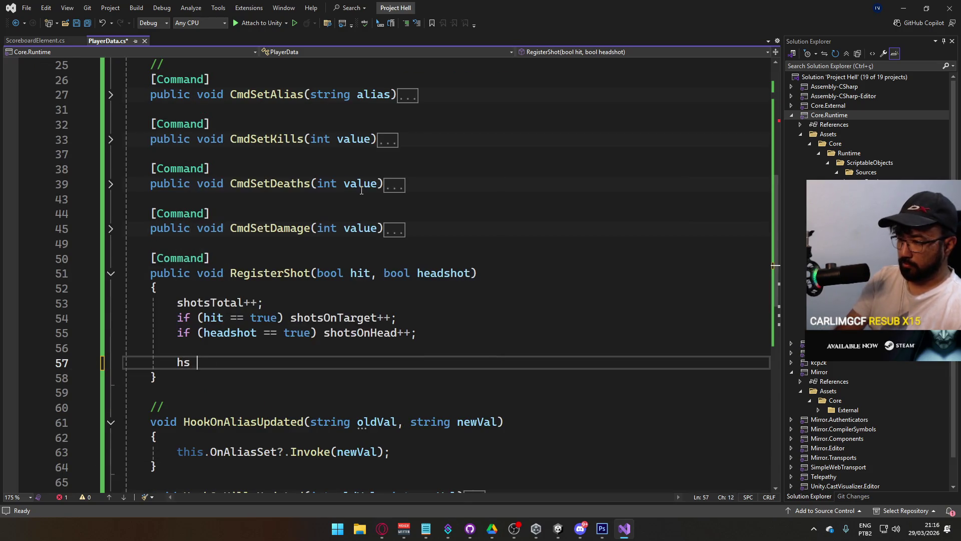
pyautogui.hotkey('alt', 'Tab')
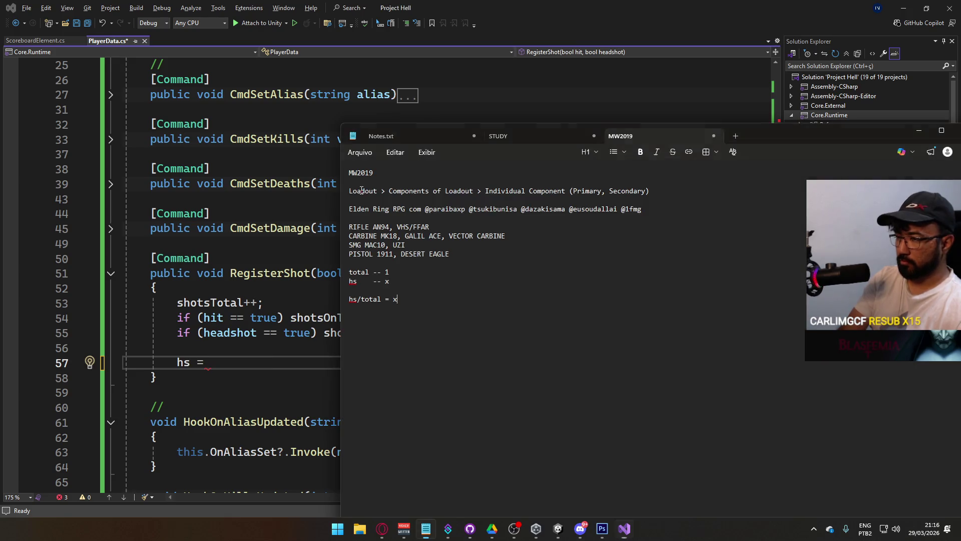
pyautogui.hotkey('alt', 'Tab')
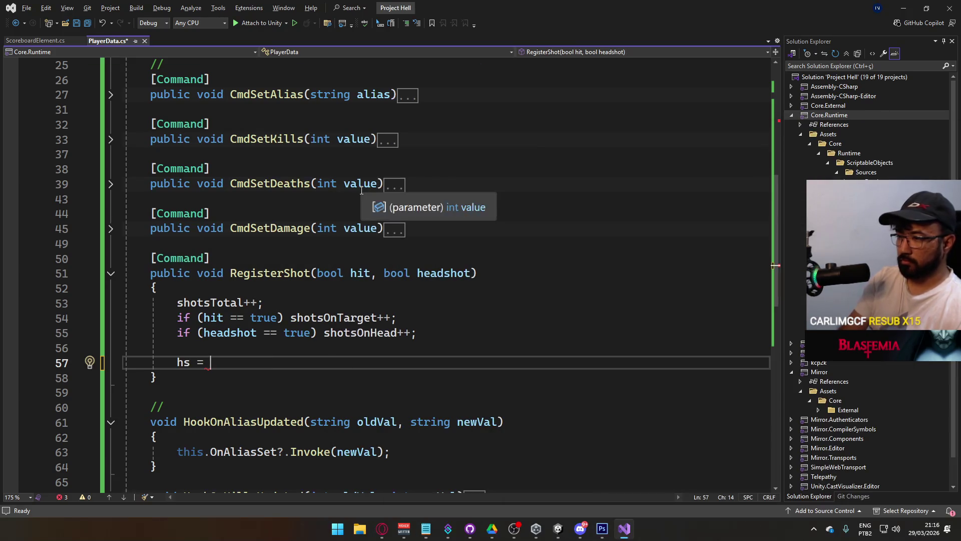
pyautogui.hotkey('alt', 'Tab')
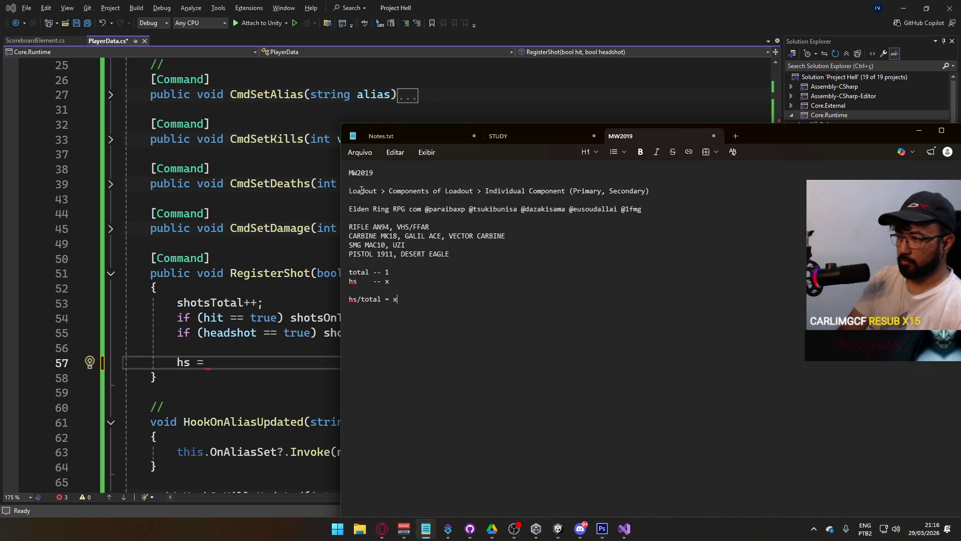
pyautogui.hotkey('alt', 'Tab')
pyautogui.write('shotsOn')
pyautogui.press('Tab')
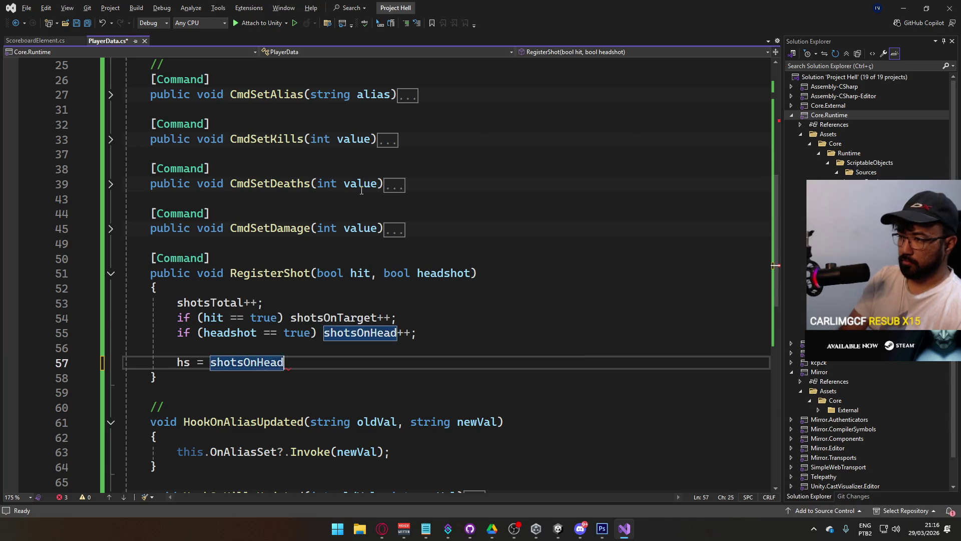
# Step: Complete it as shotsOnHead / shotsTotal; and save PlayerData.cs
pyautogui.hotkey('alt', 'Tab')
pyautogui.hotkey('alt', 'Tab')
pyautogui.write('/')
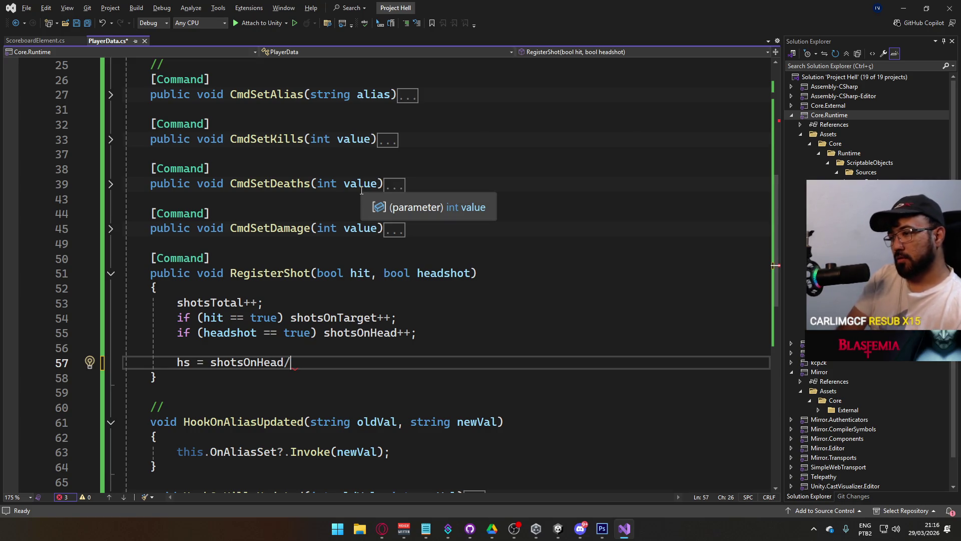
pyautogui.hotkey('alt', 'Tab')
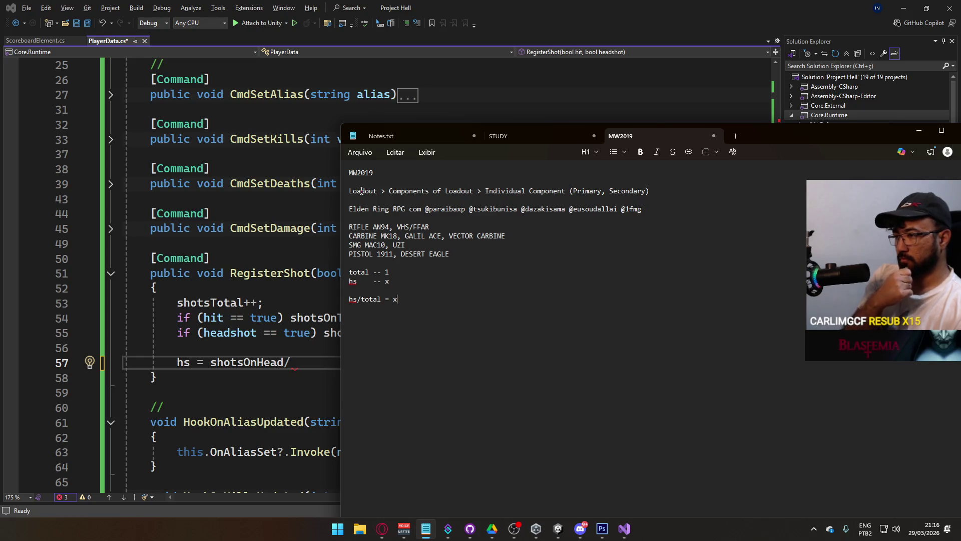
pyautogui.hotkey('alt', 'Tab')
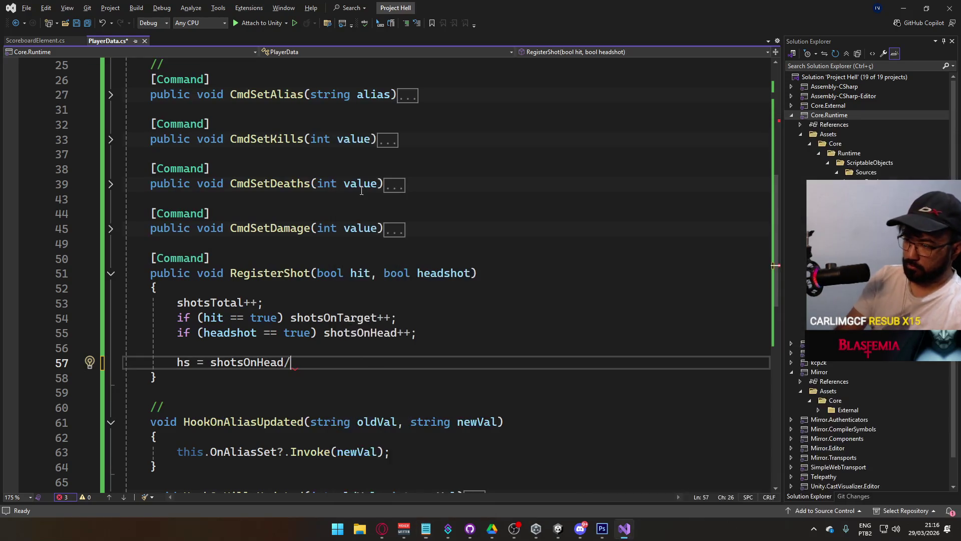
pyautogui.write('shotstot')
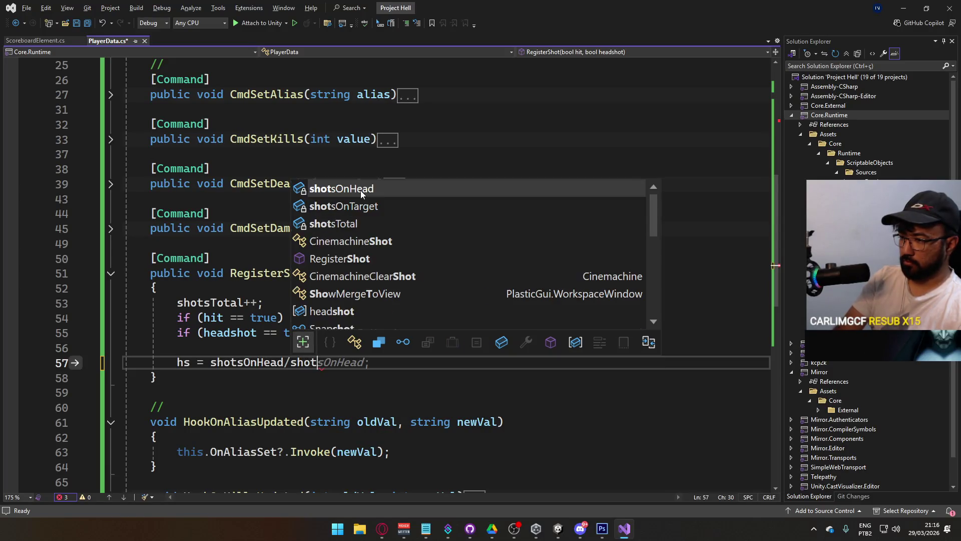
pyautogui.press('Tab')
pyautogui.write(';')
pyautogui.hotkey('ctrl', 's')
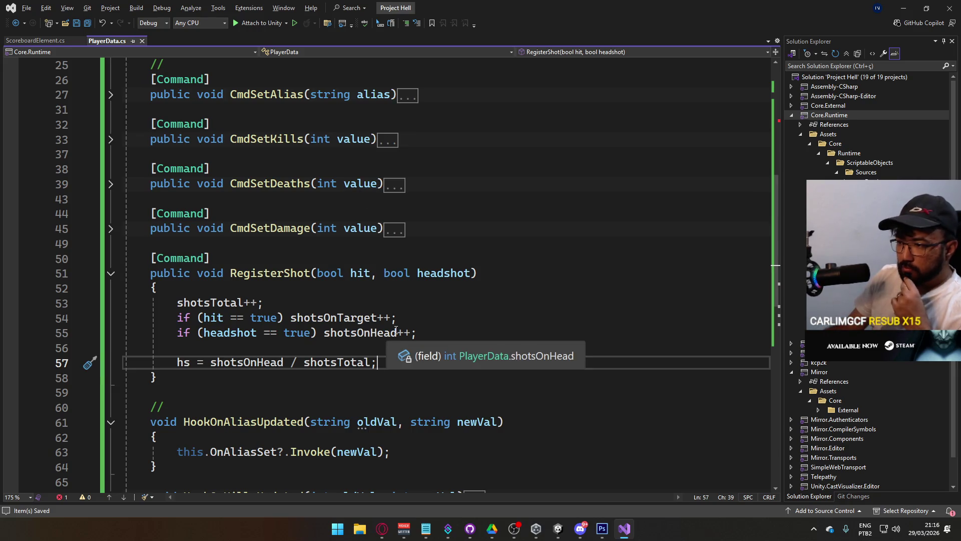
# Step: Collapse the RegisterShot, HookOnAliasUpdated and HookOnDamageUpdated method bodies
pyautogui.scroll(-3, 445, 386)
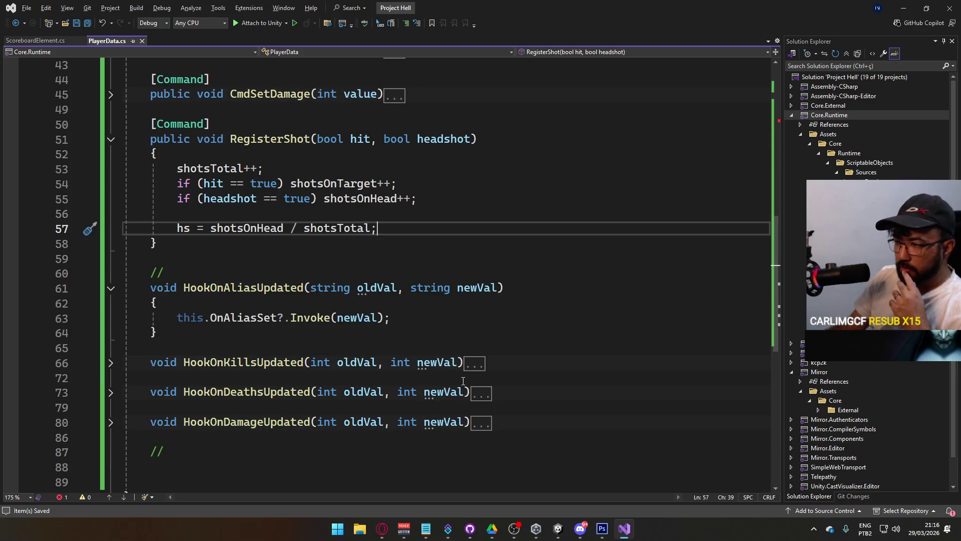
pyautogui.scroll(4, 437, 388)
pyautogui.scroll(5, 345, 396)
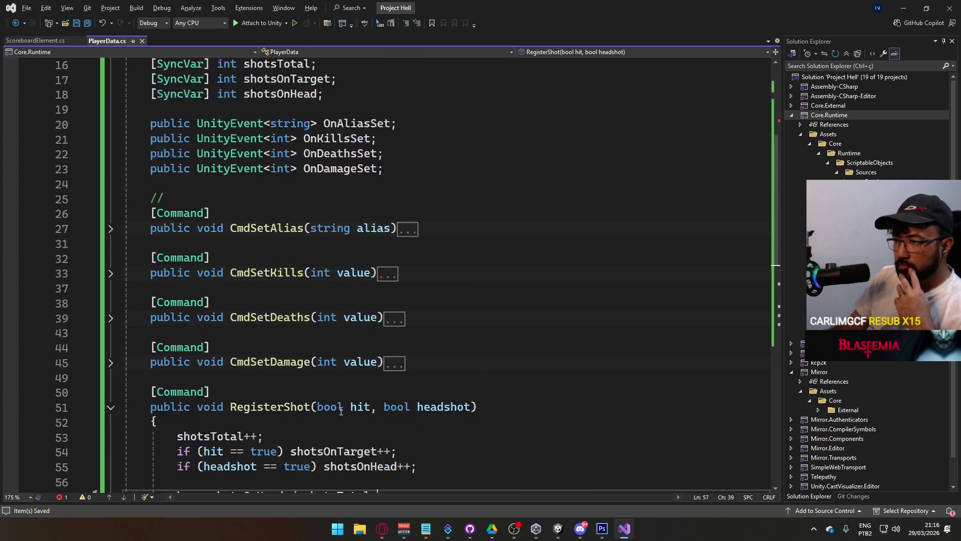
pyautogui.scroll(-10, 288, 150)
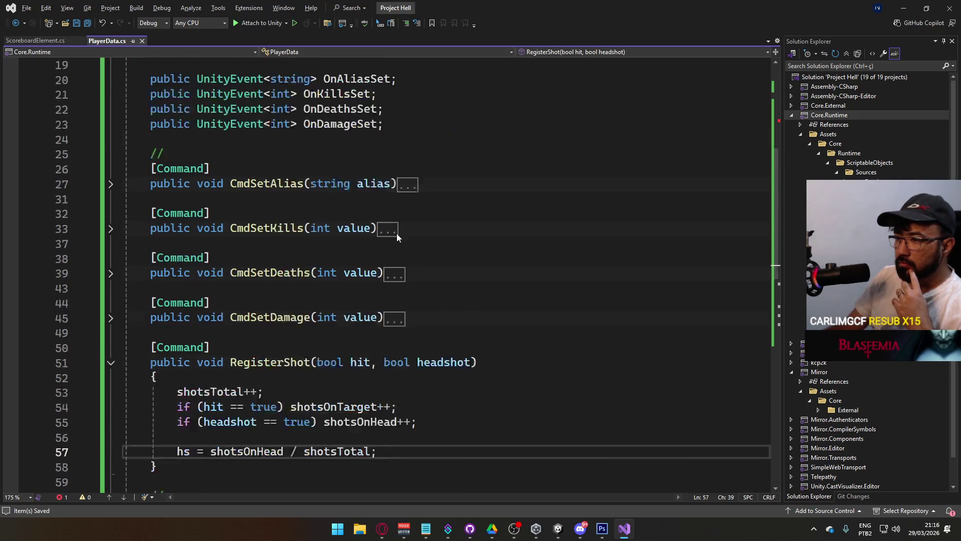
pyautogui.scroll(12, 397, 273)
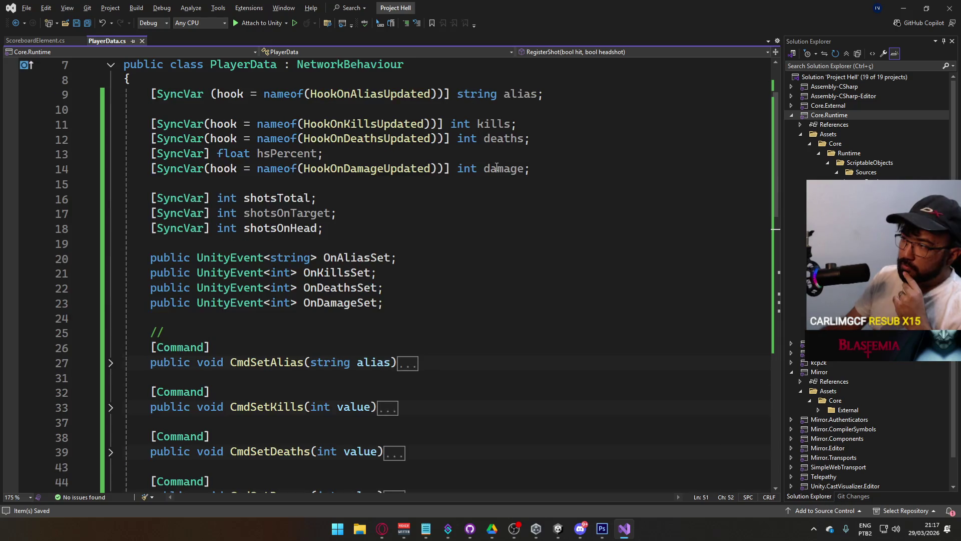
pyautogui.click(601, 256)
pyautogui.scroll(-4, 551, 273)
pyautogui.scroll(-3, 496, 290)
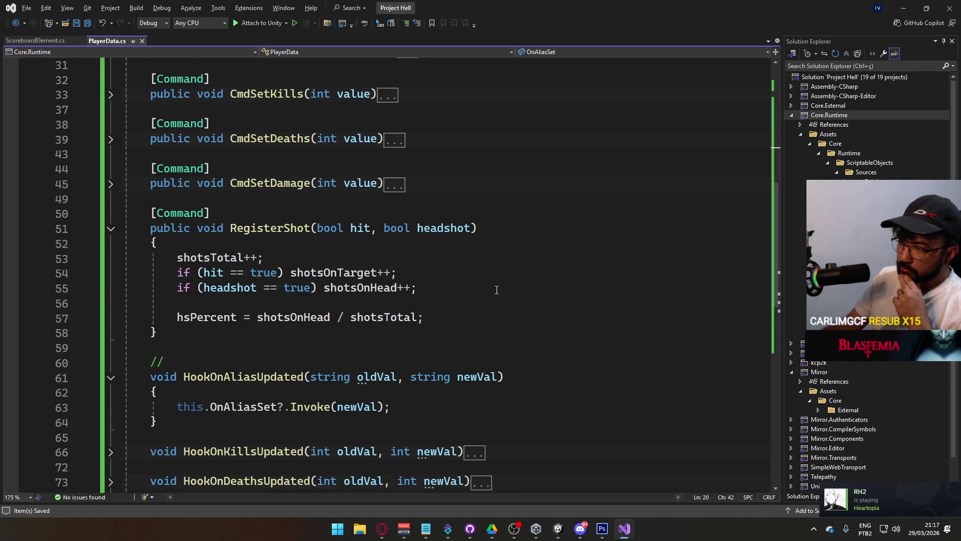
pyautogui.click(110, 228)
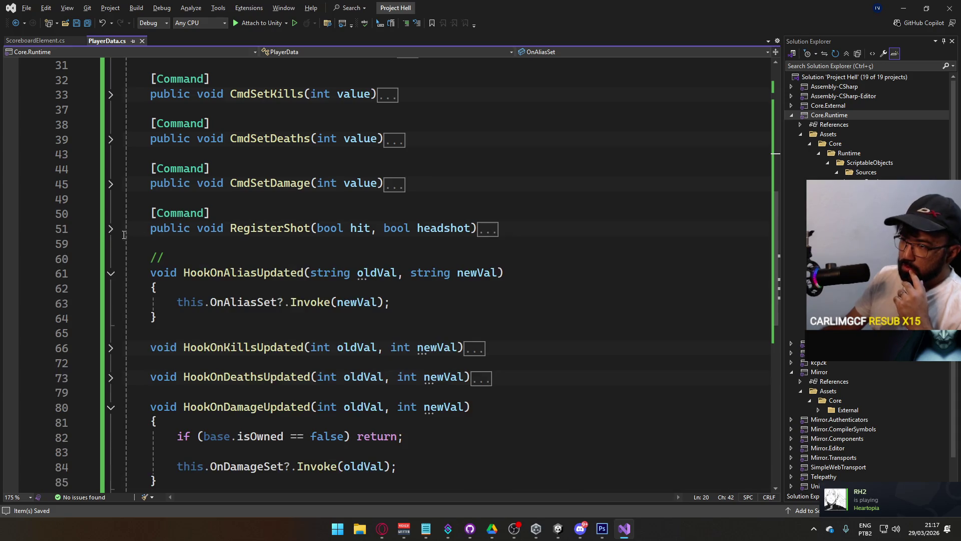
pyautogui.click(111, 273)
pyautogui.click(111, 363)
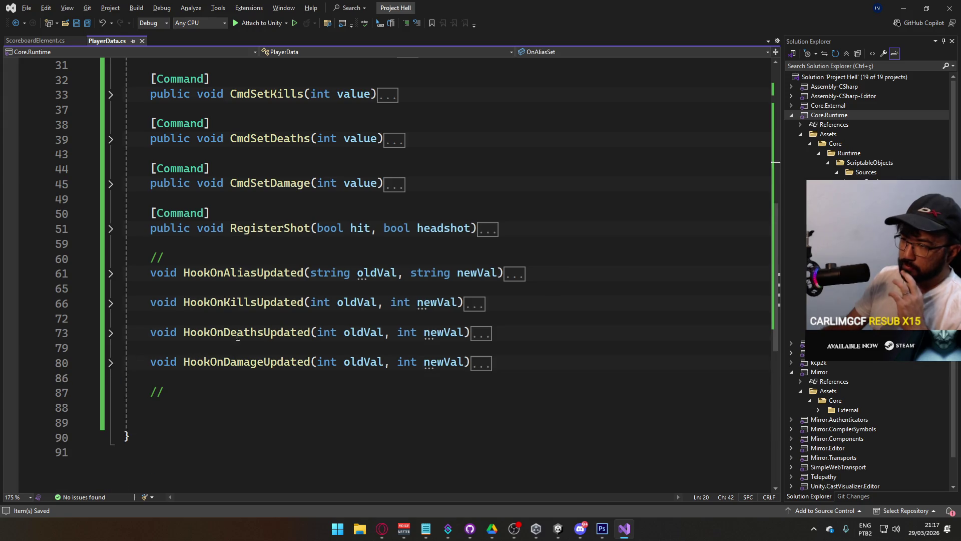
pyautogui.scroll(3, 356, 325)
pyautogui.scroll(7, 355, 325)
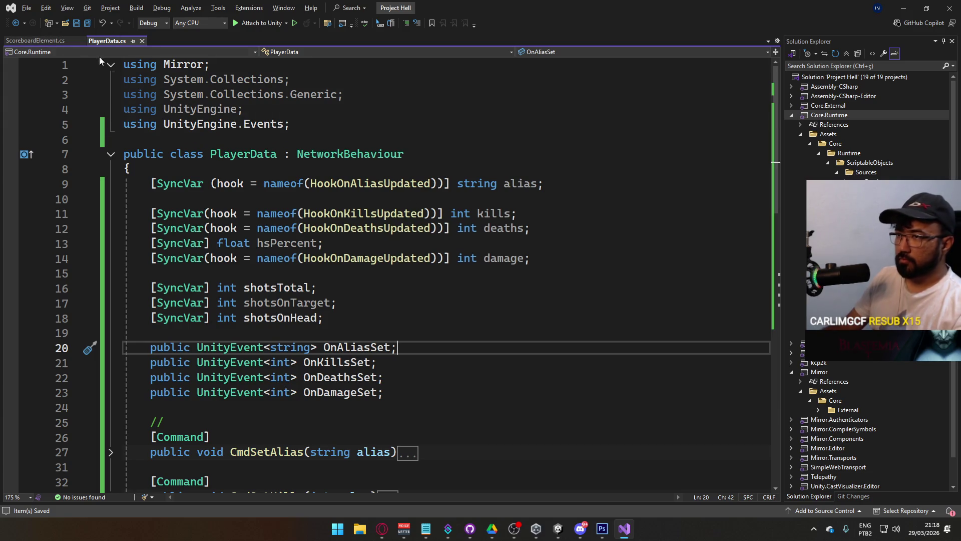
# Step: Open ScoreboardElement.cs and place the cursor on an empty line in FixedUpdate
pyautogui.click(47, 41)
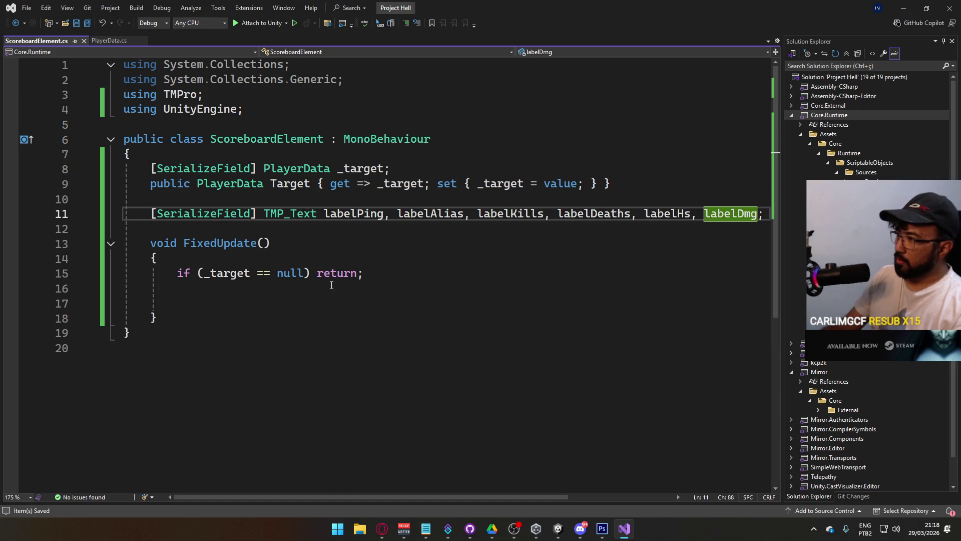
pyautogui.click(363, 286)
pyautogui.click(344, 303)
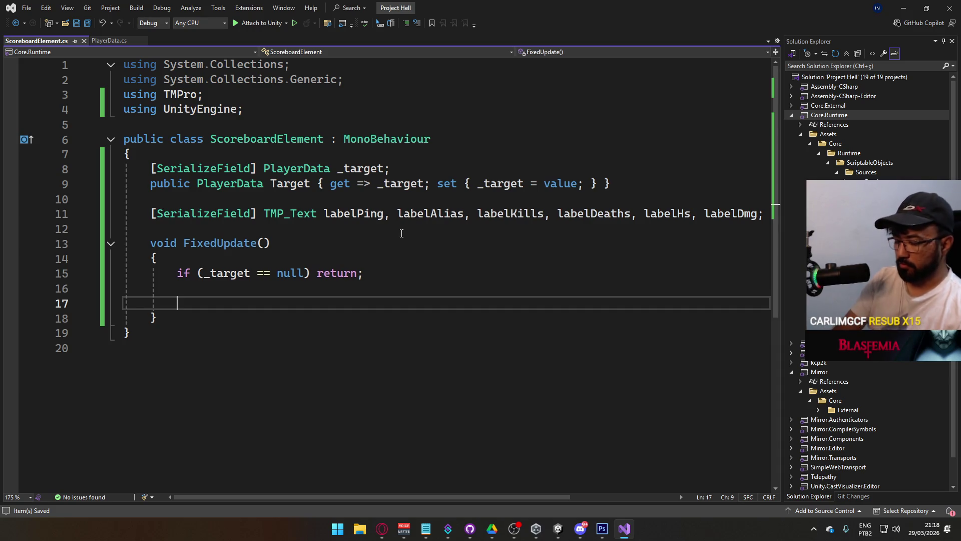
pyautogui.write('_')
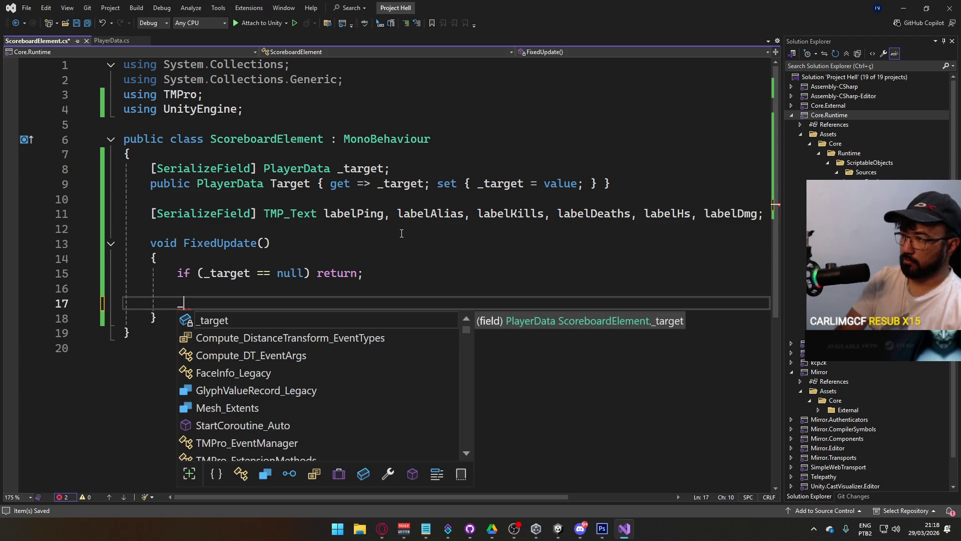
pyautogui.press('BackSpace')
# Step: Rename labelPing, labelAlias, labelKills and labelDeaths with a leading underscore
pyautogui.click(320, 213)
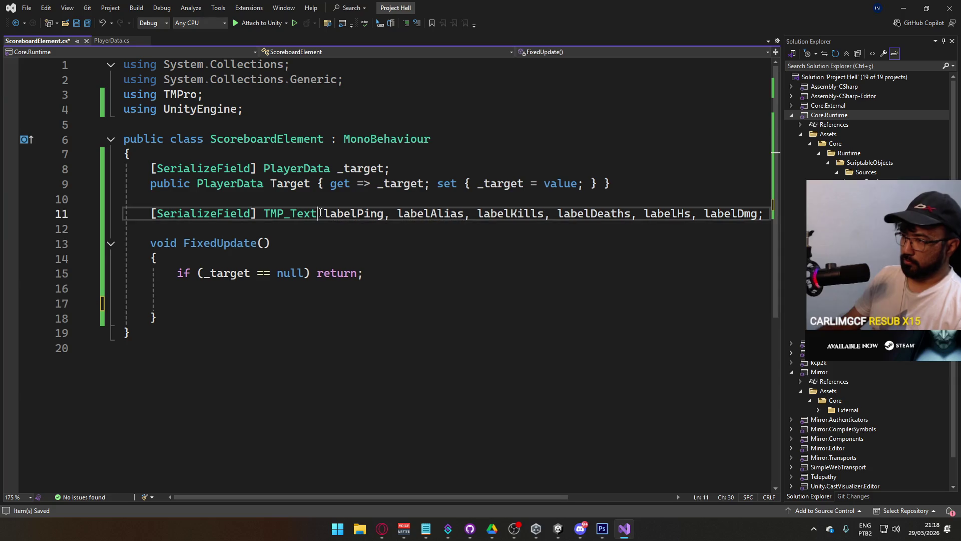
pyautogui.write('_')
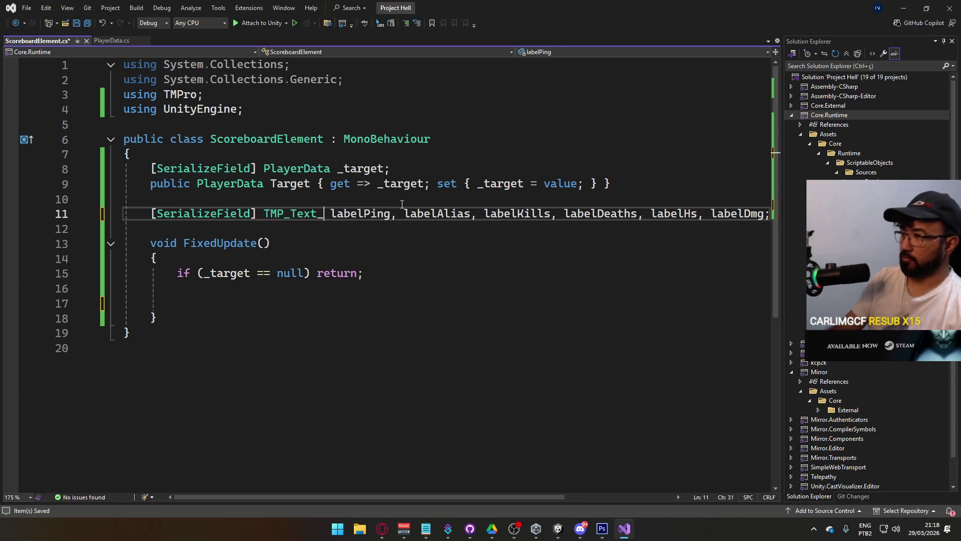
pyautogui.press('BackSpace')
pyautogui.write('_')
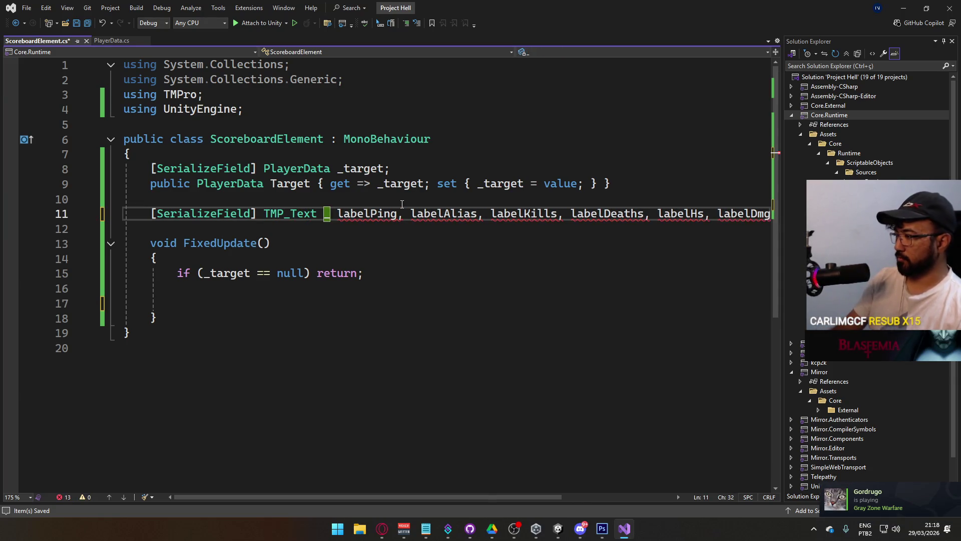
pyautogui.press('Delete')
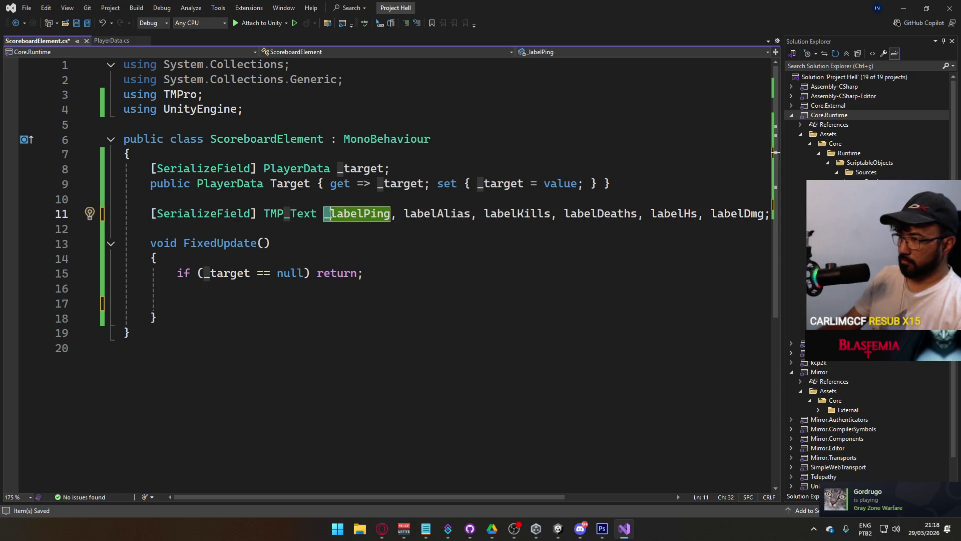
pyautogui.click(403, 213)
pyautogui.write('_')
pyautogui.click(498, 214)
pyautogui.write('_')
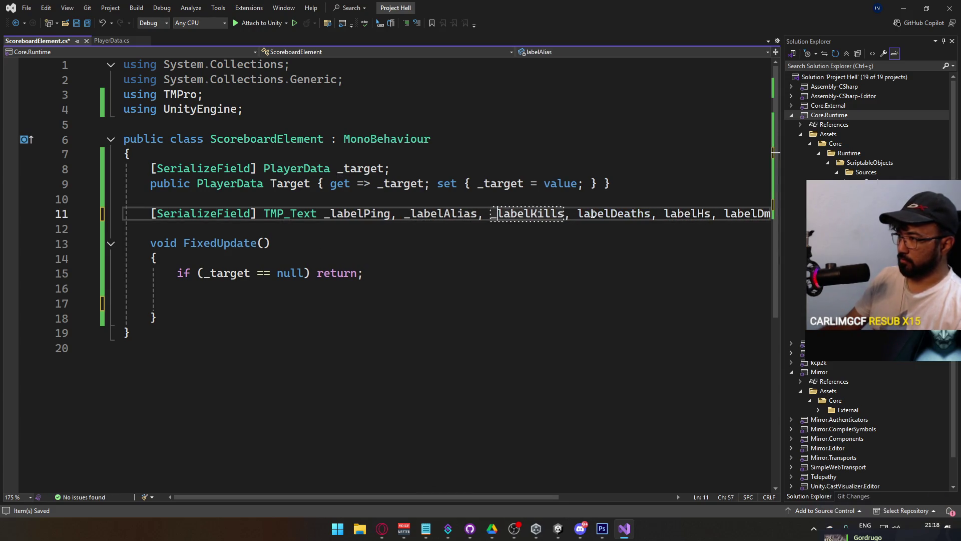
pyautogui.click(580, 214)
pyautogui.write('_')
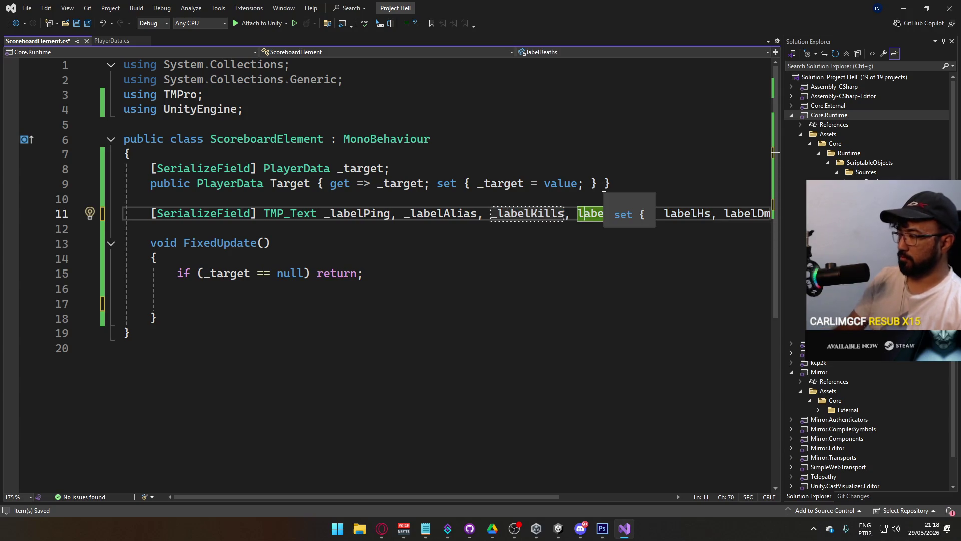
# Step: Rename labelHs to _labelHsPercent and labelDmg to _labelDmg
pyautogui.hotkey('ctrl', 'Right')
pyautogui.hotkey('ctrl', 'Right')
pyautogui.write('_')
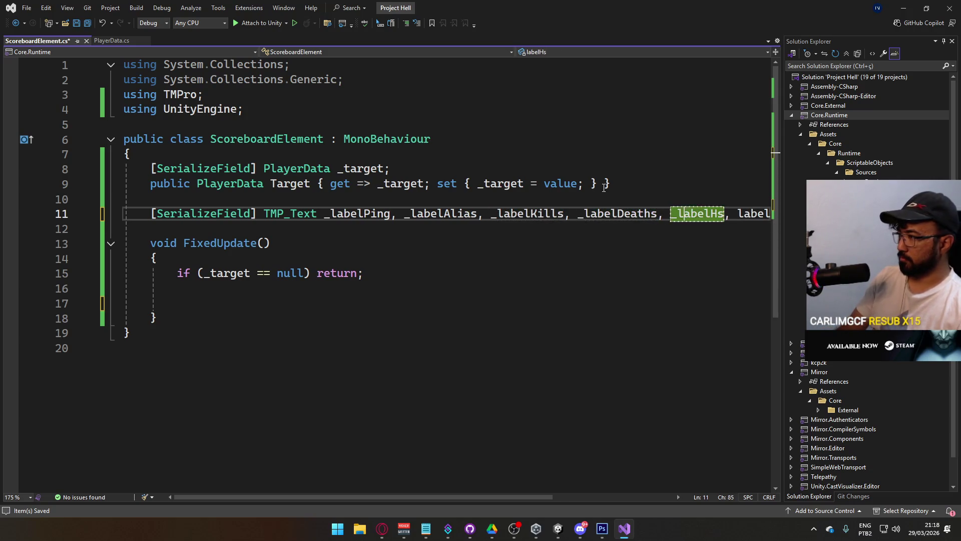
pyautogui.hotkey('ctrl', 'Right')
pyautogui.write('Percent')
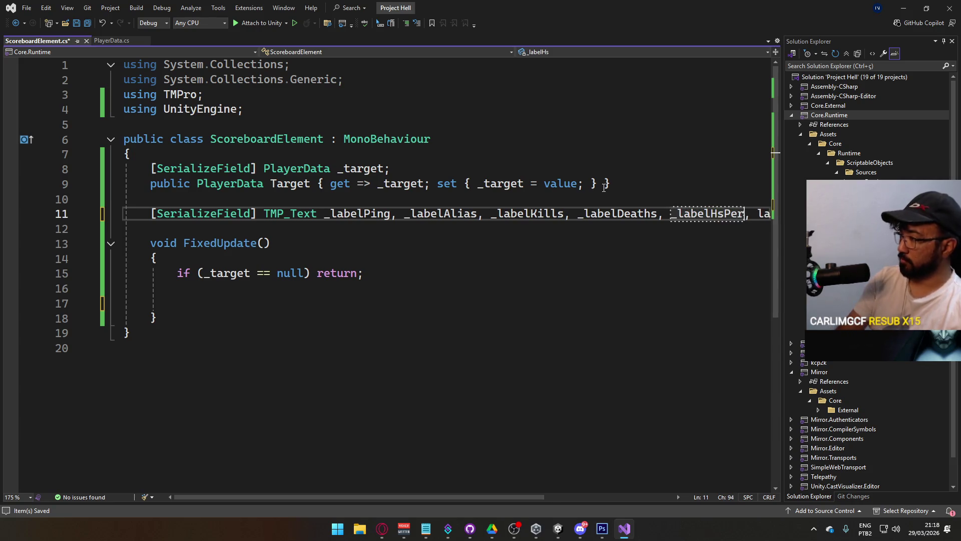
pyautogui.hotkey('ctrl', 'Right')
pyautogui.write('_')
# Step: Wrap the label declaration onto a second line starting at _labelHsPercent
pyautogui.press('End')
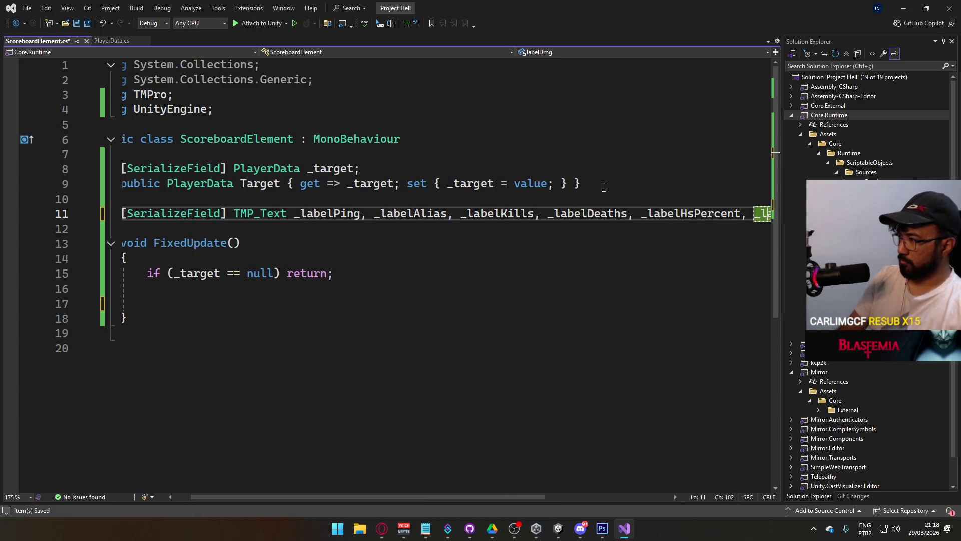
pyautogui.press('Down')
pyautogui.press('Down')
pyautogui.press('Down')
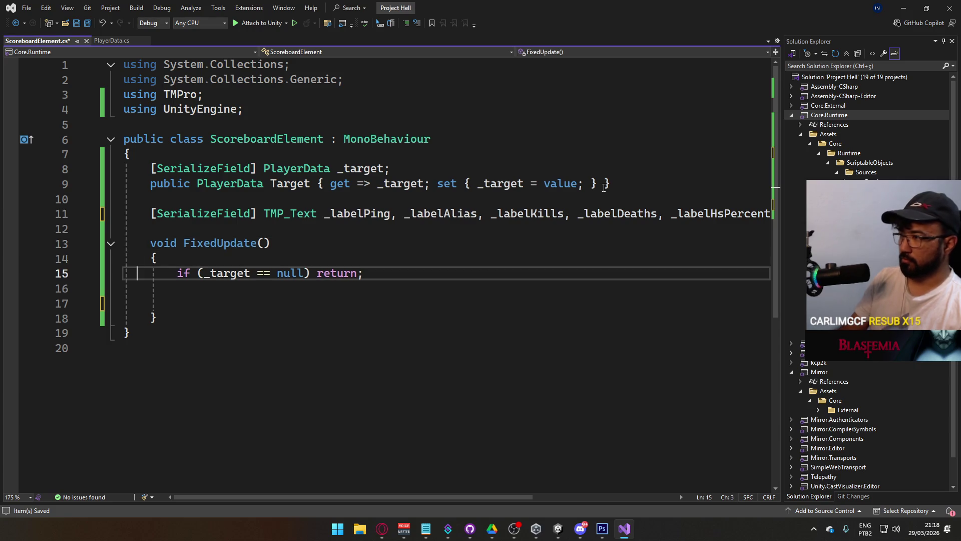
pyautogui.click(670, 215)
pyautogui.press('Return')
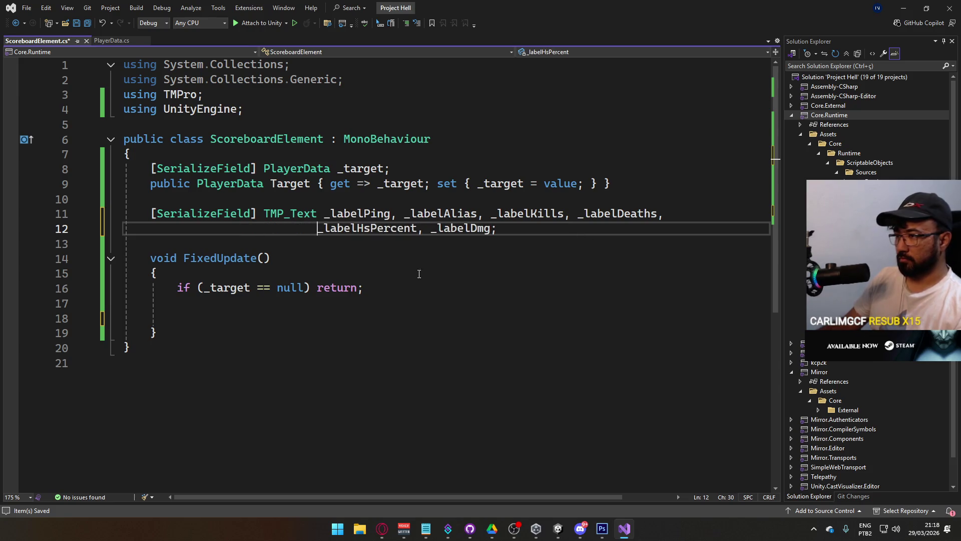
pyautogui.click(397, 299)
pyautogui.press('Down')
pyautogui.press('Down')
pyautogui.press('Up')
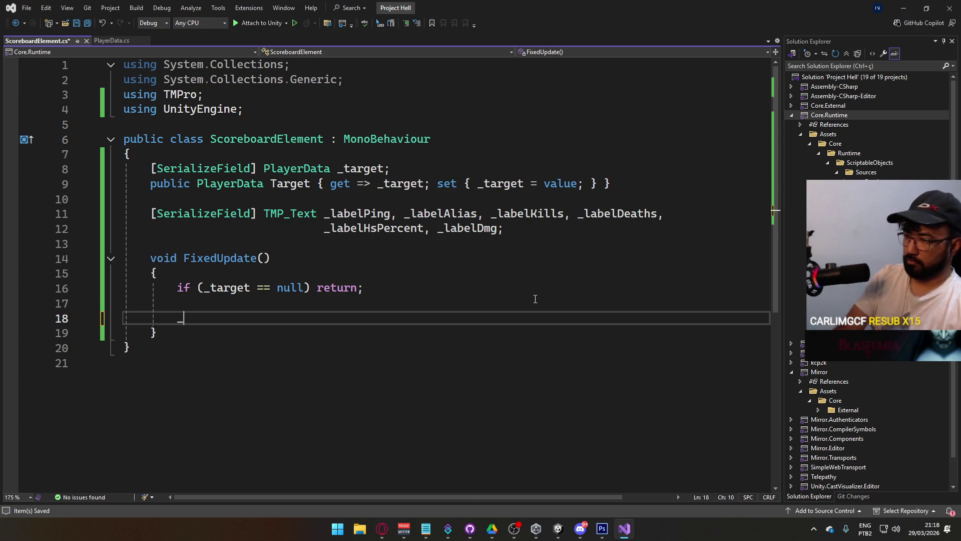
# Step: Add a commented-out '//_labelPing.text =' line in FixedUpdate
pyautogui.write('_la')
pyautogui.press('Down')
pyautogui.press('Down')
pyautogui.press('Down')
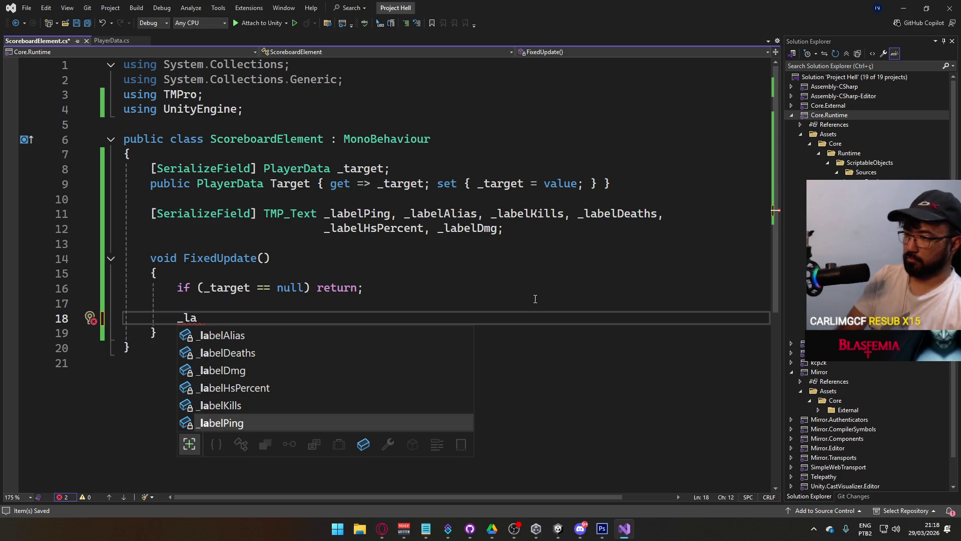
pyautogui.write('.text')
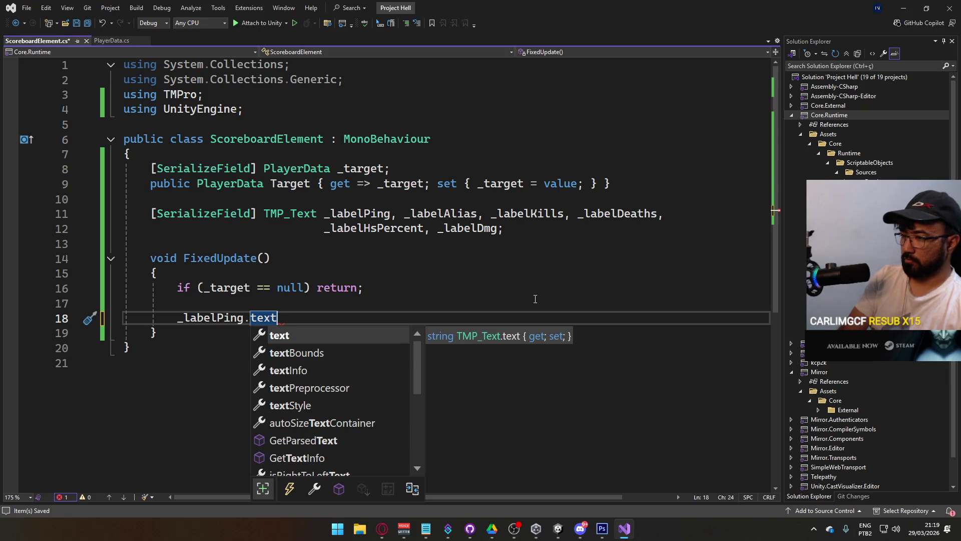
pyautogui.write(' =')
pyautogui.press('Home')
pyautogui.write('//')
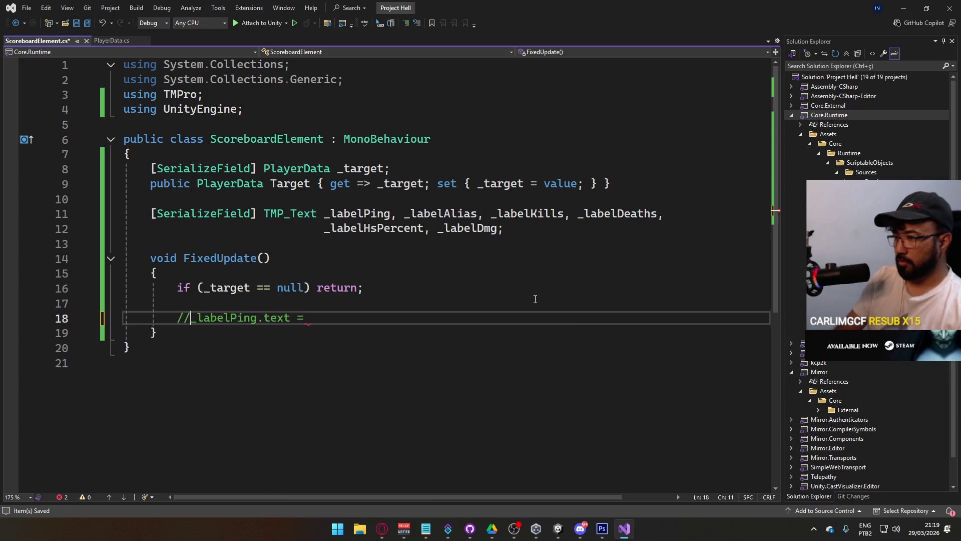
pyautogui.press('Return')
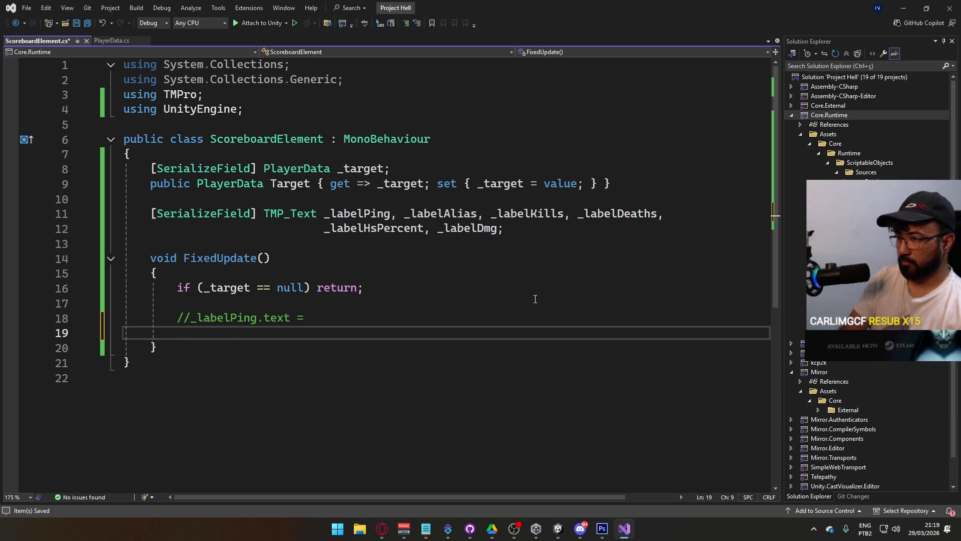
# Step: On the next line, start the assignment '_labelAlias = Target.'
pyautogui.write('_label')
pyautogui.press('Up')
pyautogui.press('Up')
pyautogui.press('Up')
pyautogui.press('Up')
pyautogui.press('Up')
pyautogui.press('Tab')
pyautogui.write('= ')
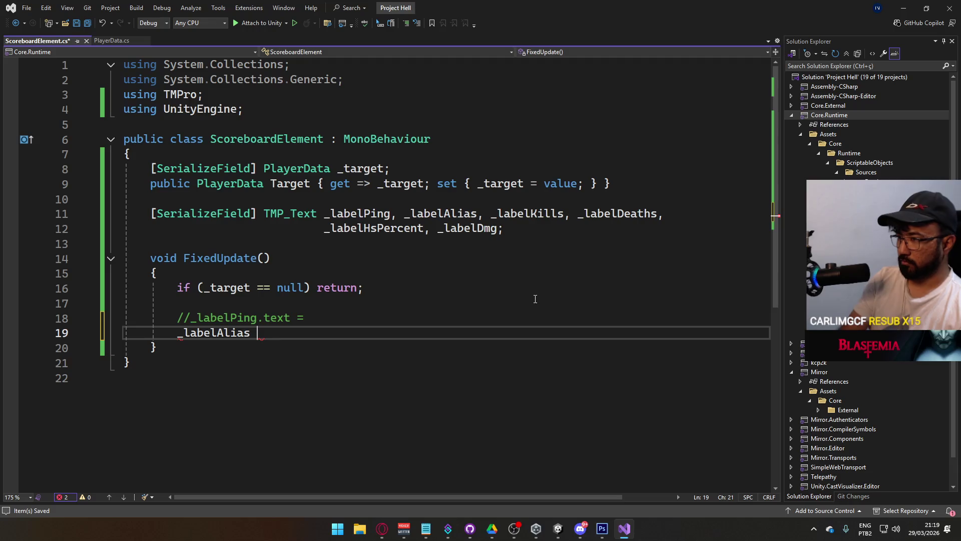
pyautogui.write('Tar')
pyautogui.press('Tab')
pyautogui.write('.')
pyautogui.press('Escape')
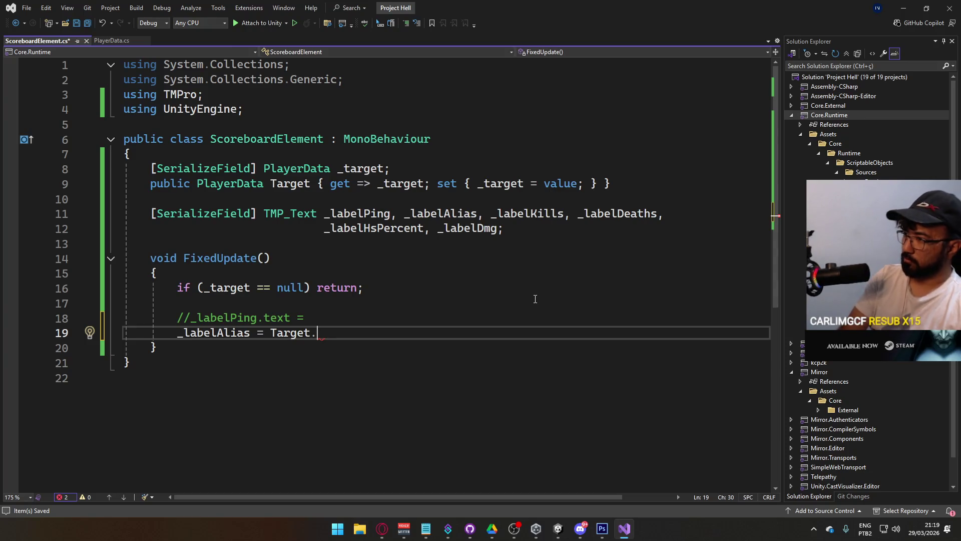
pyautogui.write('Data')
pyautogui.press('BackSpace')
pyautogui.press('BackSpace')
pyautogui.press('BackSpace')
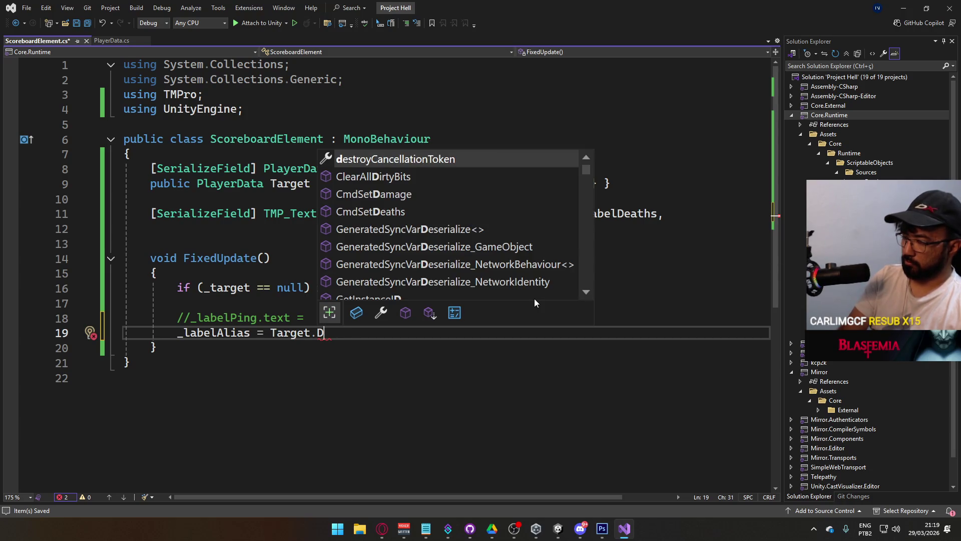
pyautogui.press('BackSpace')
pyautogui.press('BackSpace')
# Step: In PlayerData.cs, make the kills and alias fields public
pyautogui.write('.')
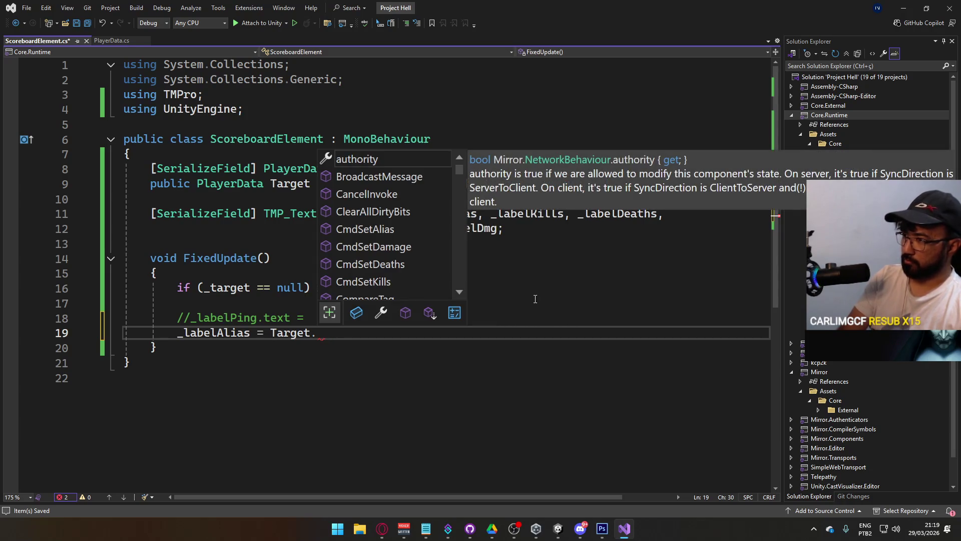
pyautogui.click(125, 44)
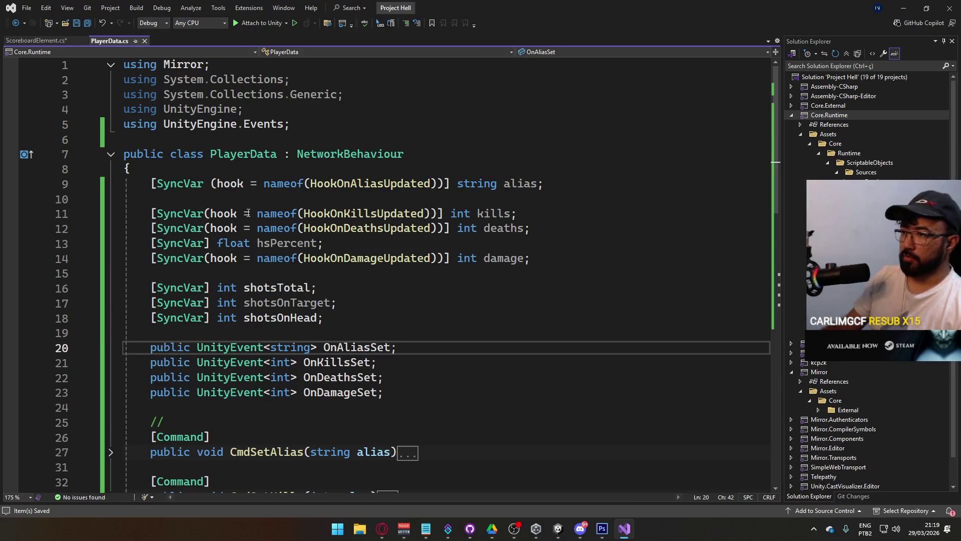
pyautogui.click(450, 213)
pyautogui.write('public')
pyautogui.doubleClick(469, 214)
pyautogui.hotkey('ctrl', 'c')
pyautogui.click(457, 183)
pyautogui.hotkey('ctrl', 'v')
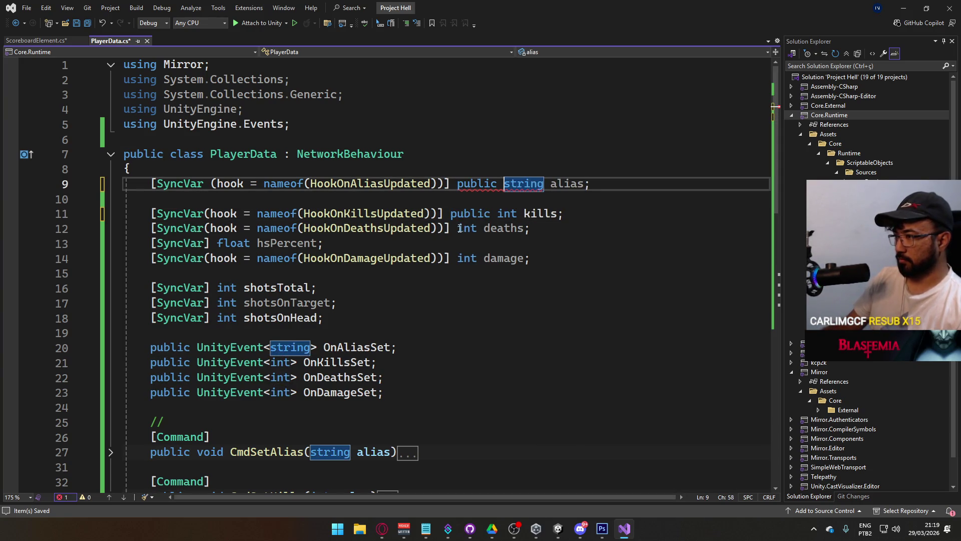
# Step: Make the deaths, damage and shotsTotal fields public
pyautogui.click(458, 228)
pyautogui.hotkey('ctrl', 'v')
pyautogui.click(457, 258)
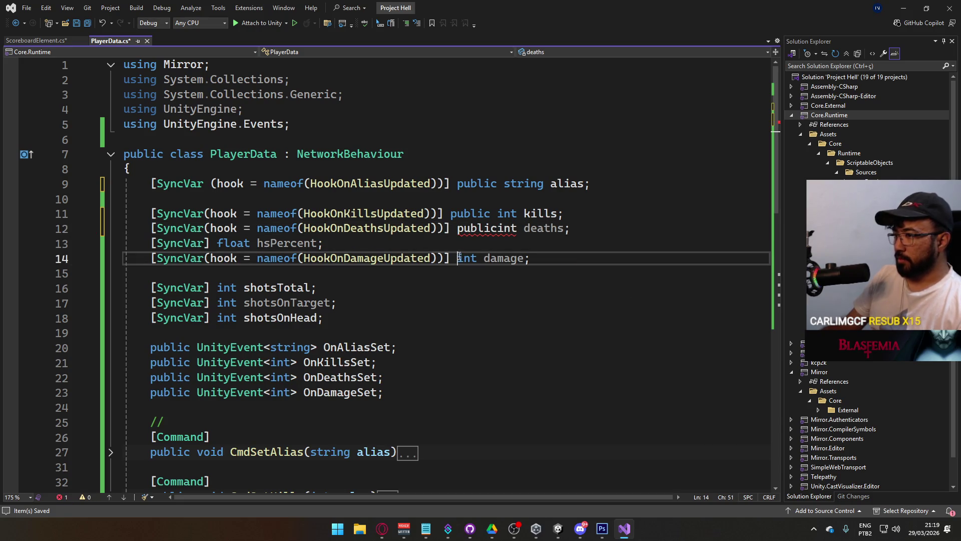
pyautogui.hotkey('ctrl', 'v')
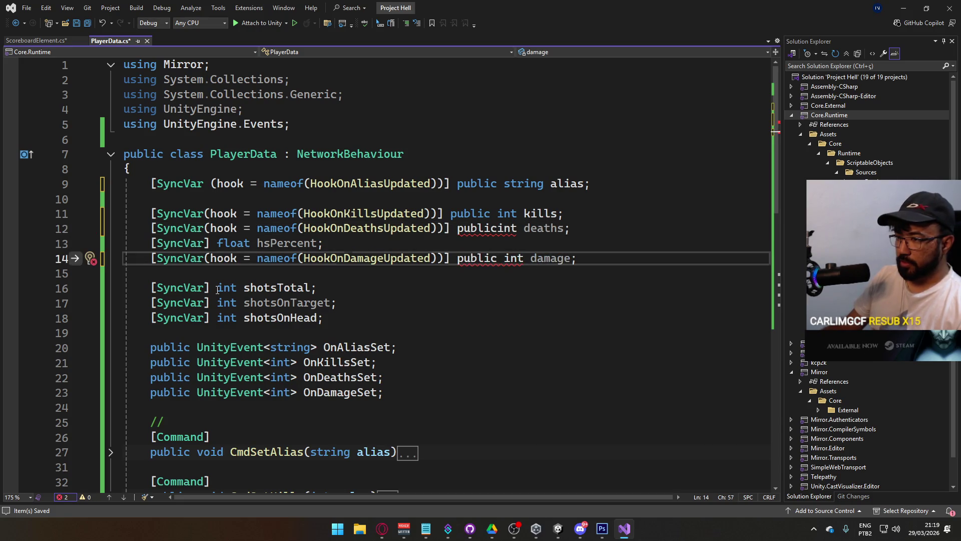
pyautogui.press('Delete')
pyautogui.click(217, 288)
pyautogui.hotkey('ctrl', 'v')
# Step: Make shotsOnTarget and shotsOnHead public and fix the 'publicint' spacing on the deaths and damage lines
pyautogui.click(217, 302)
pyautogui.hotkey('ctrl', 'v')
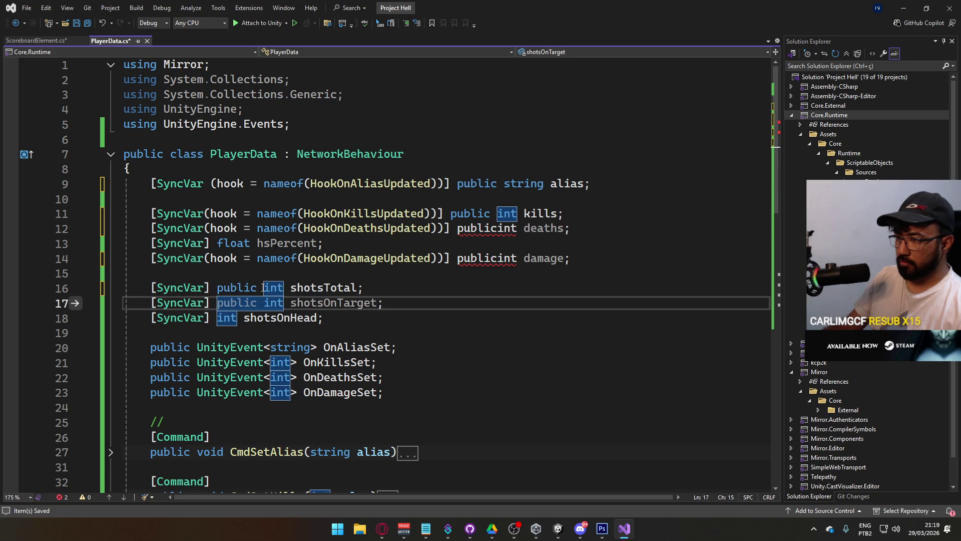
pyautogui.press('Delete')
pyautogui.moveTo(264, 287); pyautogui.dragTo(217, 288)
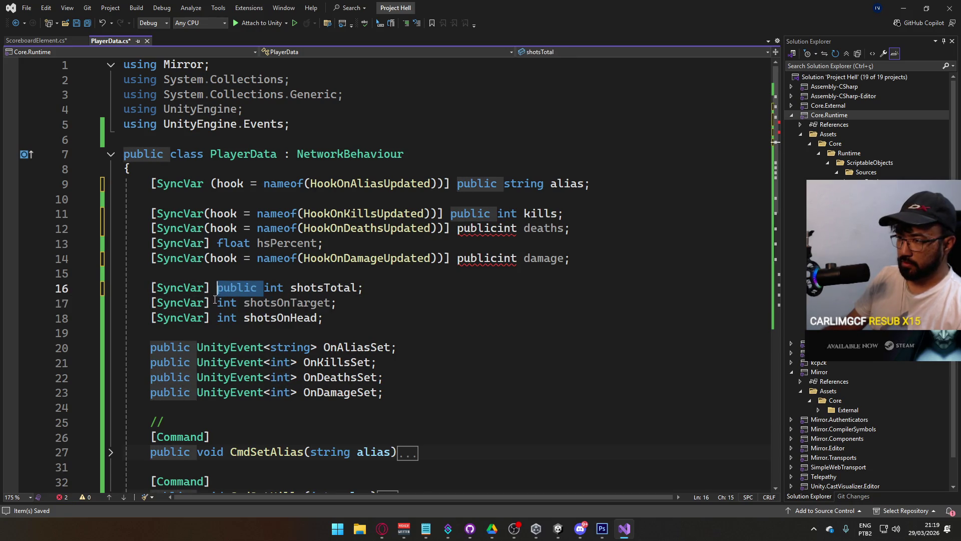
pyautogui.hotkey('ctrl', 'c')
pyautogui.click(217, 302)
pyautogui.hotkey('ctrl', 'v')
pyautogui.click(216, 317)
pyautogui.hotkey('ctrl', 'v')
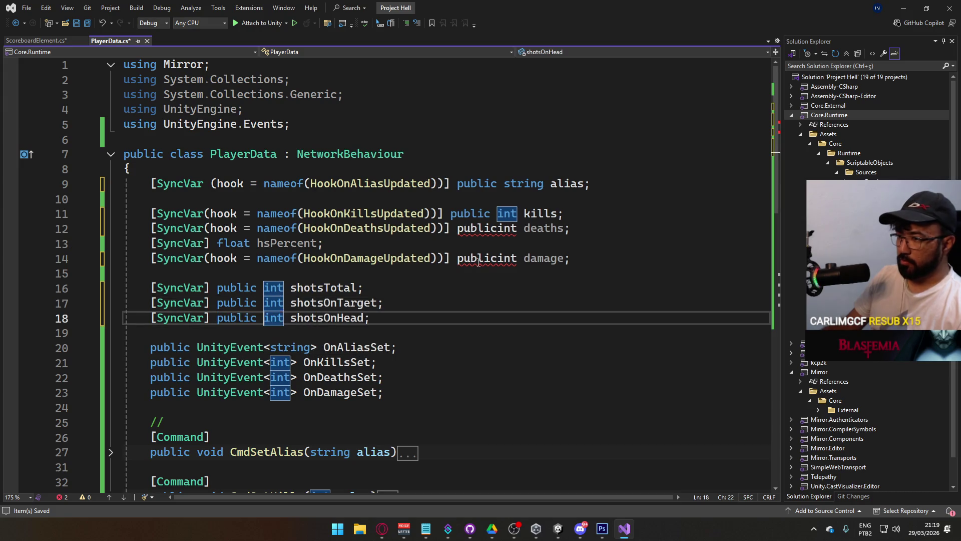
pyautogui.click(497, 258)
pyautogui.click(503, 229)
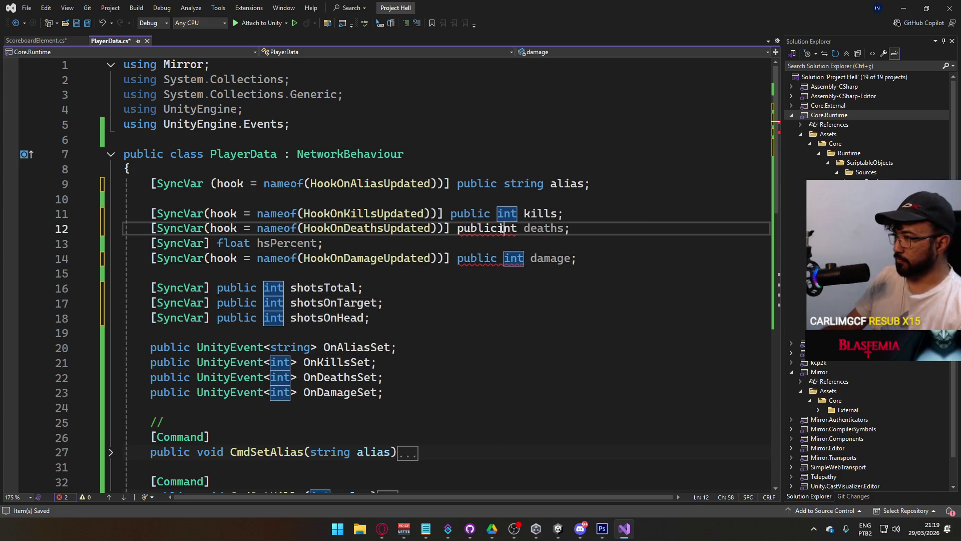
pyautogui.click(495, 188)
# Step: In FixedUpdate, assign Target.alias to _labelAlias.text, checking PlayerData's fields
pyautogui.click(36, 41)
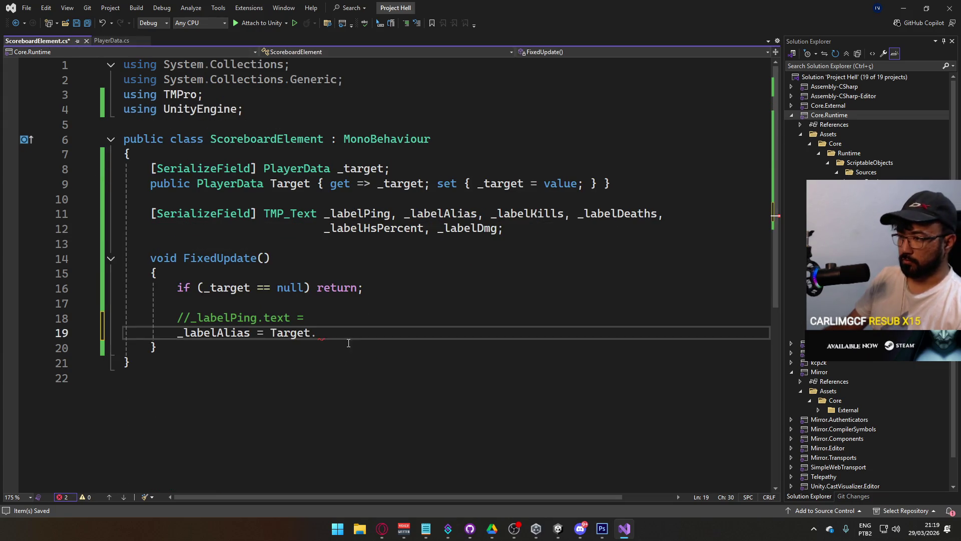
pyautogui.write('al')
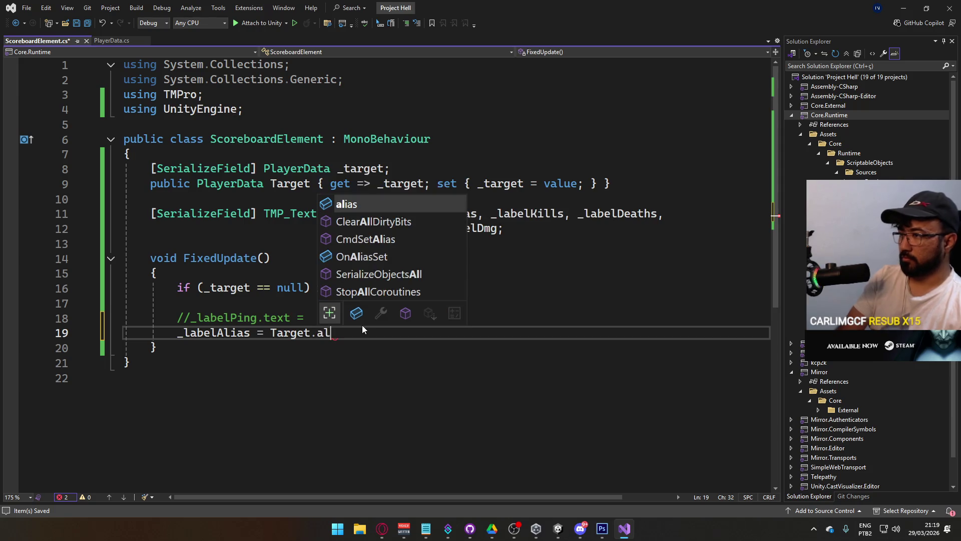
pyautogui.press('Tab')
pyautogui.write(';')
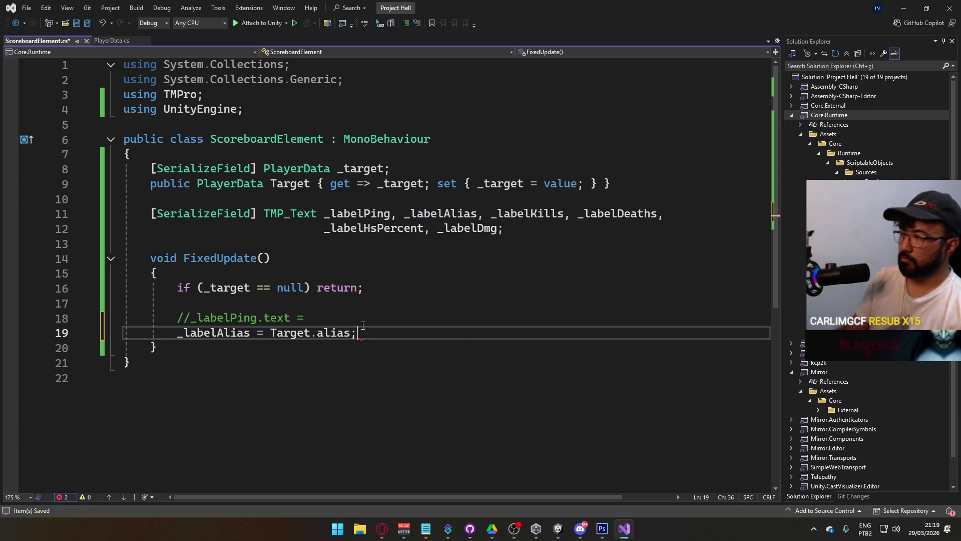
pyautogui.click(120, 41)
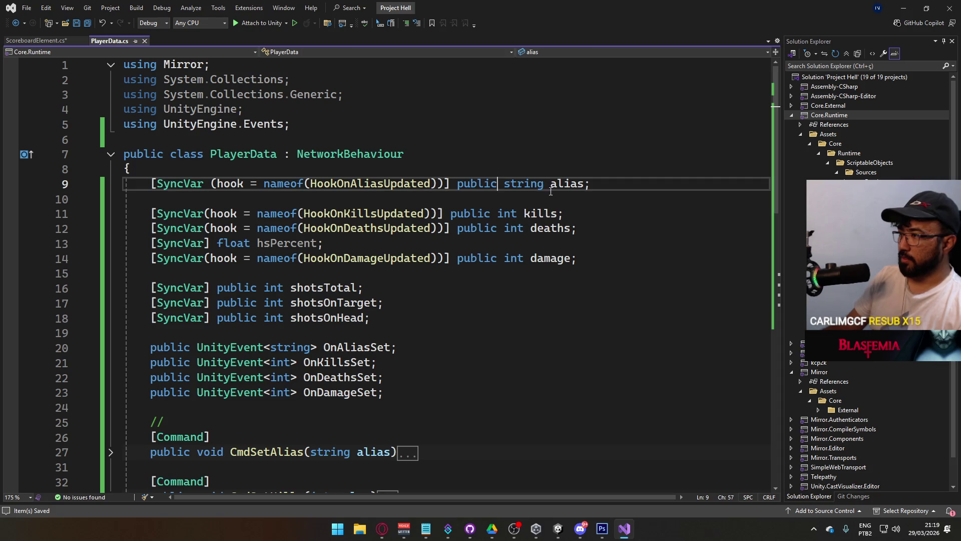
pyautogui.click(75, 41)
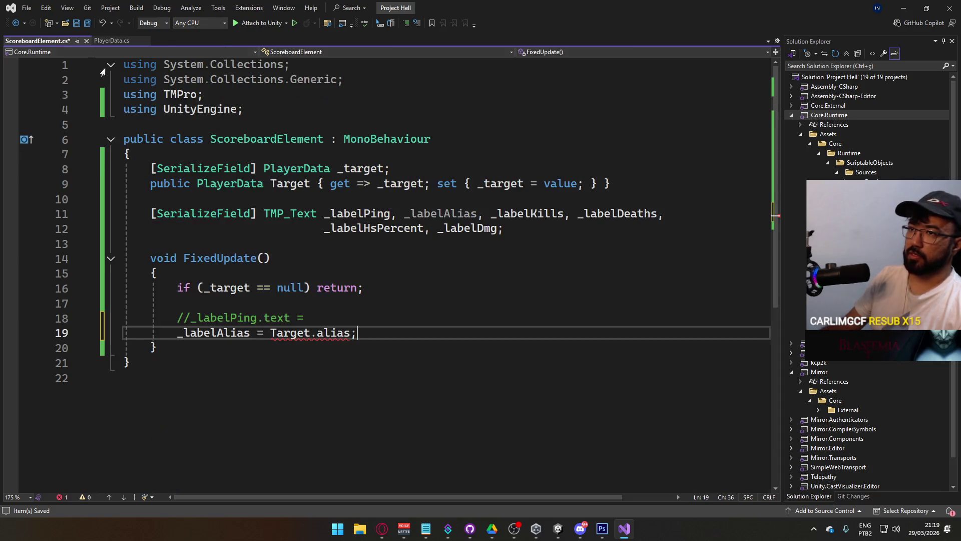
pyautogui.moveTo(312, 335)
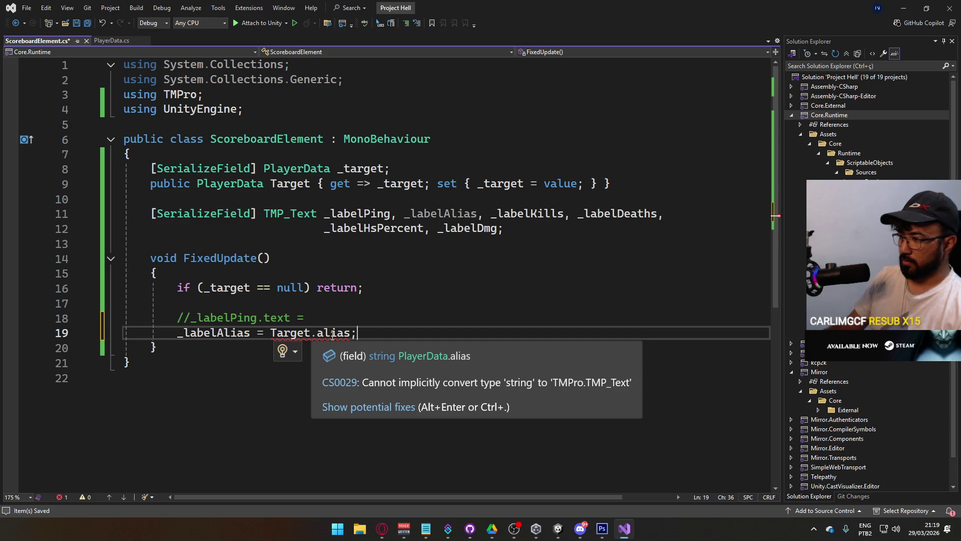
pyautogui.write('.text')
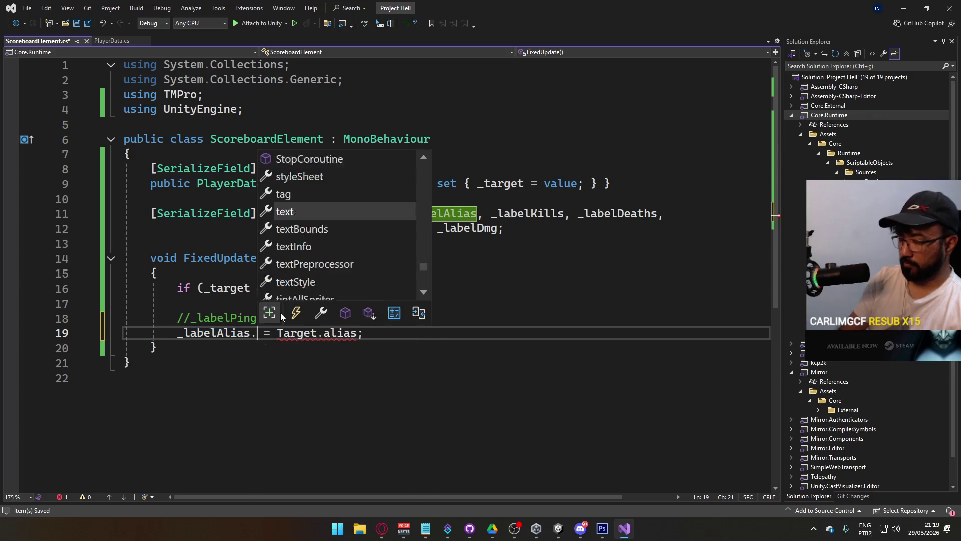
pyautogui.press('End')
# Step: Add a line setting _labelKills.text to Target.kills converted to a string
pyautogui.press('Return')
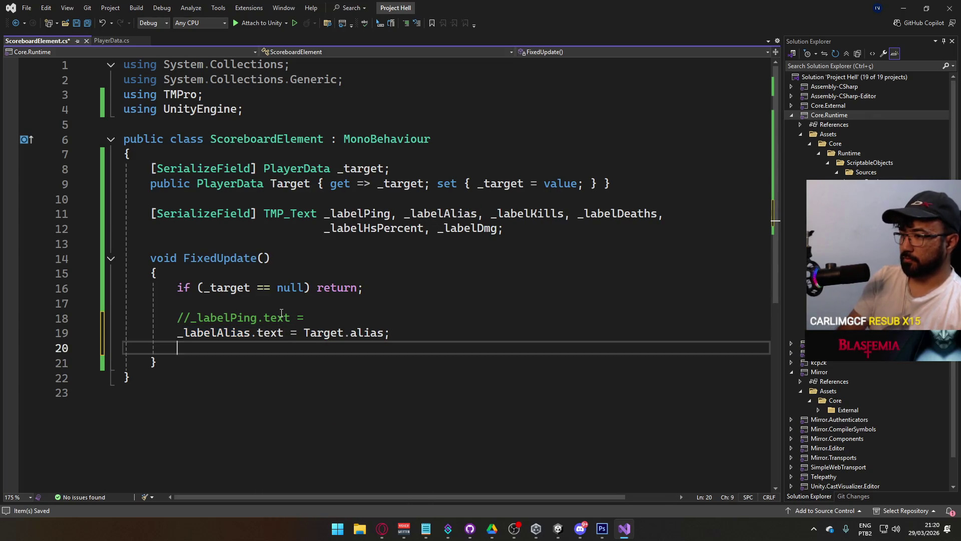
pyautogui.write('_labelKills')
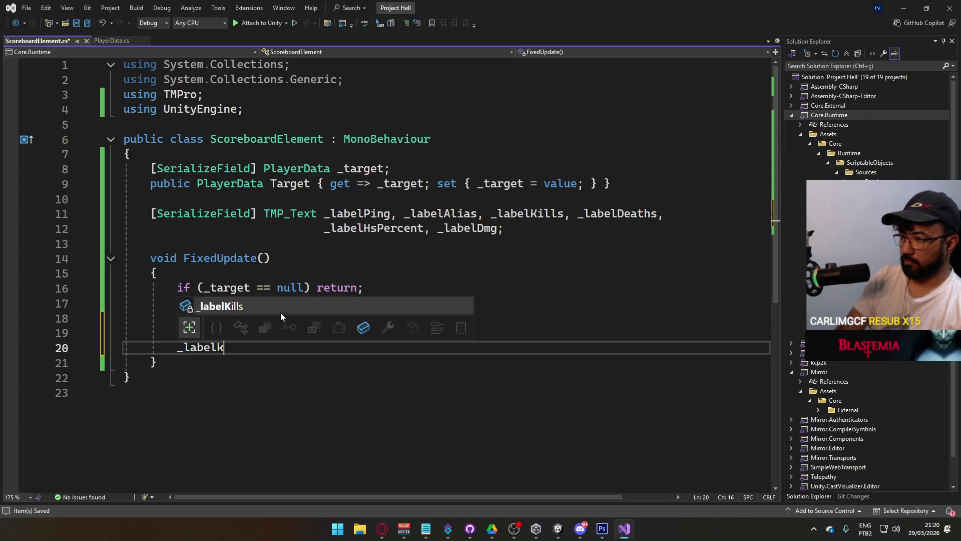
pyautogui.write('.text =')
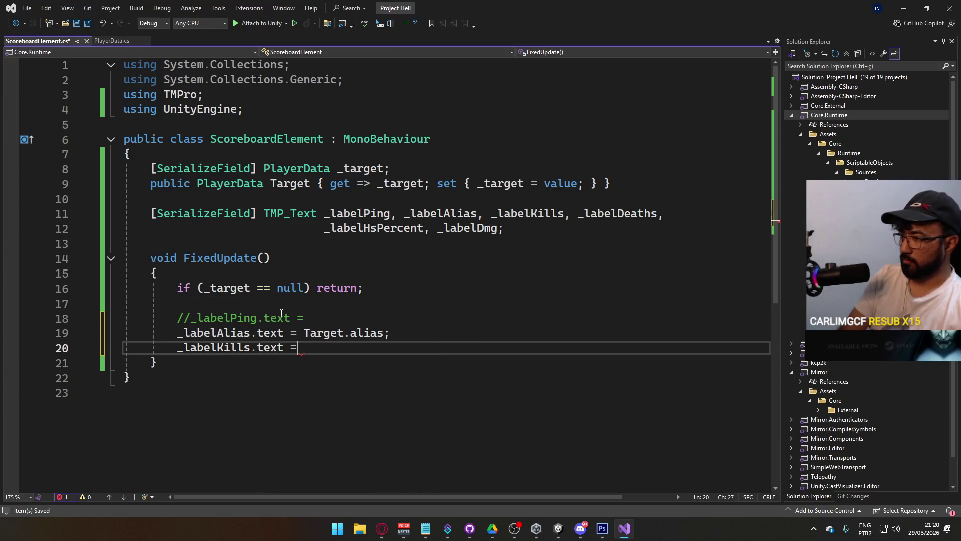
pyautogui.write(' Target.kil')
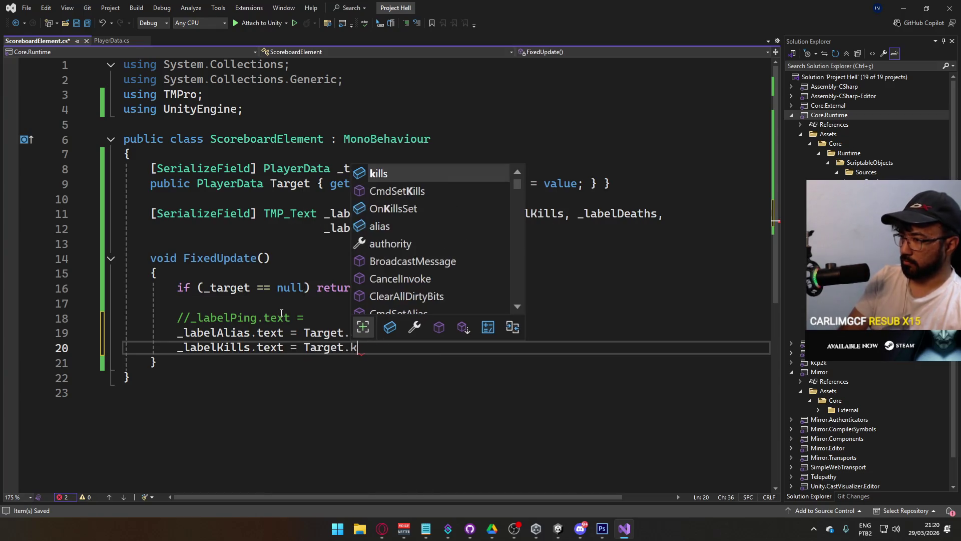
pyautogui.press('Tab')
pyautogui.write('.')
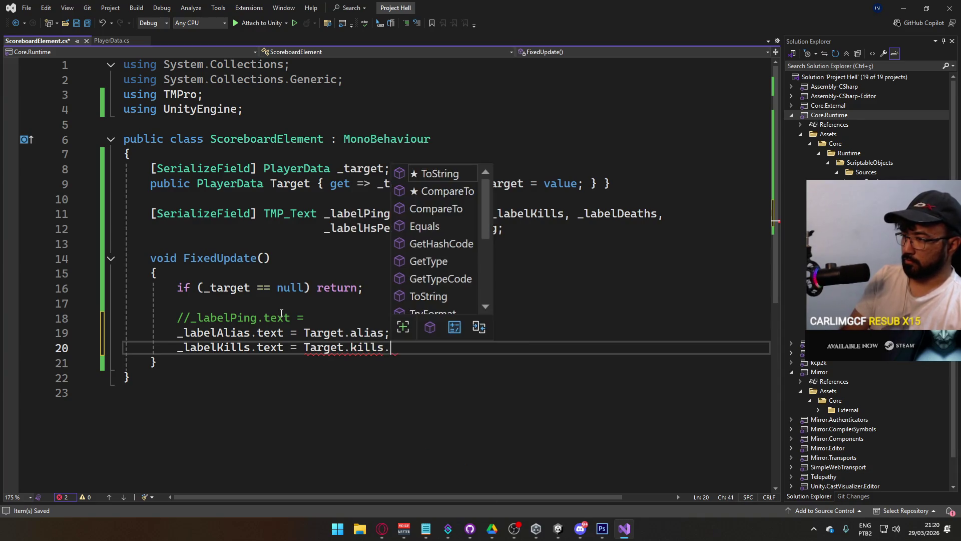
pyautogui.write('to();')
# Step: Add the _labelDeaths.text assignment from Target.deaths and save the script
pyautogui.press('Return')
pyautogui.write('_label')
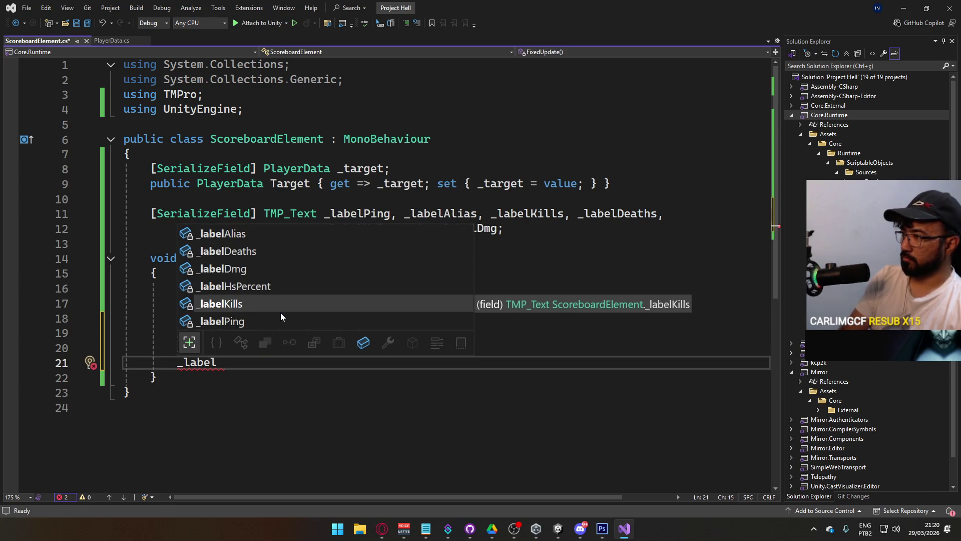
pyautogui.press('Up')
pyautogui.press('Up')
pyautogui.press('Up')
pyautogui.write('.text =')
pyautogui.press('Tab')
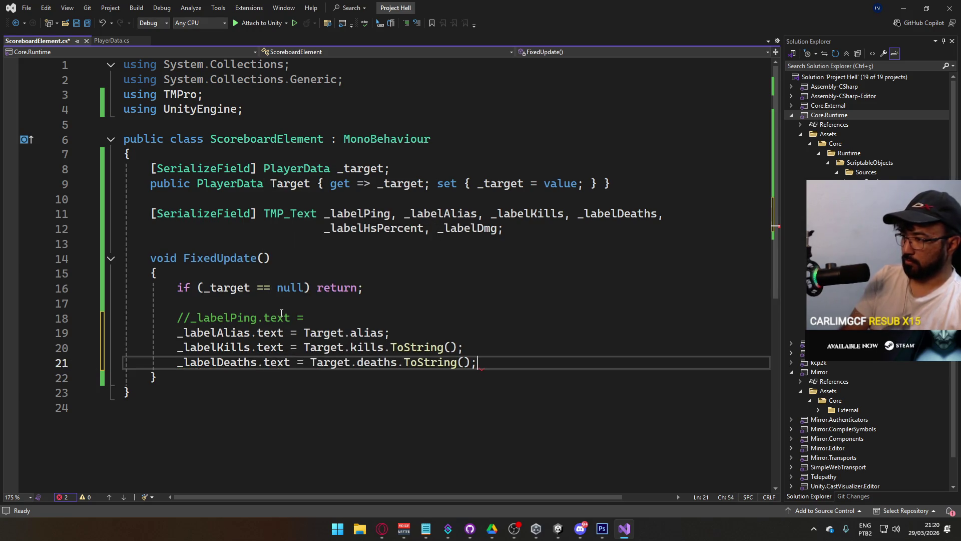
pyautogui.hotkey('ctrl', 's')
pyautogui.press('Return')
# Step: Start the _labelHsPercent.text assignment from Target, where hsPercent isn't accessible yet
pyautogui.write('_labelHs')
pyautogui.press('Tab')
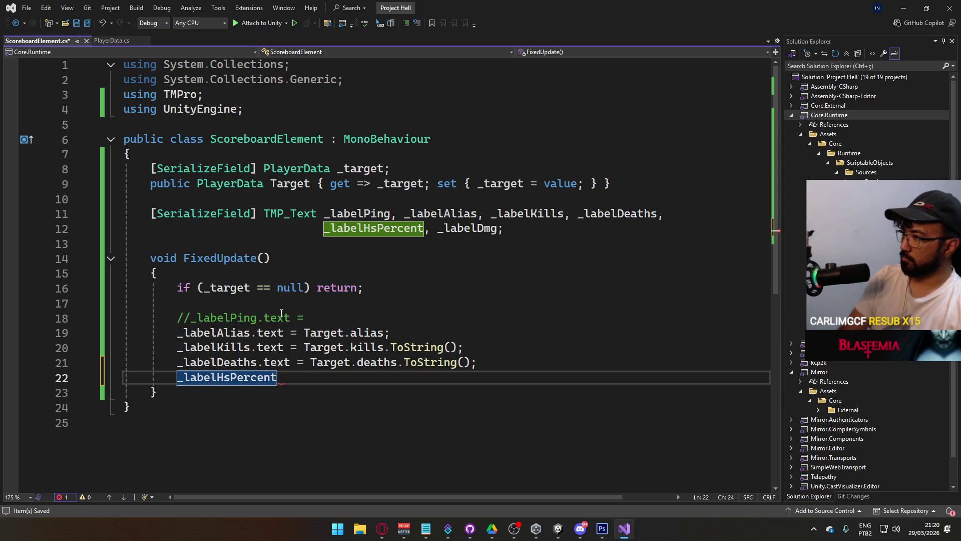
pyautogui.write('.text =')
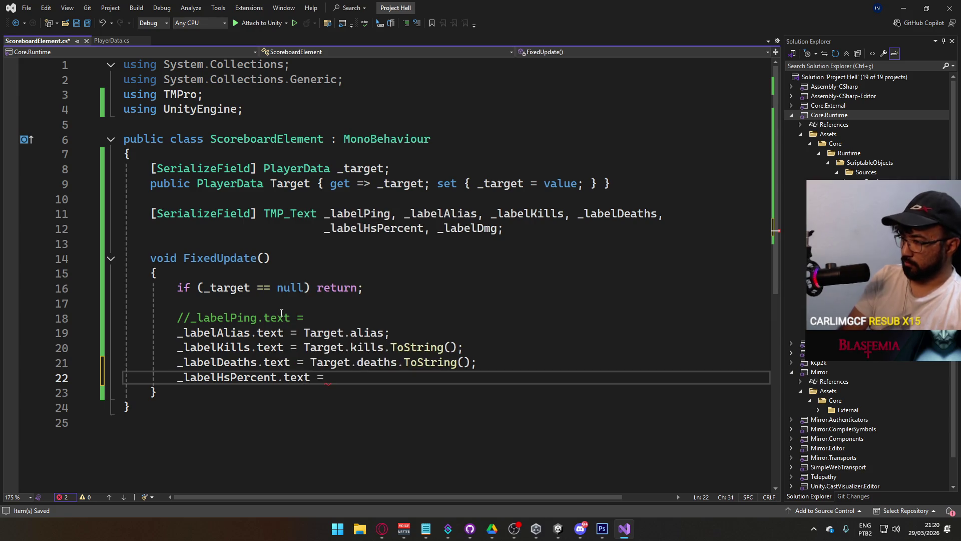
pyautogui.write(' Target.hs')
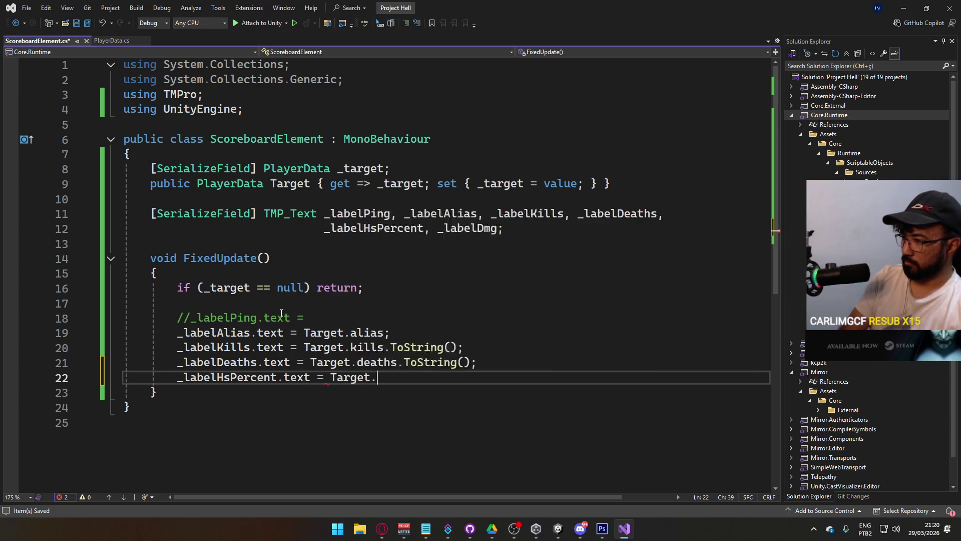
pyautogui.press('BackSpace')
pyautogui.press('BackSpace')
pyautogui.write('pl')
pyautogui.press('BackSpace')
pyautogui.press('BackSpace')
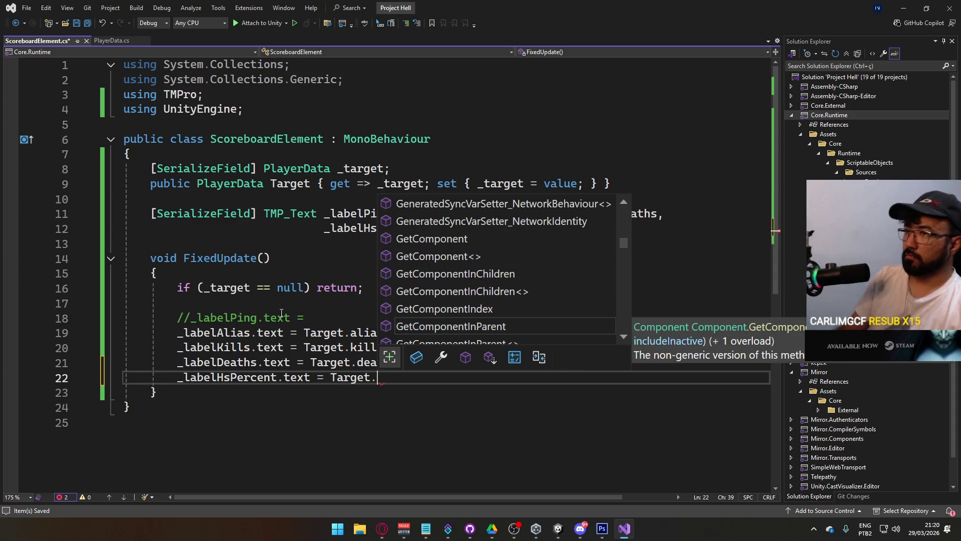
# Step: Make the hsPercent field public in PlayerData.cs and save it
pyautogui.click(120, 42)
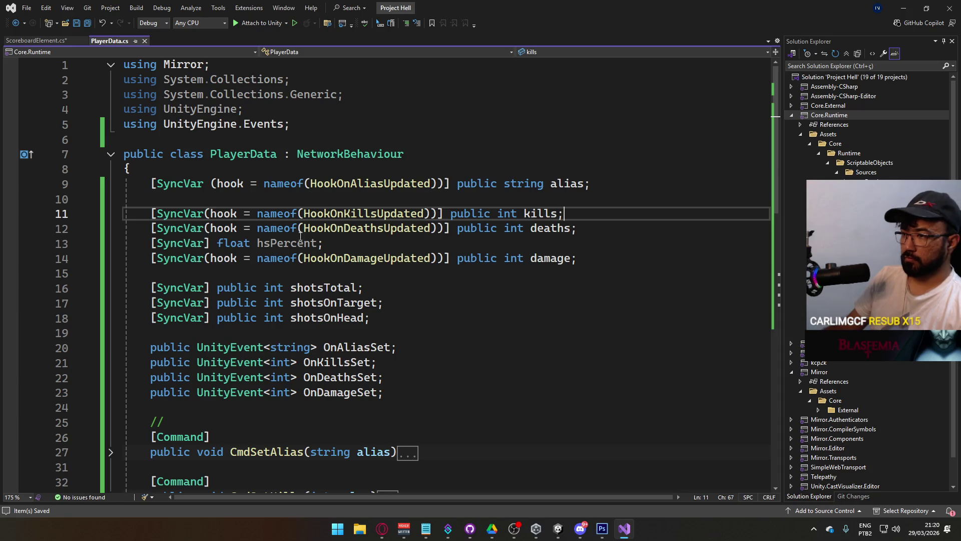
pyautogui.click(219, 243)
pyautogui.write('public')
pyautogui.hotkey('ctrl', 's')
pyautogui.hotkey('ctrl', 'Tab')
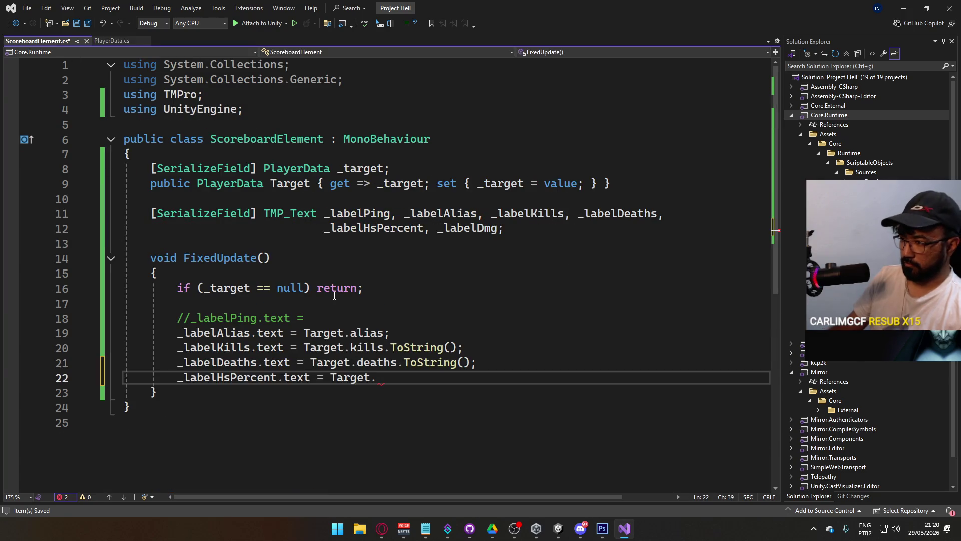
# Step: Set _labelHsPercent.text to Target.hsPercent.ToString("D2")
pyautogui.write('hs')
pyautogui.press('Tab')
pyautogui.write('.ToString(')
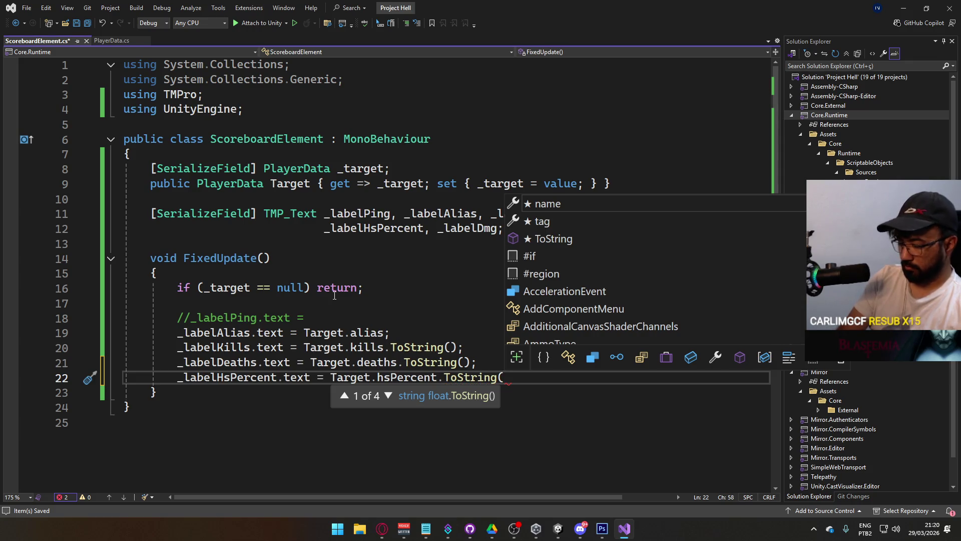
pyautogui.write('".##"')
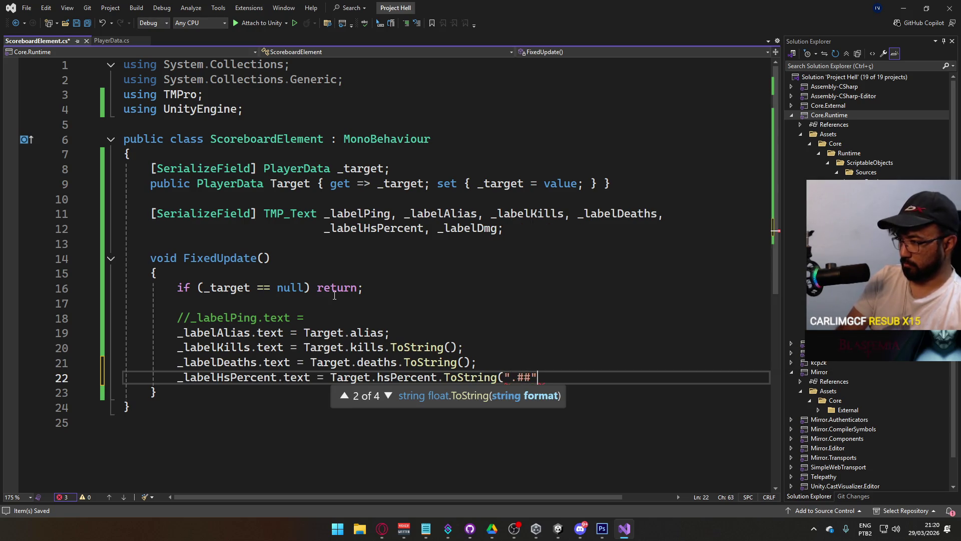
pyautogui.write(');')
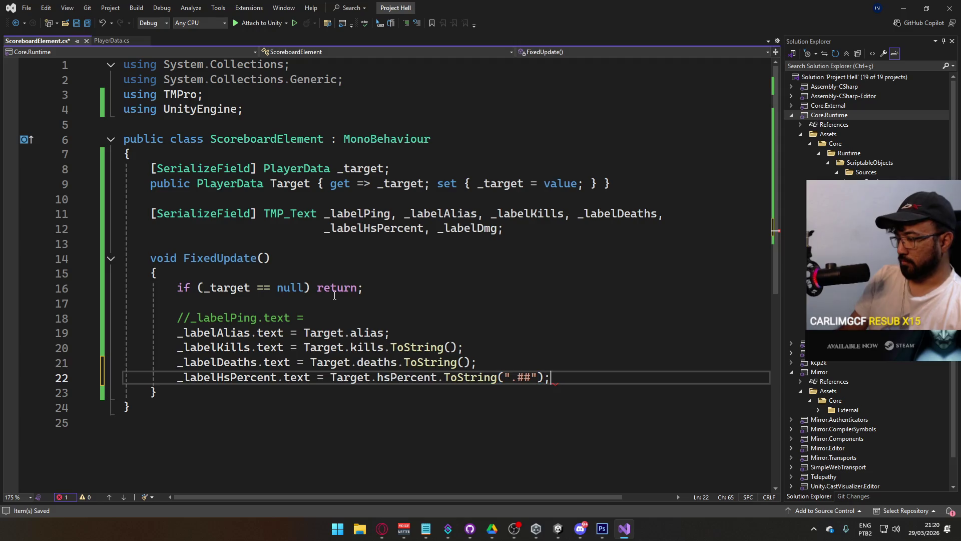
pyautogui.press('Left')
pyautogui.press('Left')
pyautogui.press('Left')
pyautogui.hotkey('shift', 'Left')
pyautogui.hotkey('shift', 'Left')
pyautogui.write('D2"')
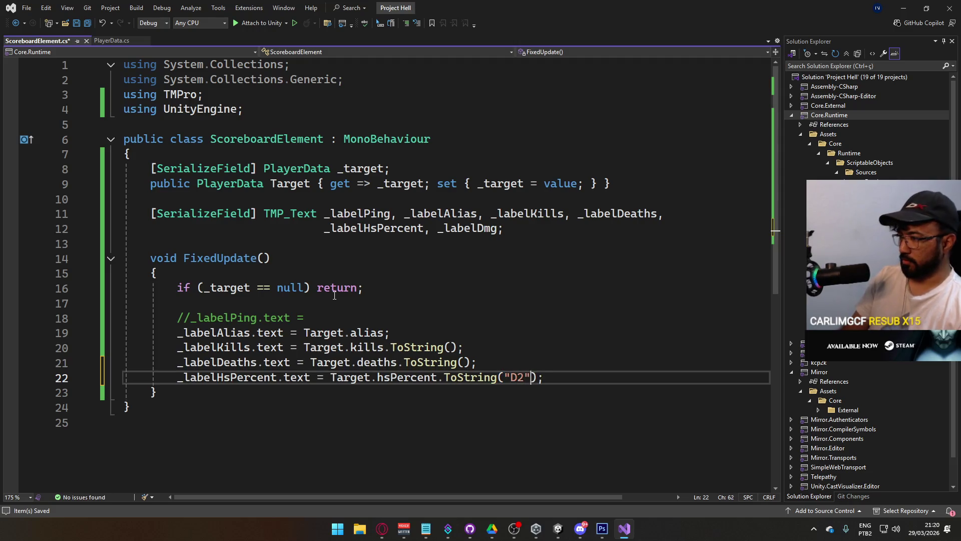
# Step: Set _labelDmg.text to Target.damage.ToString() and save ScoreboardElement.cs
pyautogui.press('Return')
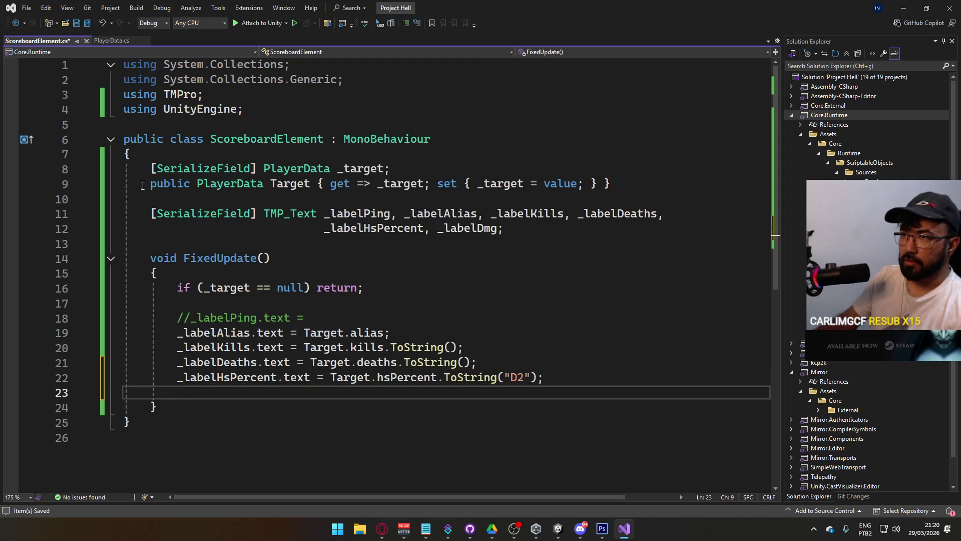
pyautogui.click(103, 41)
pyautogui.hotkey('ctrl', 'Tab')
pyautogui.write('_labelD')
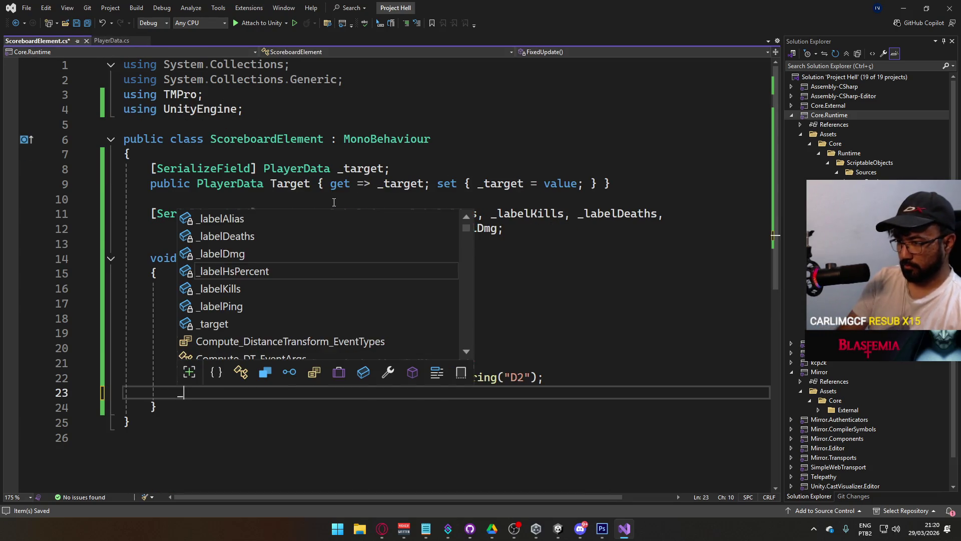
pyautogui.press('Tab')
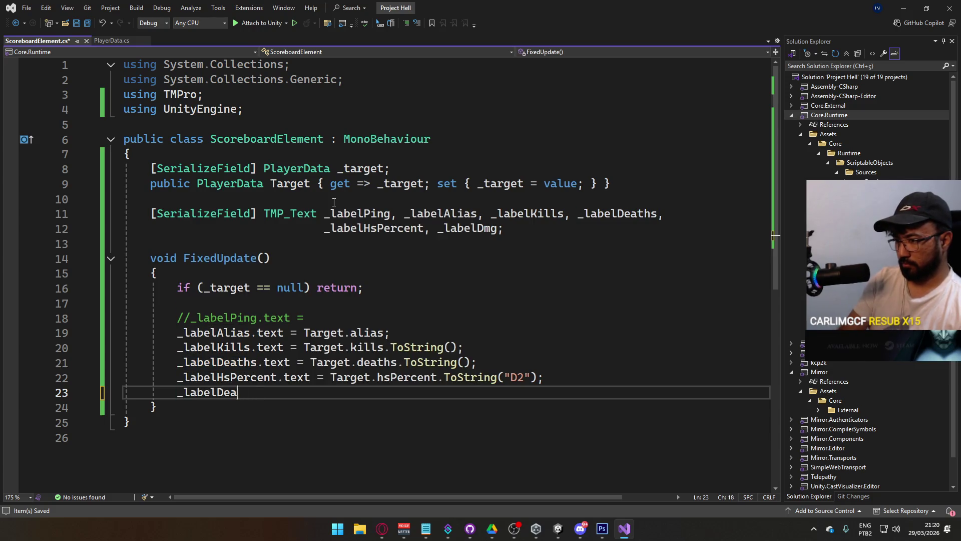
pyautogui.write('mg.text ')
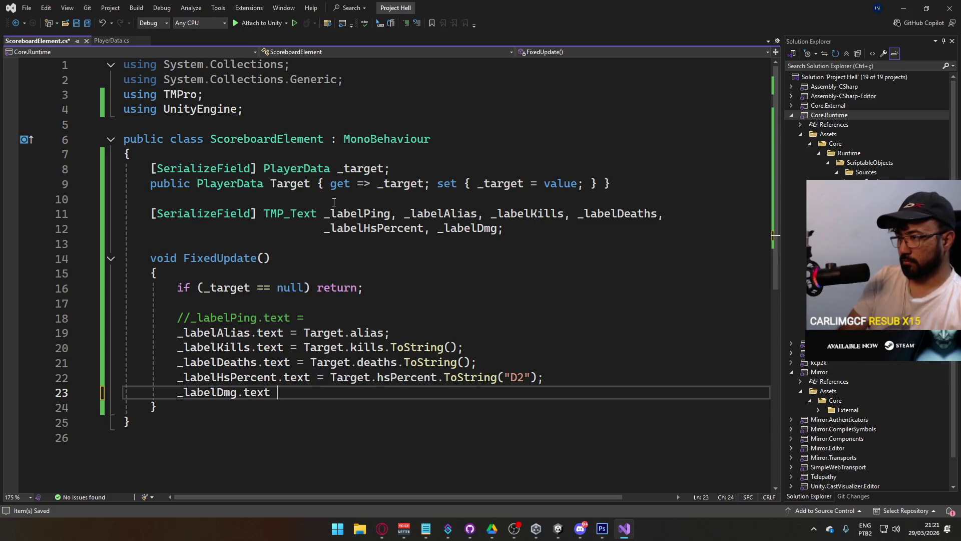
pyautogui.write('= Target.')
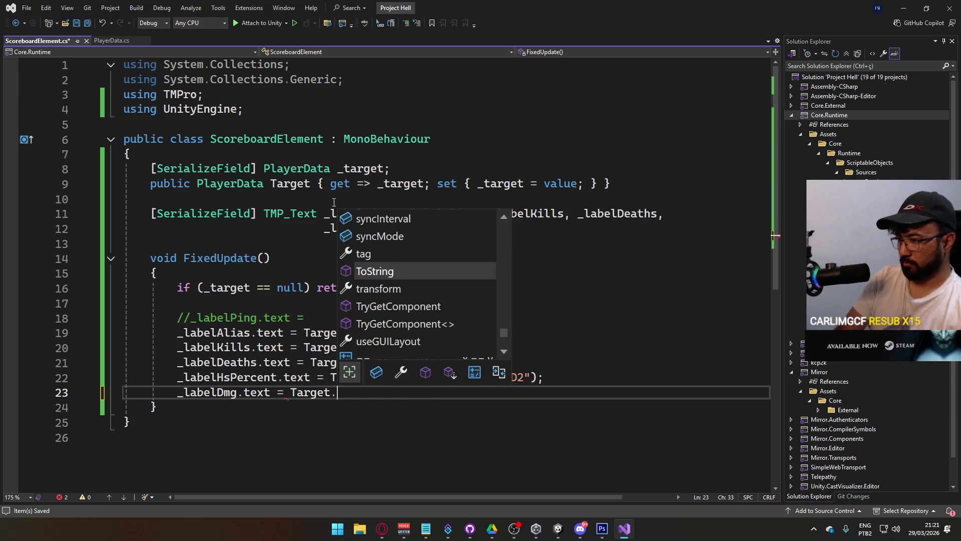
pyautogui.write('da')
pyautogui.press('Tab')
pyautogui.write('.To')
pyautogui.press('Tab')
pyautogui.write('();')
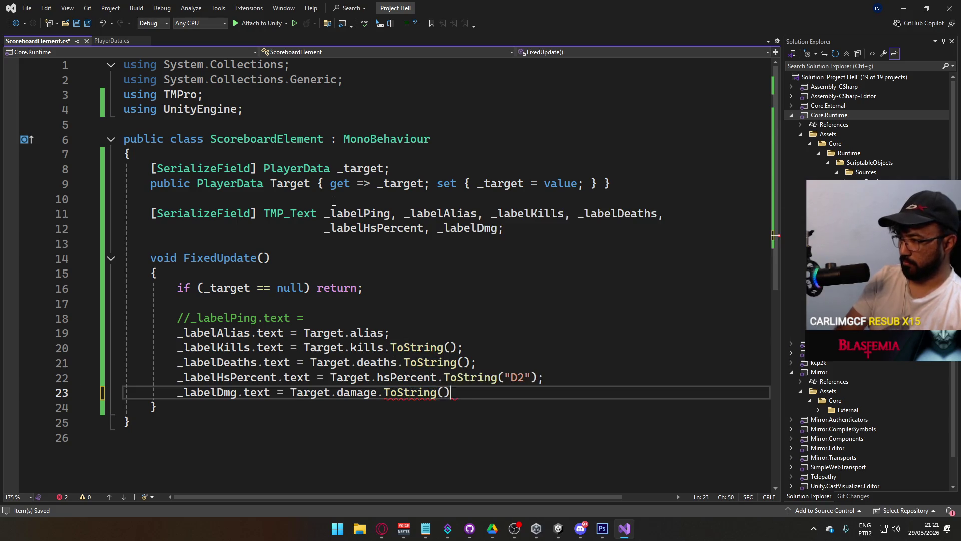
pyautogui.hotkey('ctrl', 's')
pyautogui.scroll(-1, 356, 287)
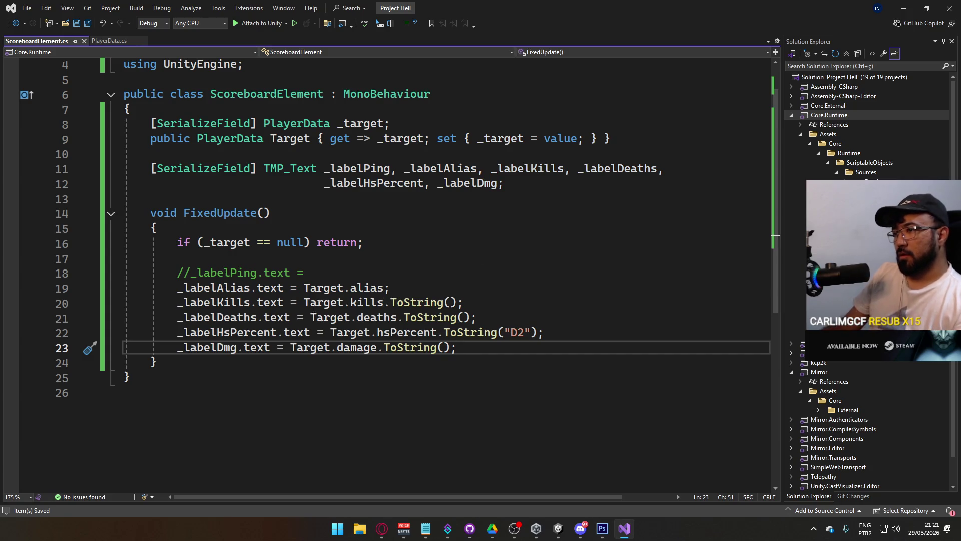
pyautogui.scroll(1, 393, 320)
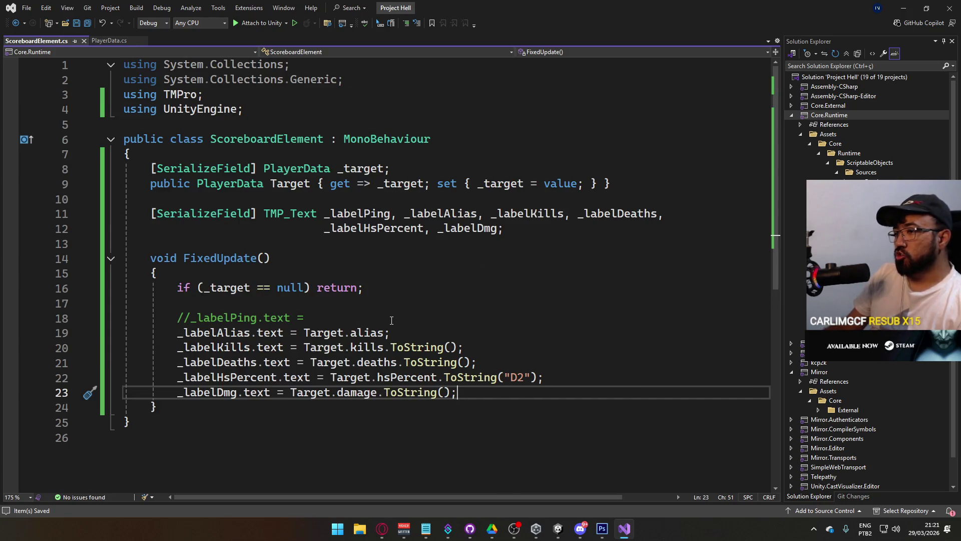